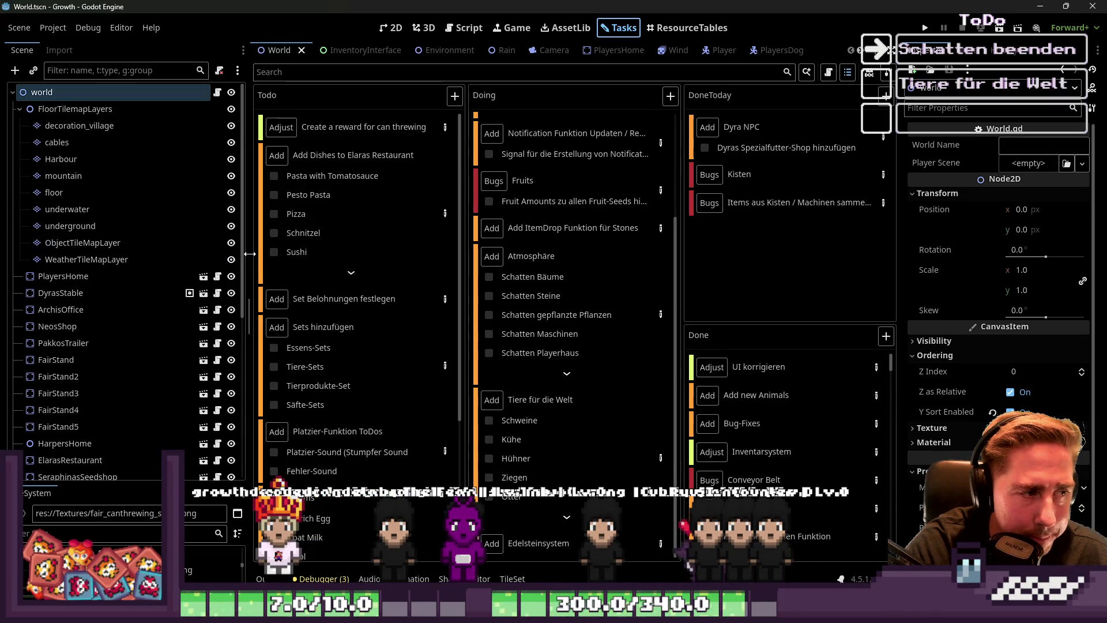
Drag the Scene dock splitter left to widen the Tasks board
drag(249, 253, 156, 255)
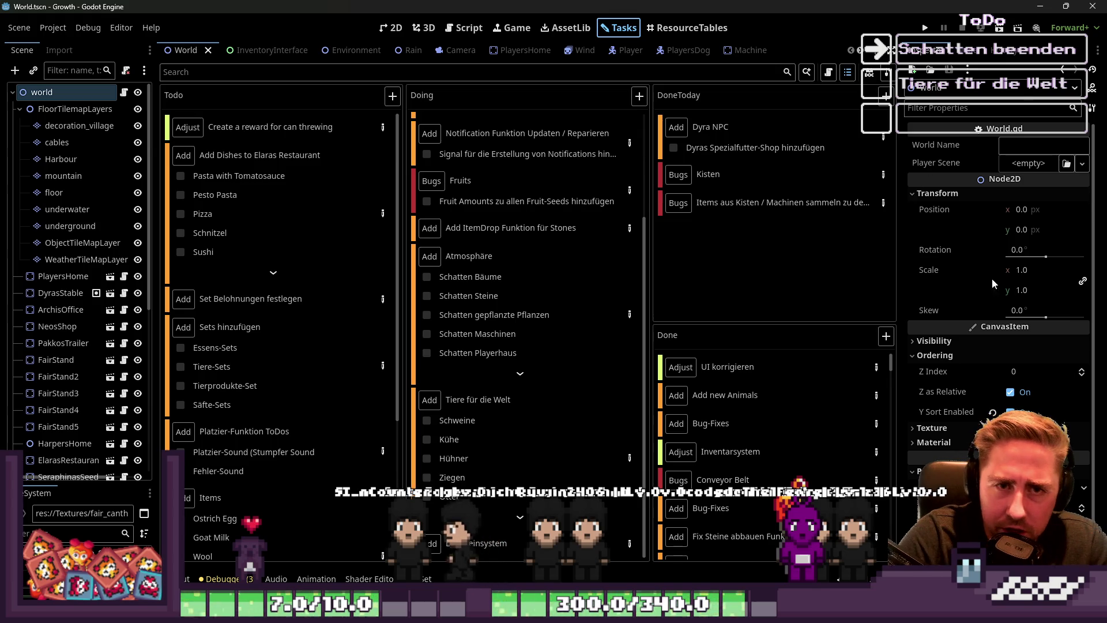
Switch to the Environment scene and move between its 2D canvas and environment.gd script
click(336, 51)
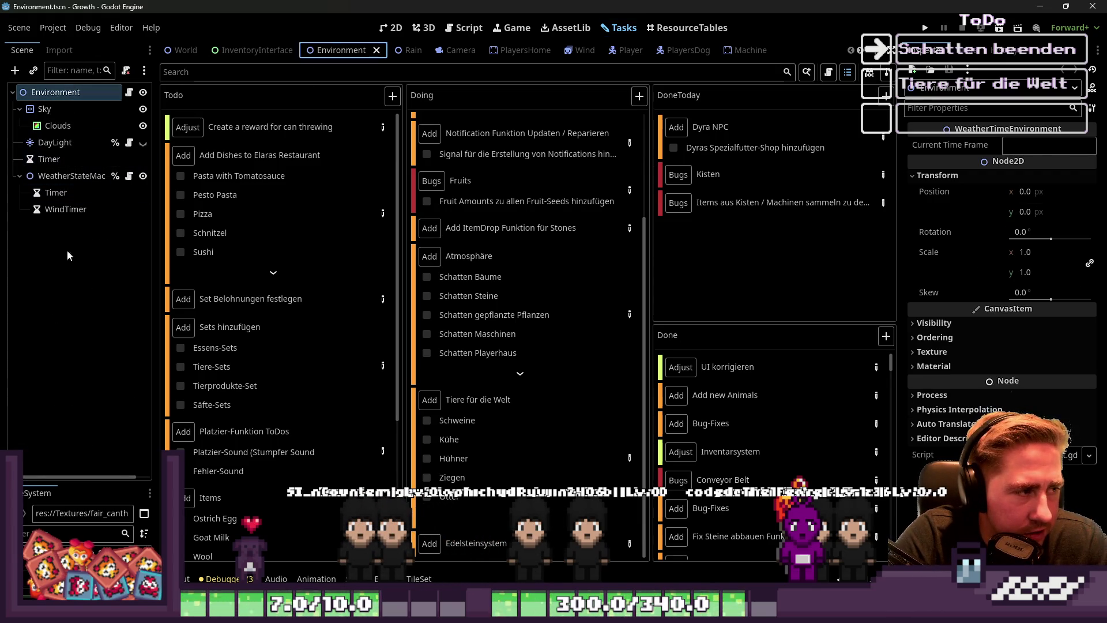
click(391, 28)
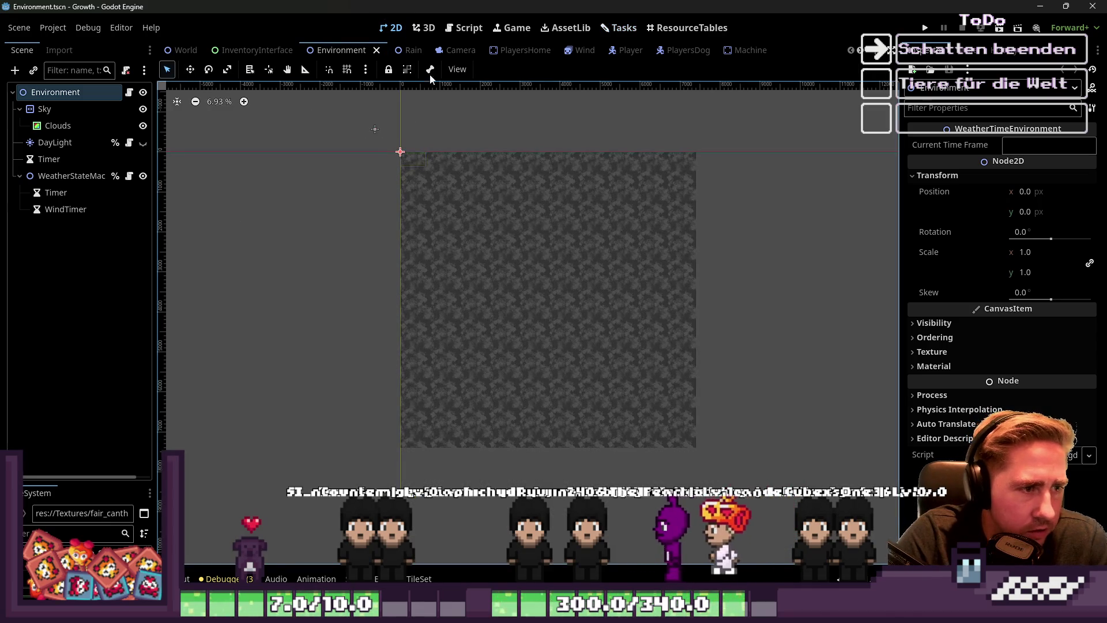
click(420, 32)
click(465, 28)
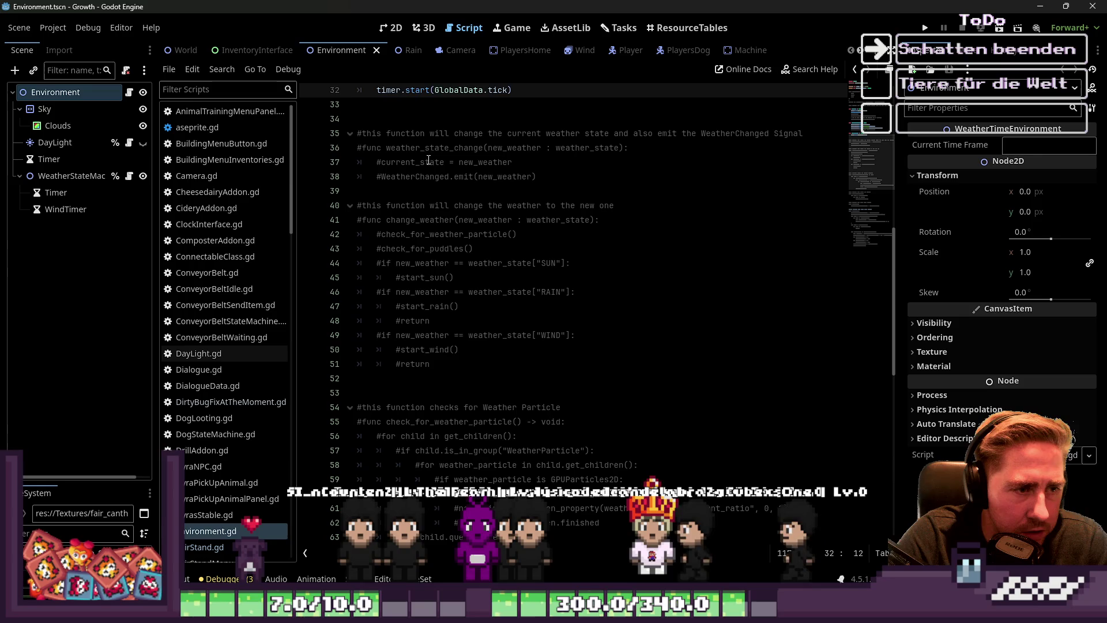
click(392, 27)
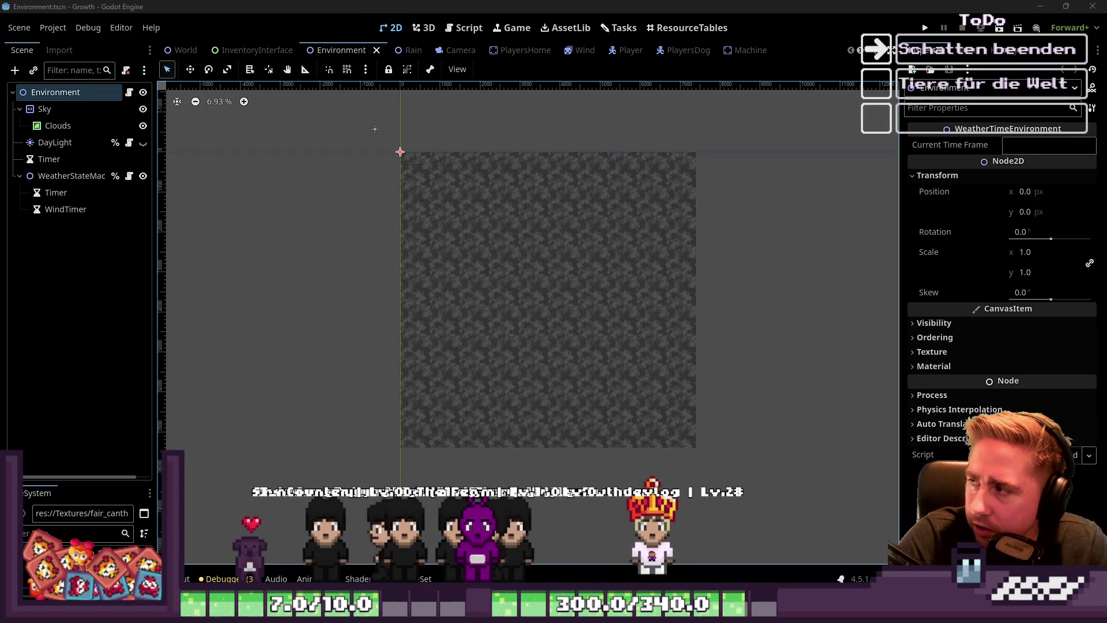
Review environment.gd's timer declaration, #SUN entry and _ready function, then check the Tasks board
click(476, 32)
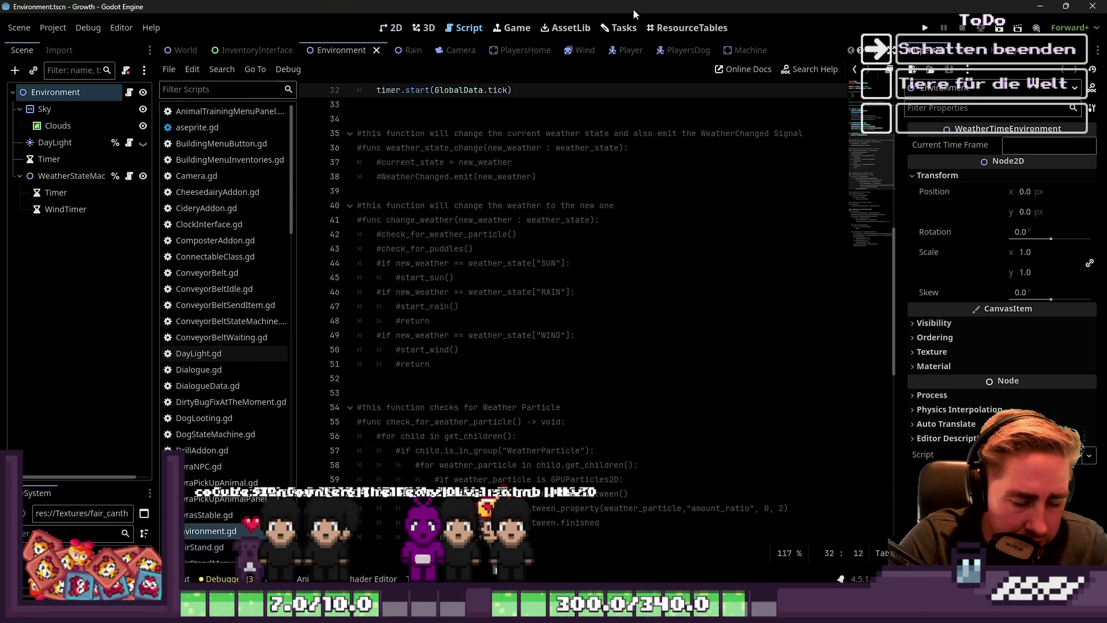
scroll(323, 150, up, 2)
scroll(335, 215, up, 8)
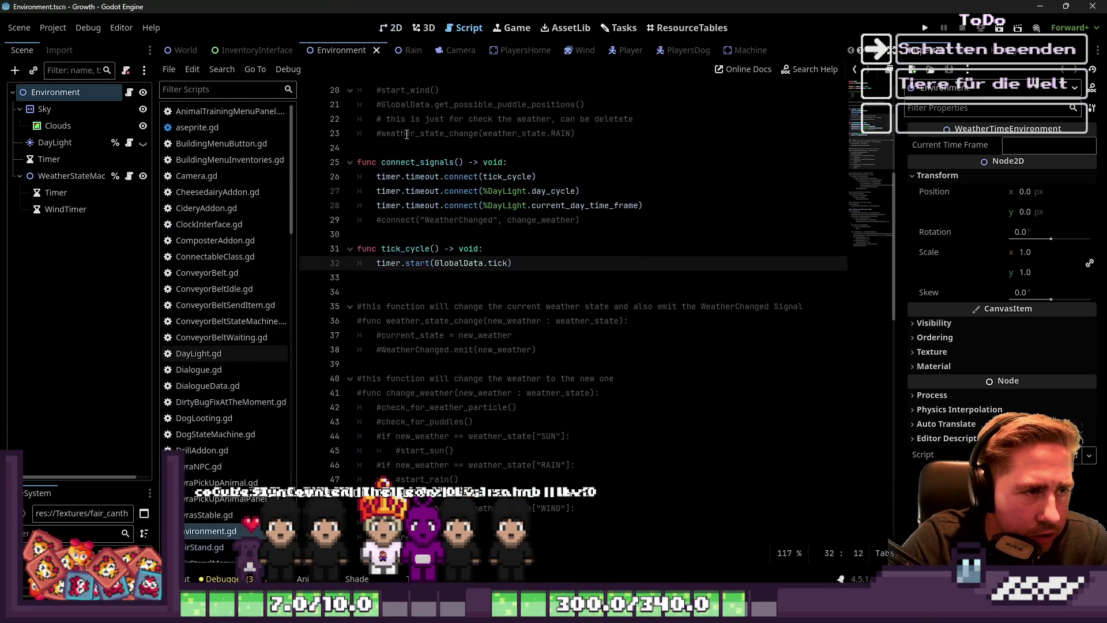
drag(387, 119, 375, 322)
click(377, 128)
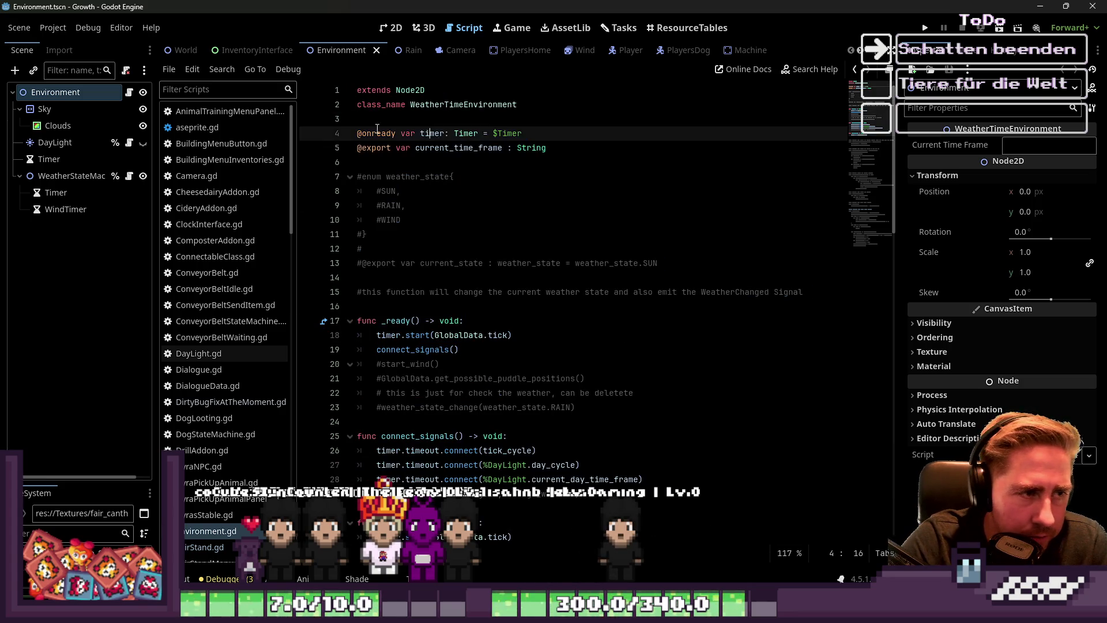
click(461, 192)
mouse_move(403, 278)
mouse_down()
mouse_move(461, 299)
mouse_move(555, 407)
mouse_up()
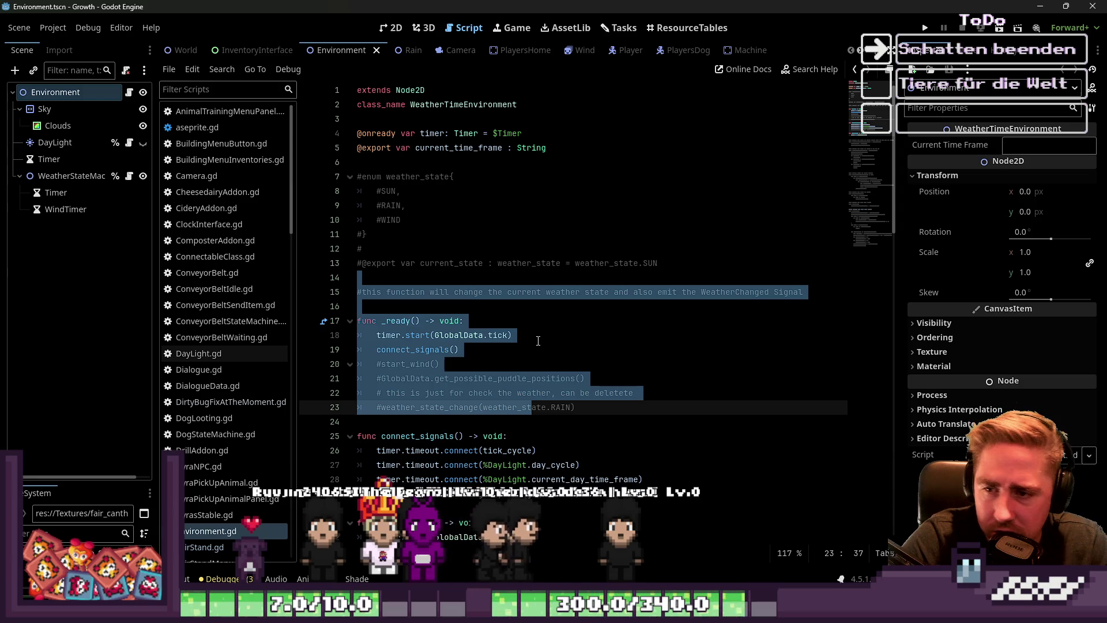
scroll(265, 253, down, 3)
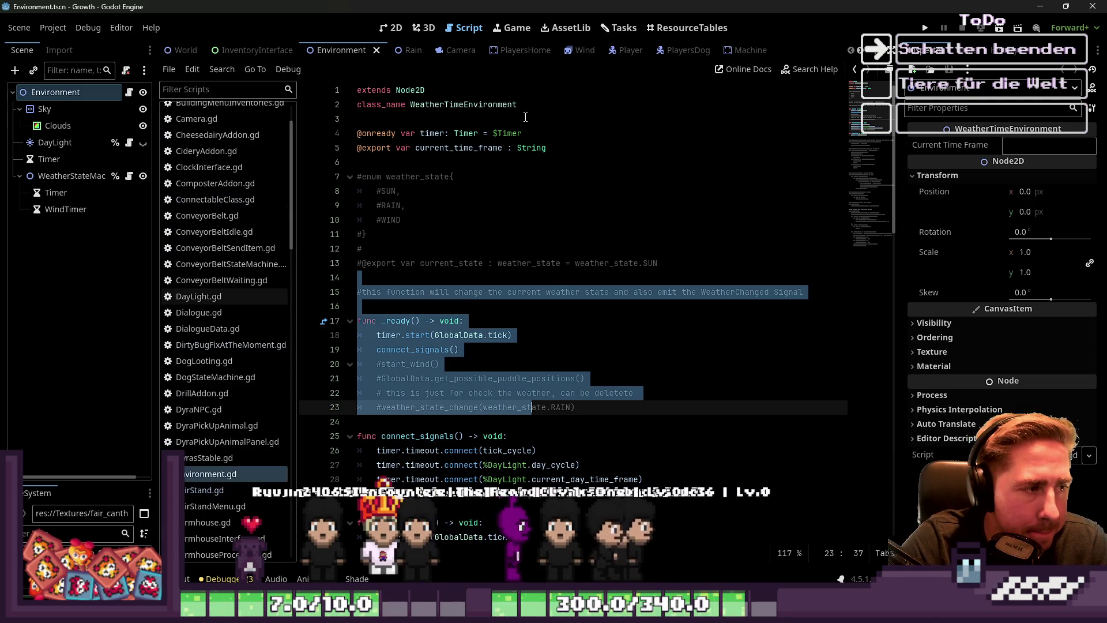
click(617, 28)
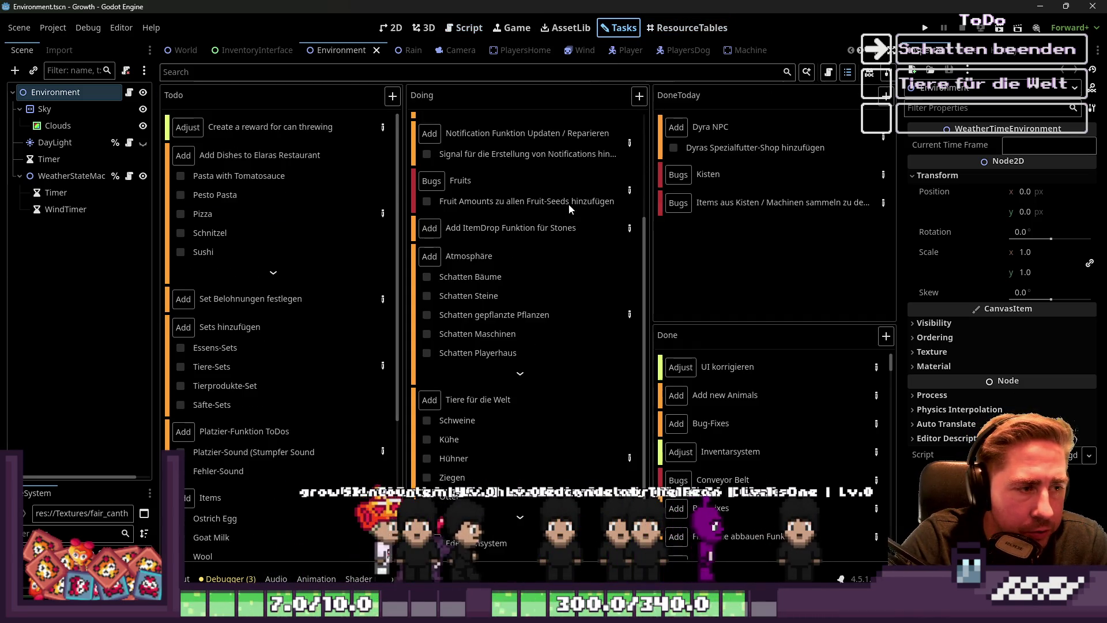
Show the World scene's 2D village map and zoom around it
click(392, 28)
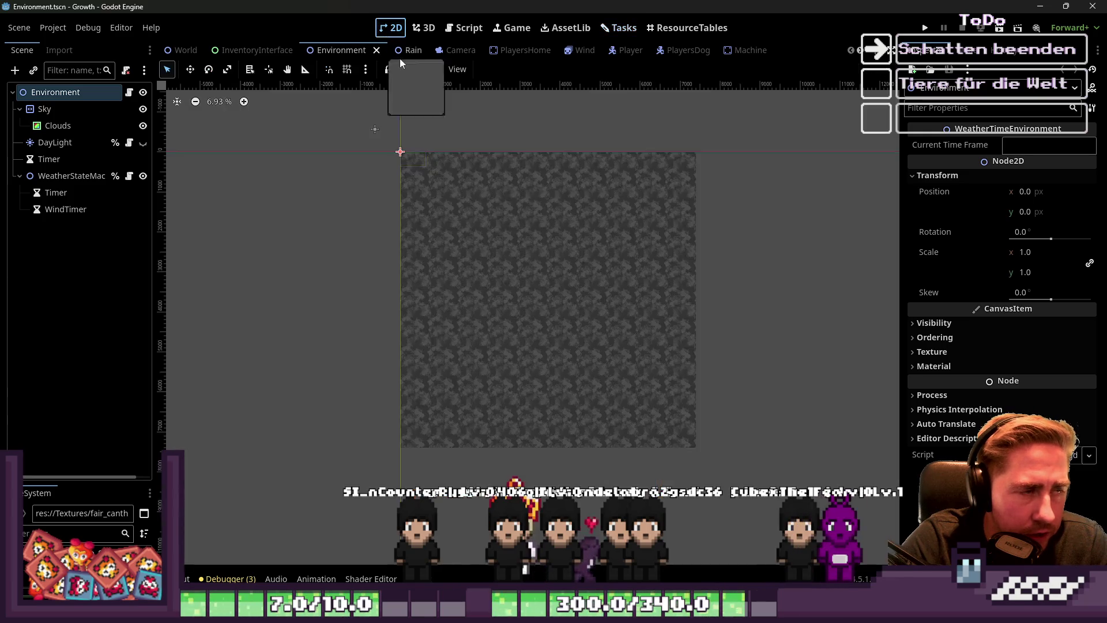
click(180, 50)
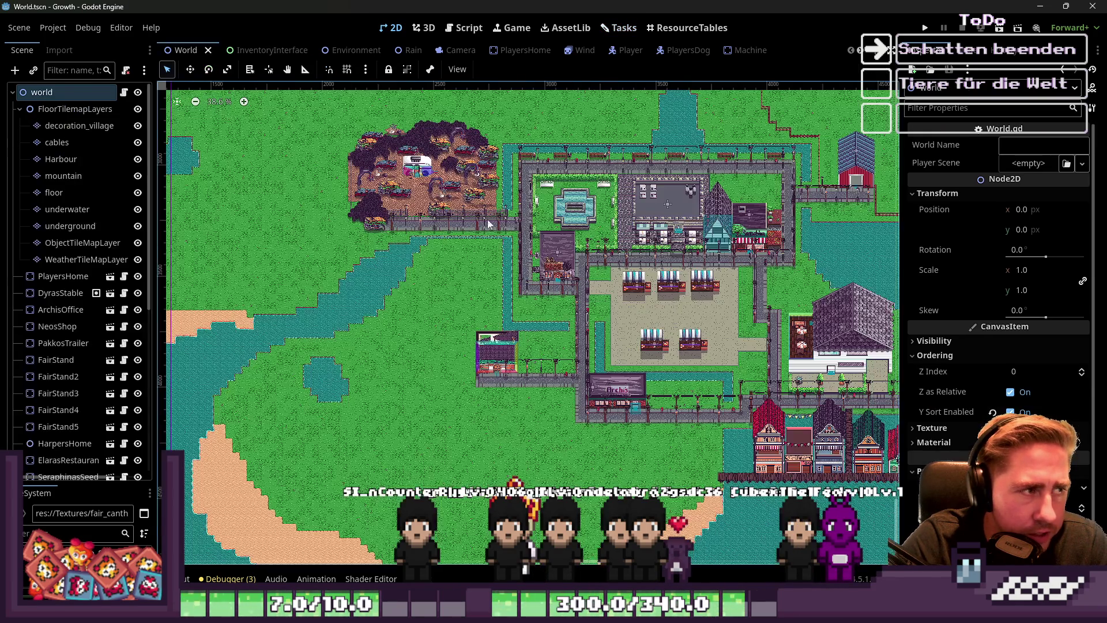
scroll(684, 296, up, 3)
scroll(465, 436, down, 5)
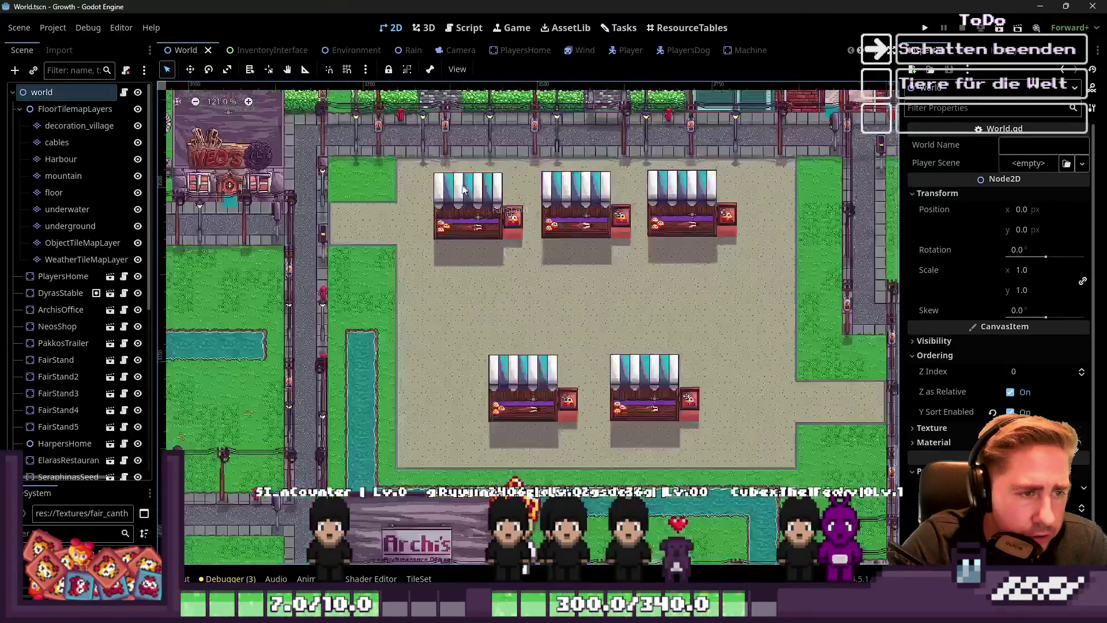
scroll(461, 408, up, 2)
scroll(519, 403, down, 3)
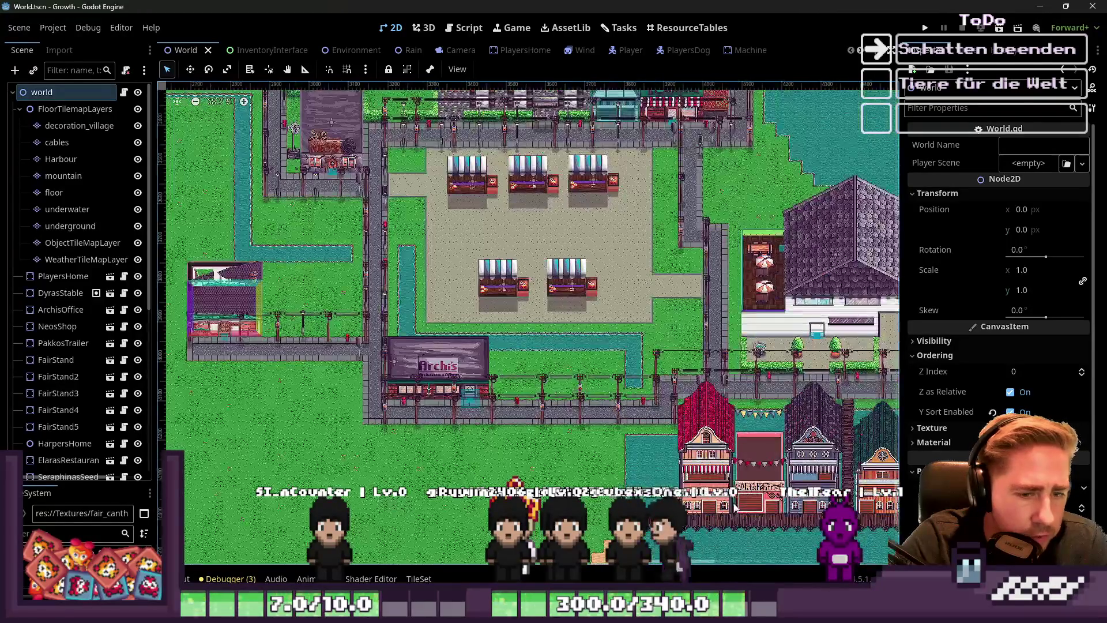
scroll(583, 398, up, 1)
scroll(584, 398, down, 1)
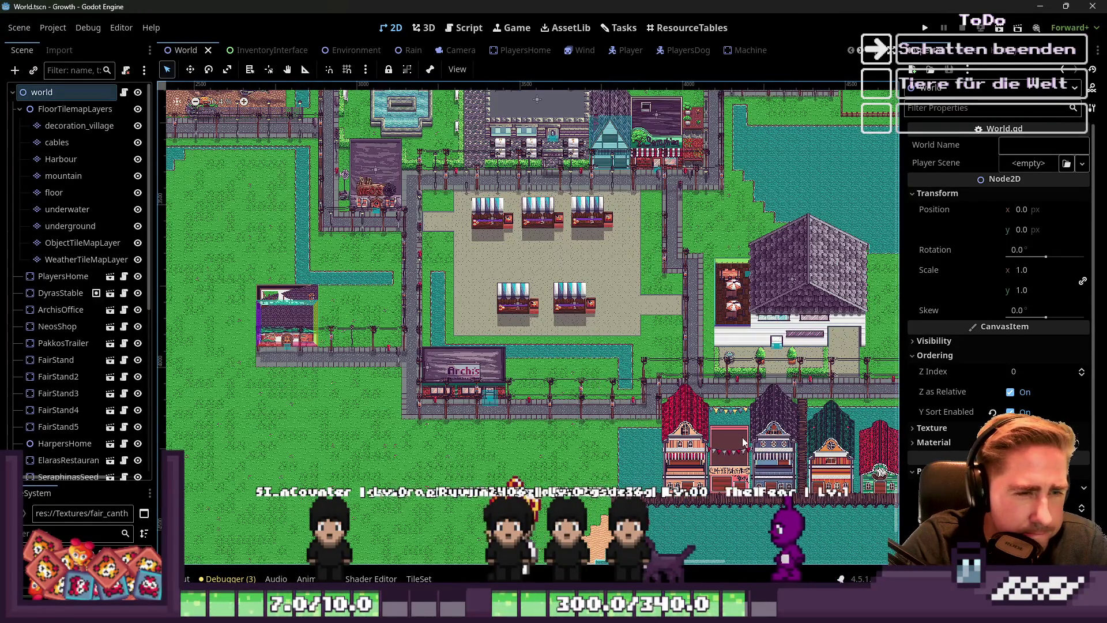
scroll(749, 404, down, 3)
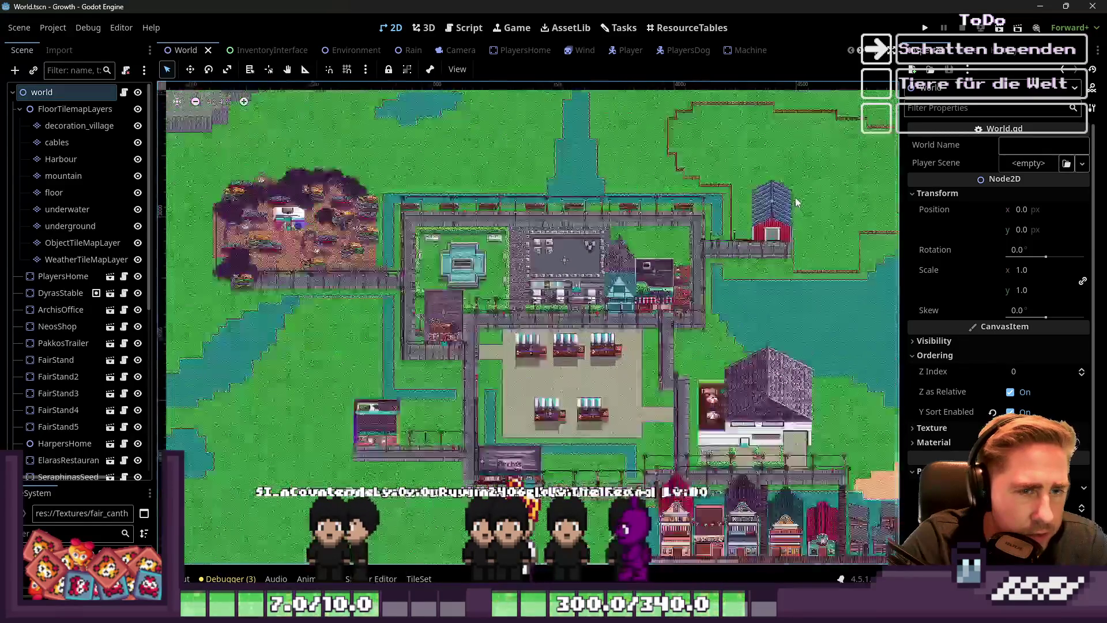
scroll(795, 202, up, 8)
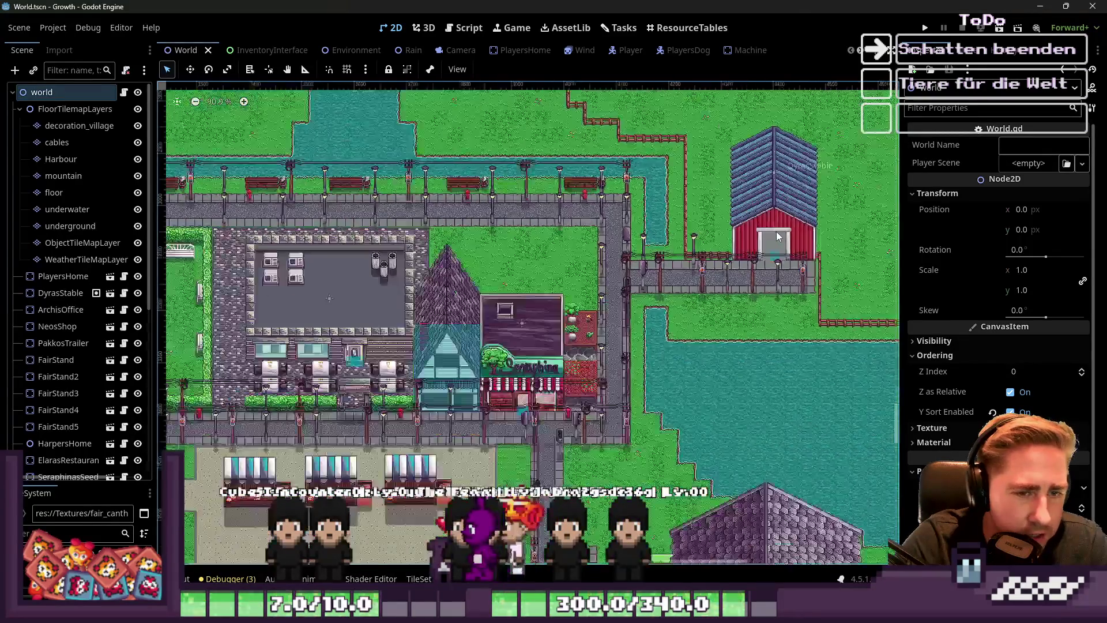
scroll(776, 236, down, 3)
scroll(393, 227, up, 3)
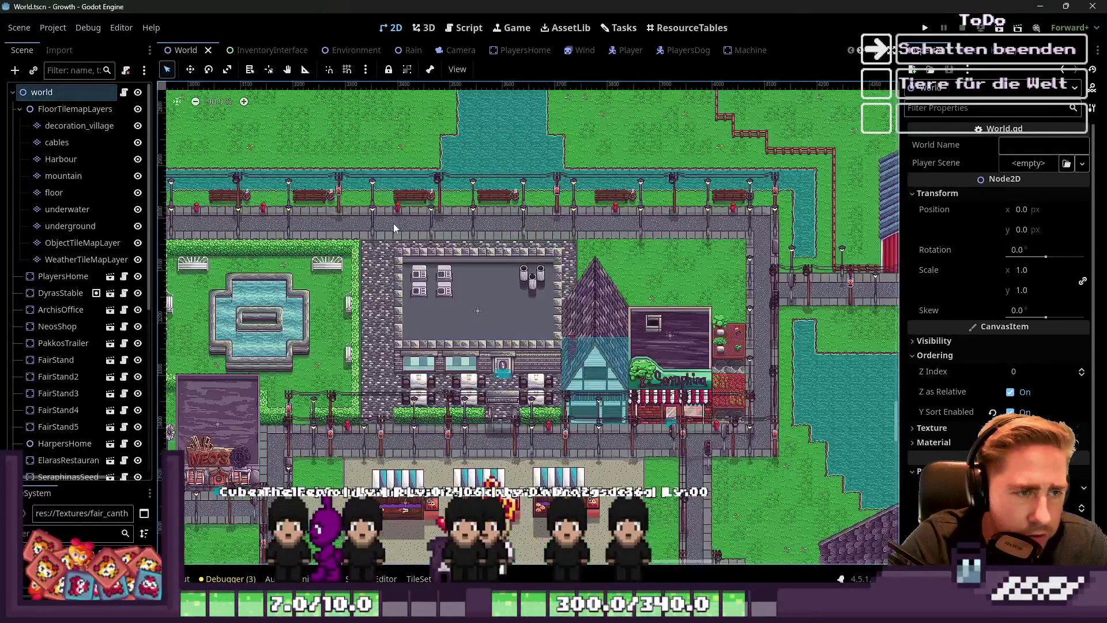
Pan and zoom the map to centre on Neo's shop and the grass to its left
drag(393, 227, 627, 223)
scroll(627, 224, down, 3)
scroll(469, 232, up, 8)
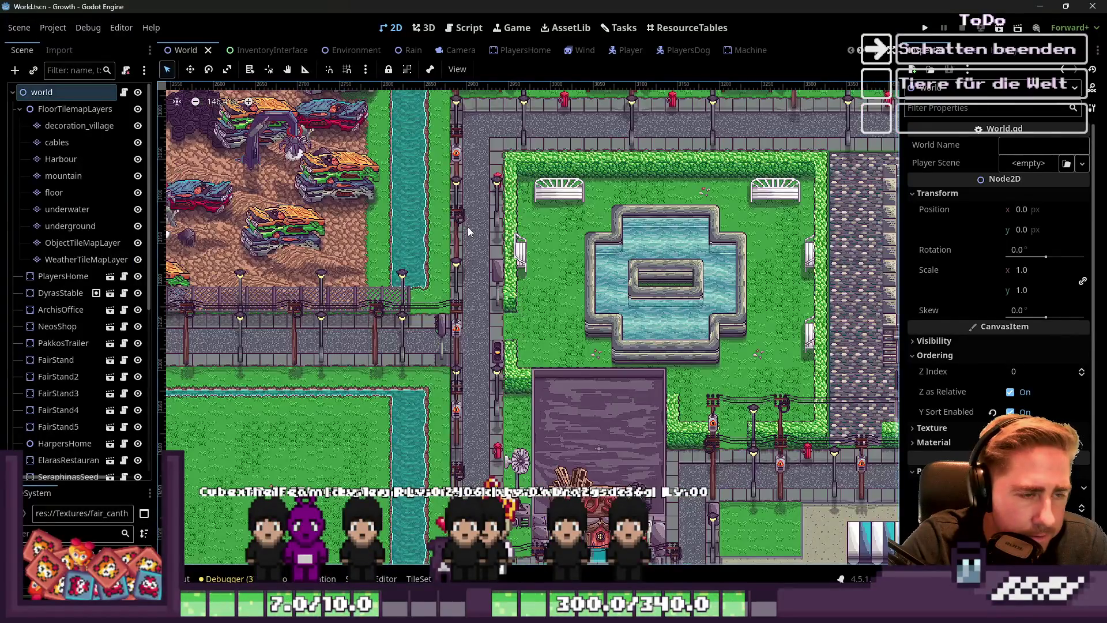
scroll(468, 232, down, 13)
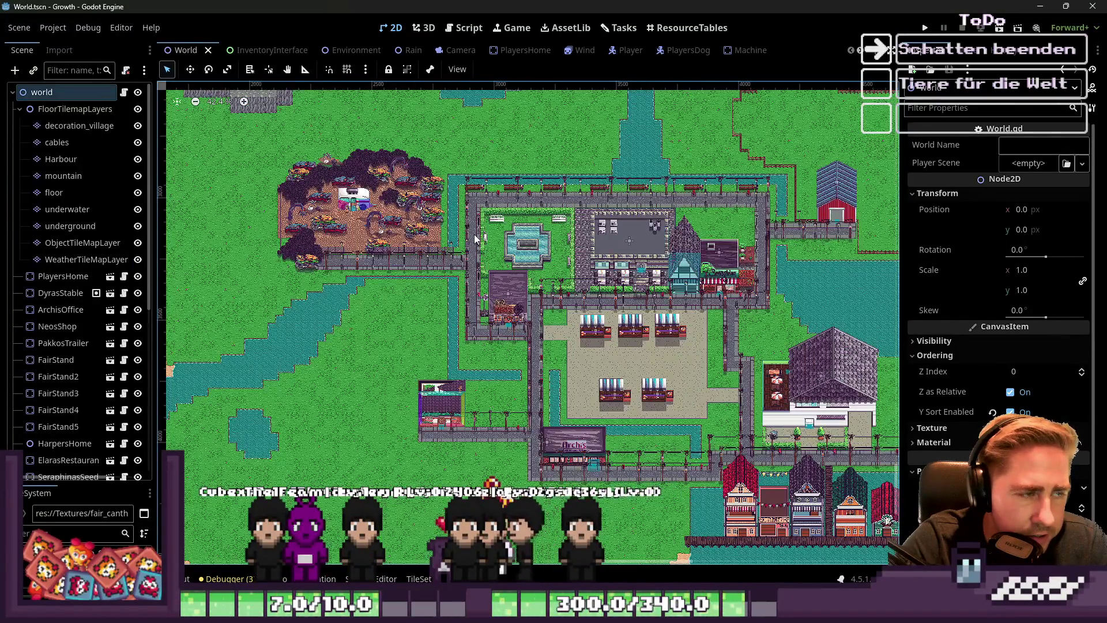
scroll(473, 253, up, 4)
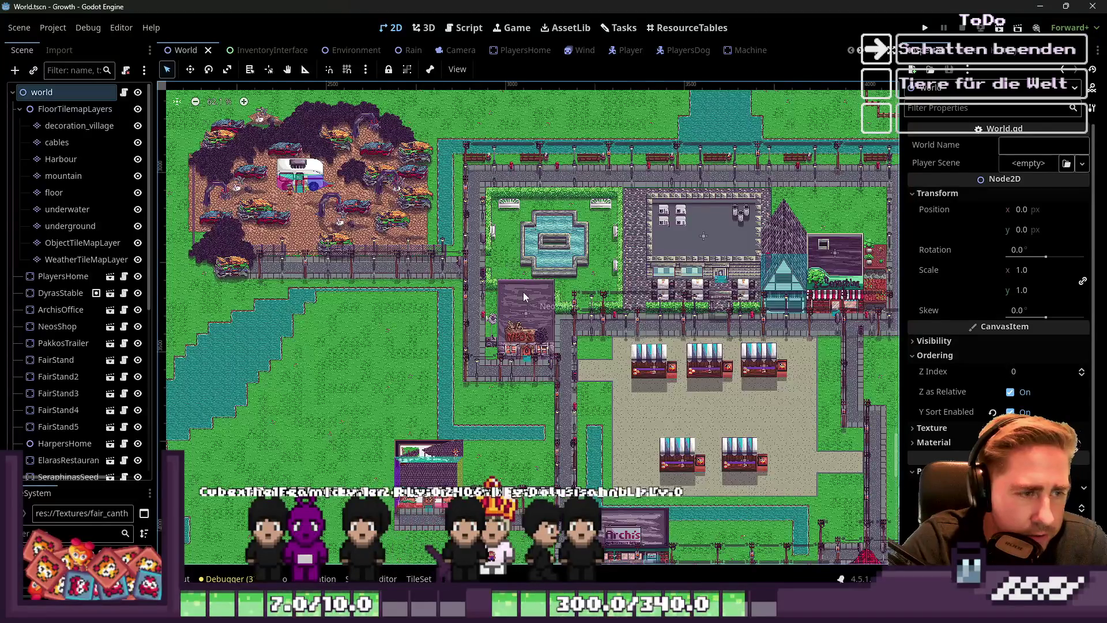
scroll(503, 400, up, 3)
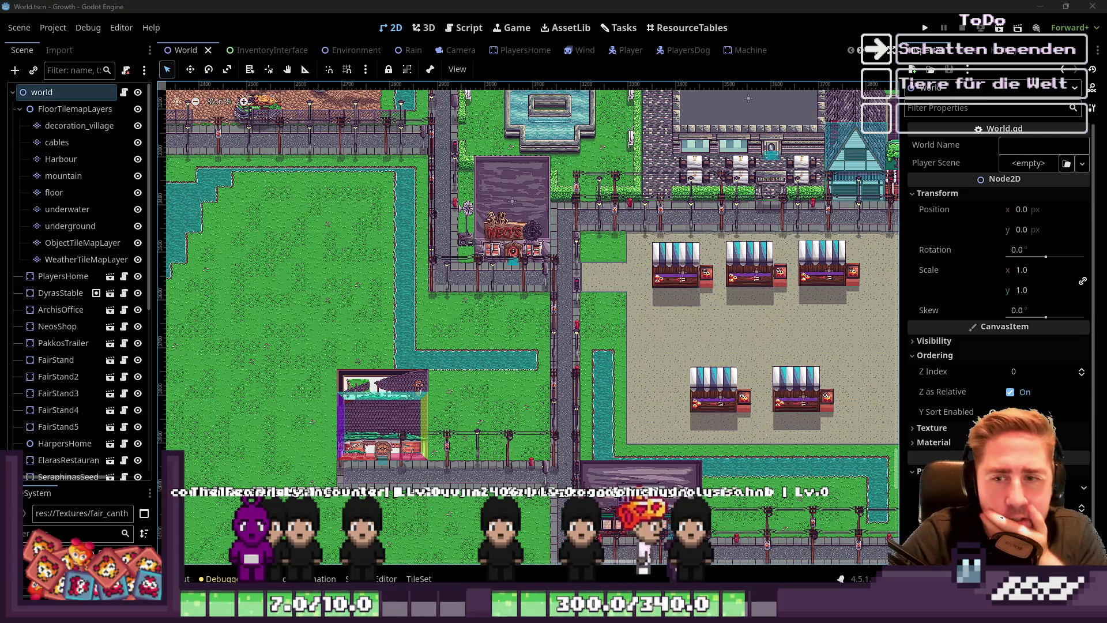
scroll(427, 261, down, 3)
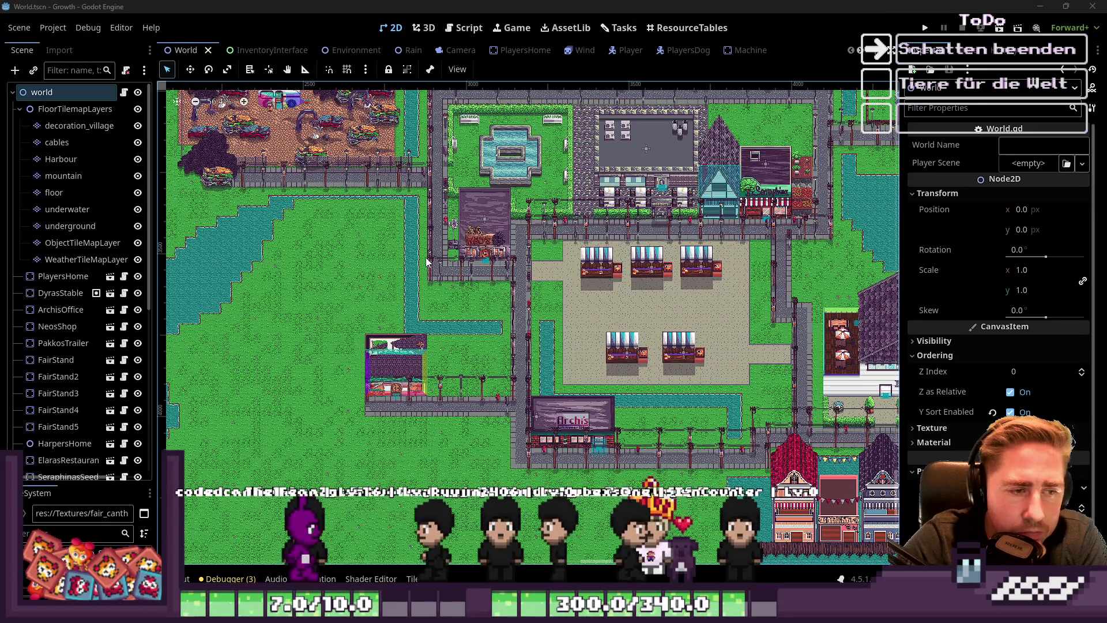
scroll(740, 354, down, 2)
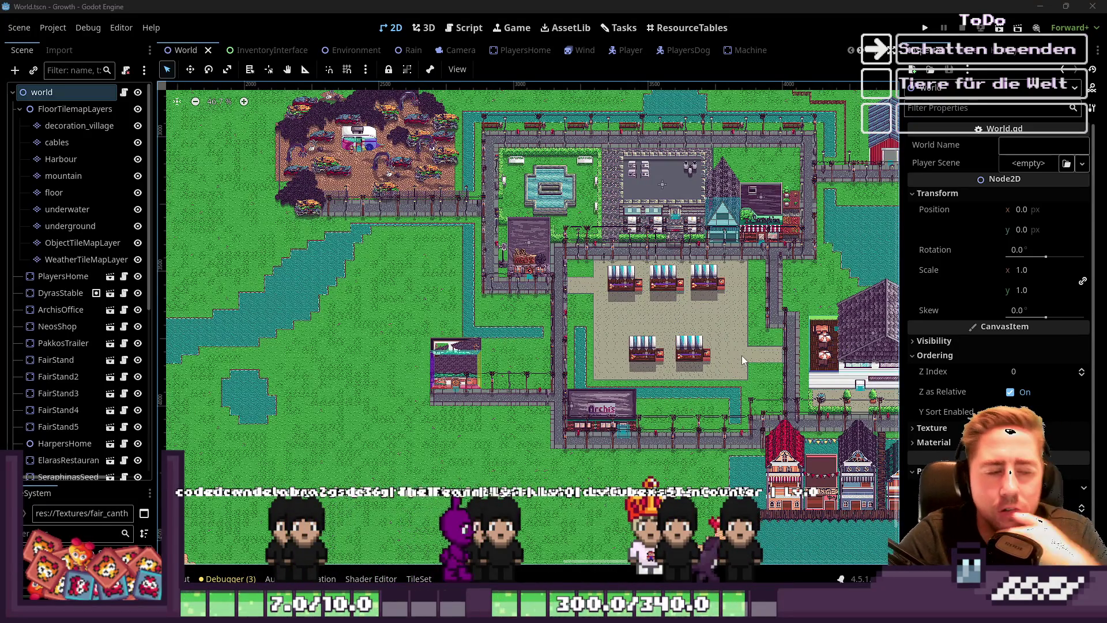
scroll(391, 258, up, 8)
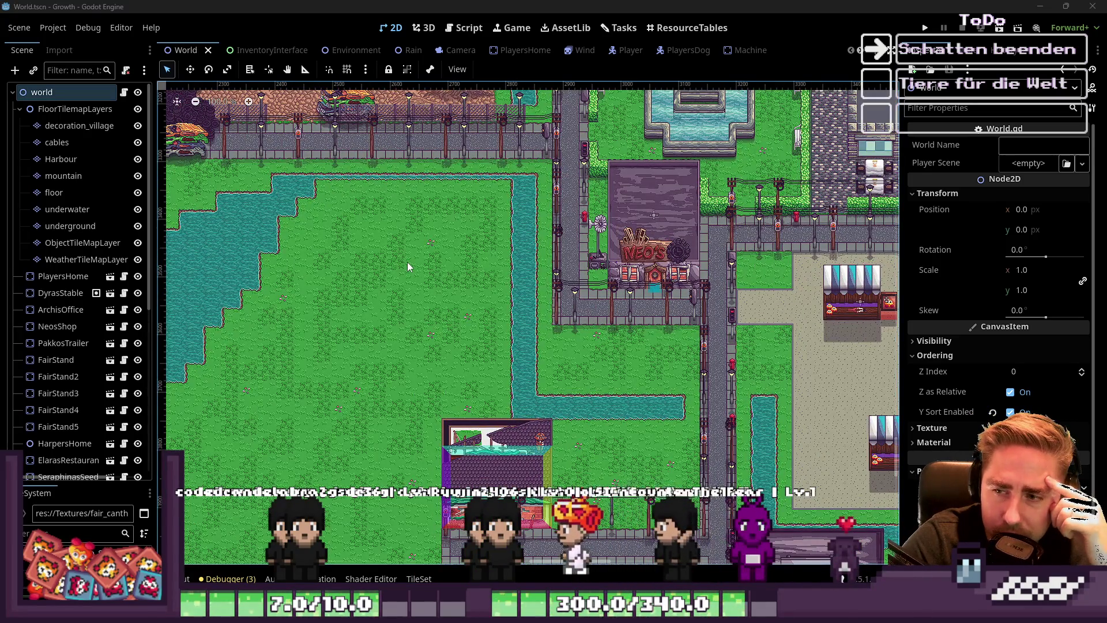
scroll(407, 261, up, 3)
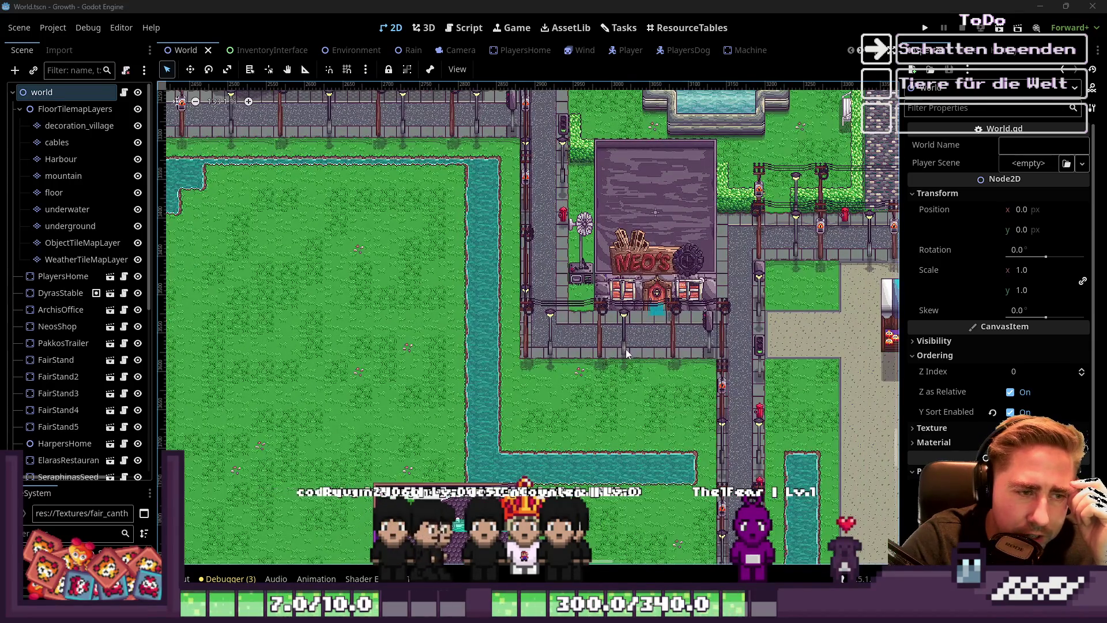
scroll(577, 287, up, 4)
Switch to village_tileset.png and box-select the windmill tiles
mouse_move(582, 612)
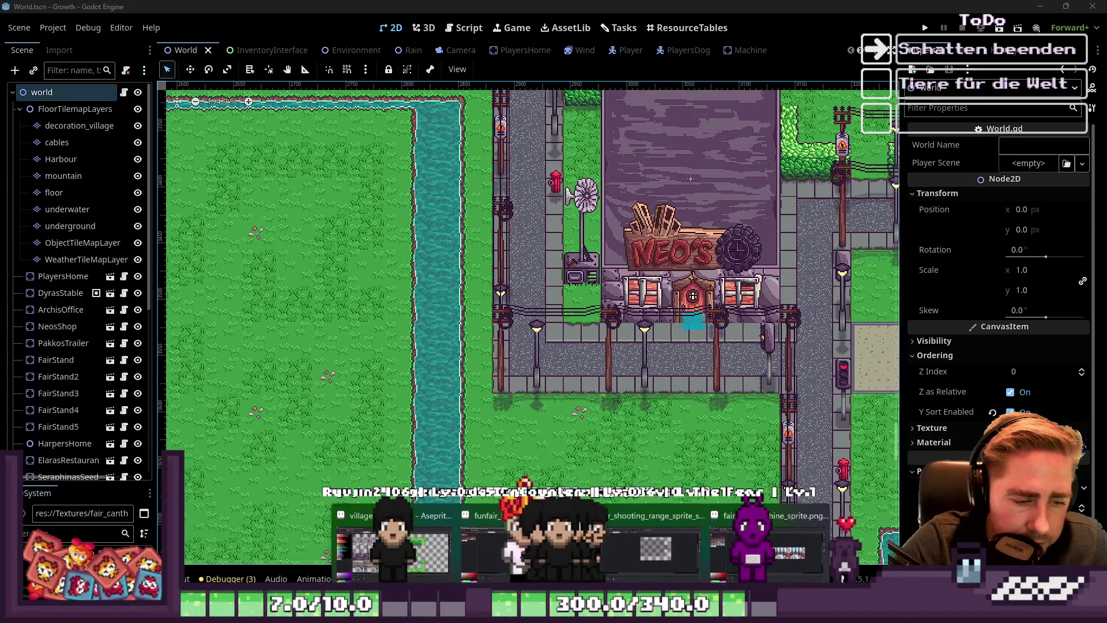
click(422, 530)
scroll(615, 220, down, 3)
scroll(615, 219, up, 4)
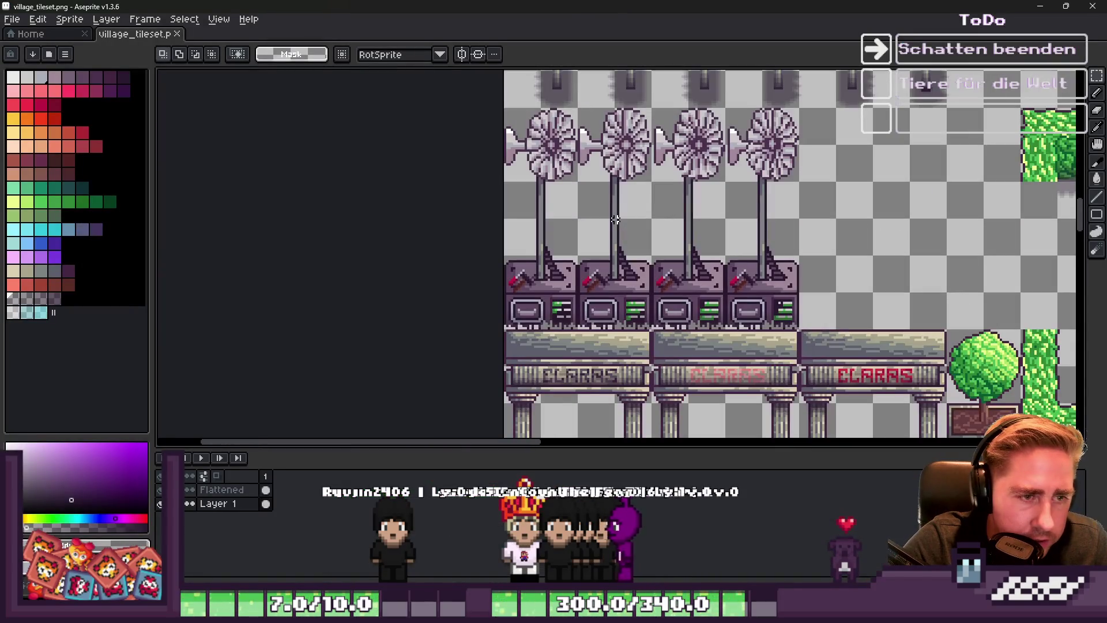
scroll(520, 143, up, 2)
mouse_move(491, 79)
mouse_down()
mouse_move(642, 173)
mouse_move(923, 427)
mouse_move(903, 334)
mouse_up()
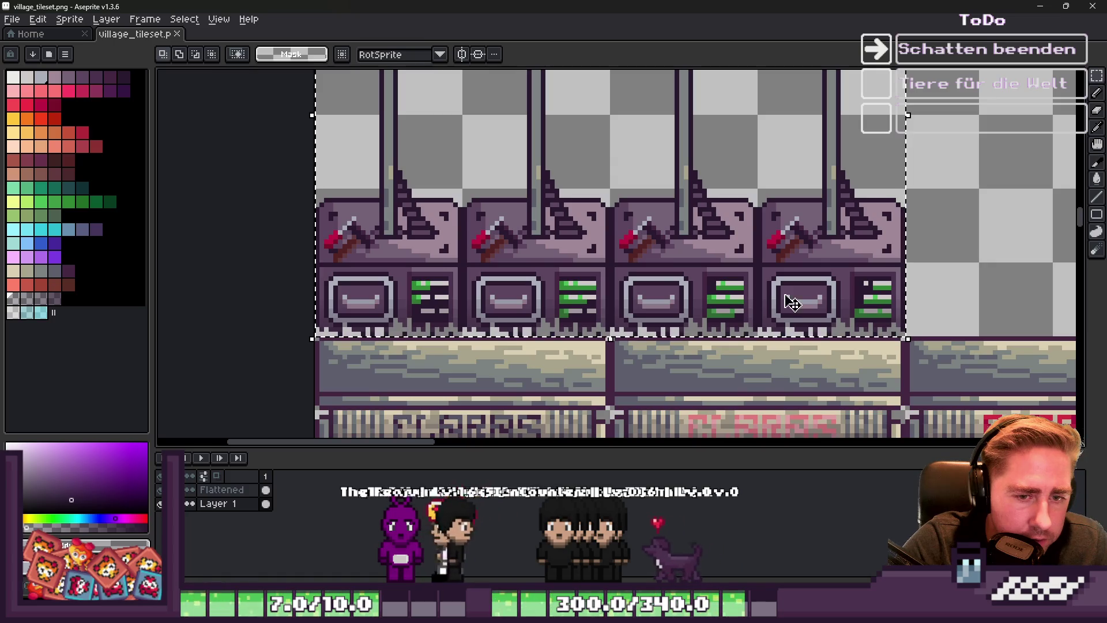
Bring up Layer 1's layer actions to flatten the tileset into one layer
scroll(472, 252, down, 3)
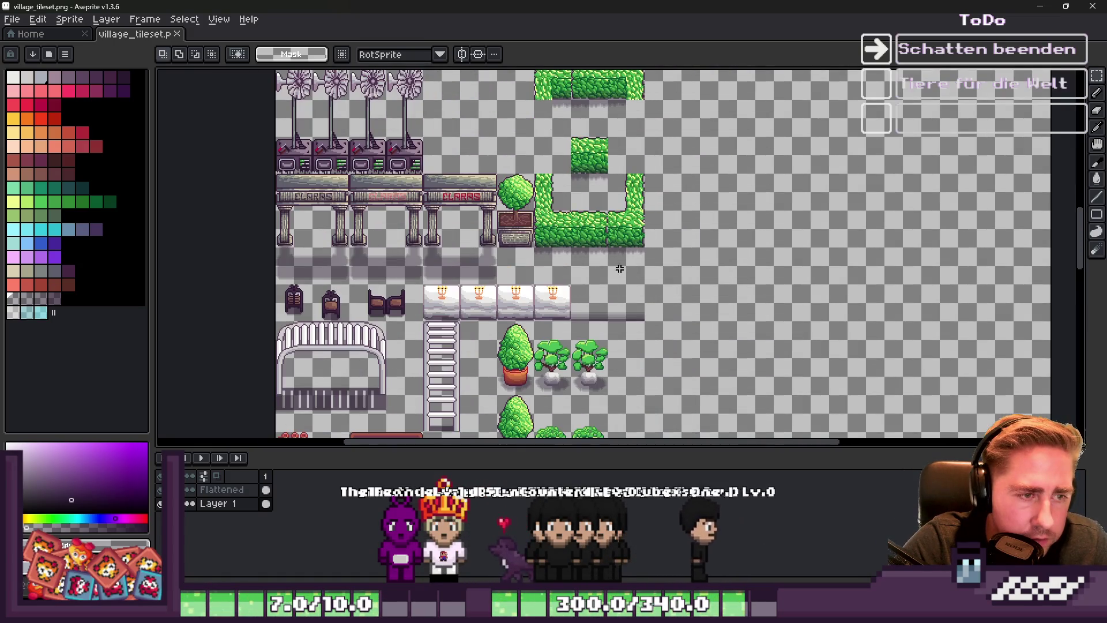
scroll(732, 218, up, 3)
scroll(649, 277, down, 3)
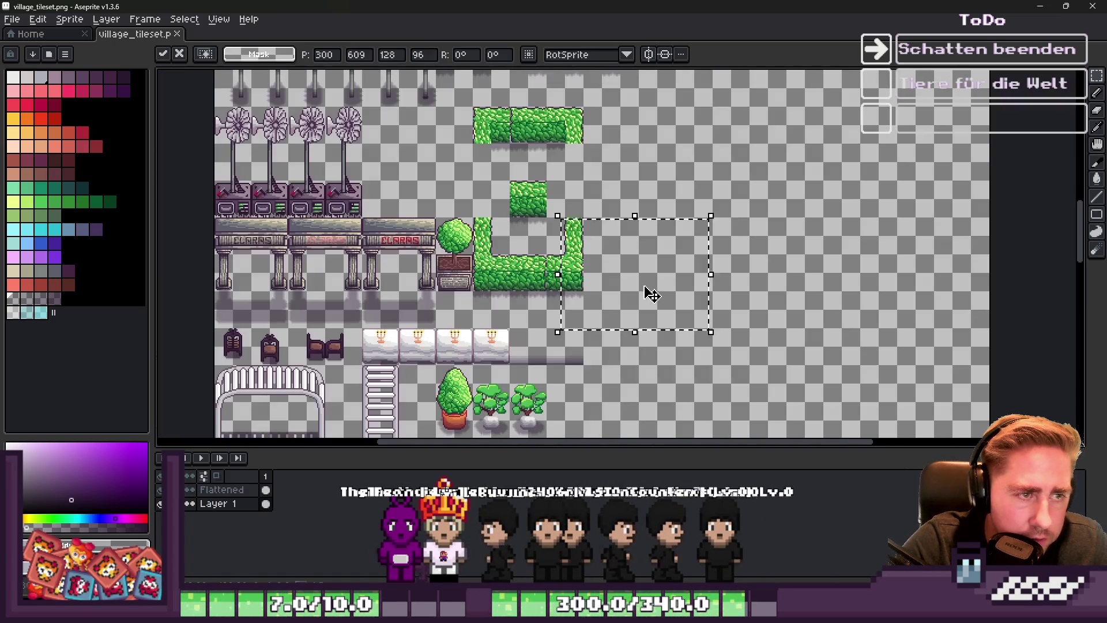
right_click(227, 503)
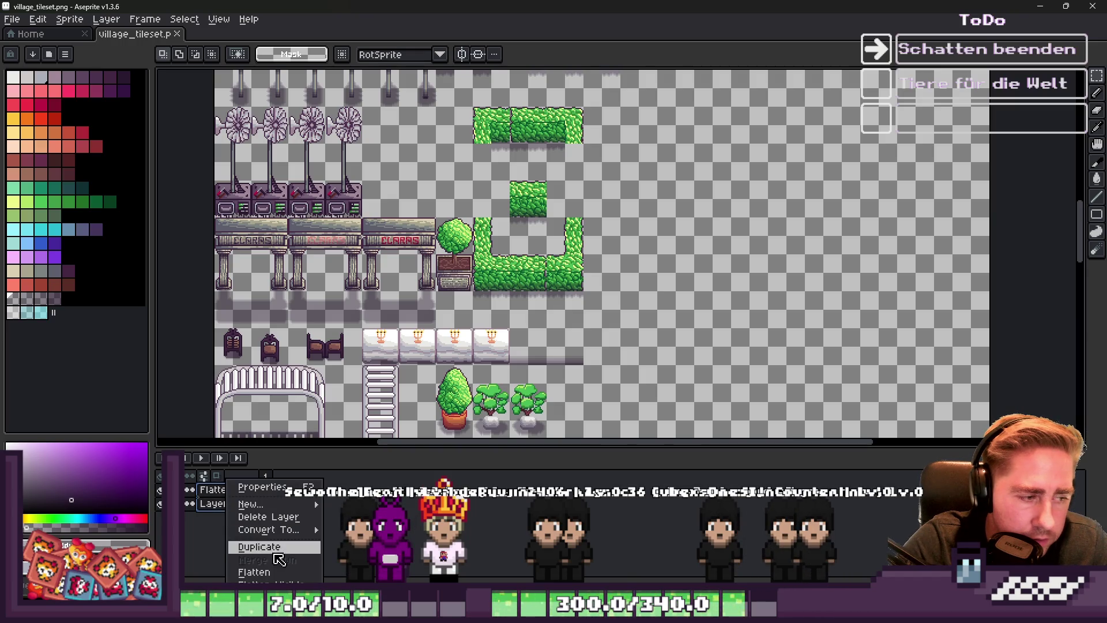
Select the windmill tiles and paste a copy of them
scroll(581, 267, down, 2)
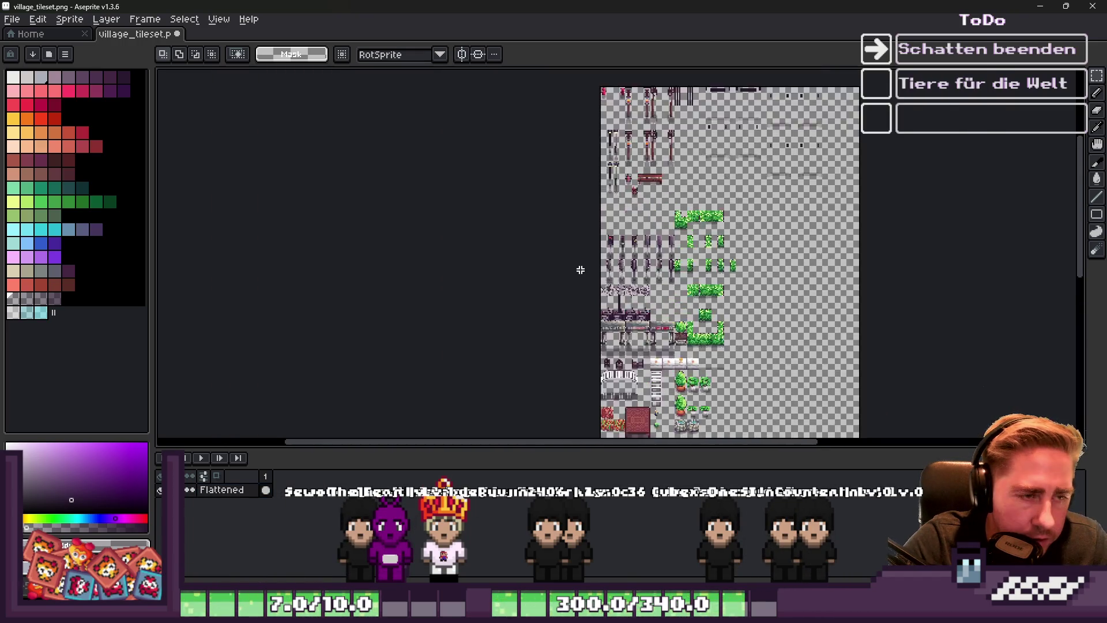
scroll(605, 247, up, 4)
scroll(500, 196, up, 2)
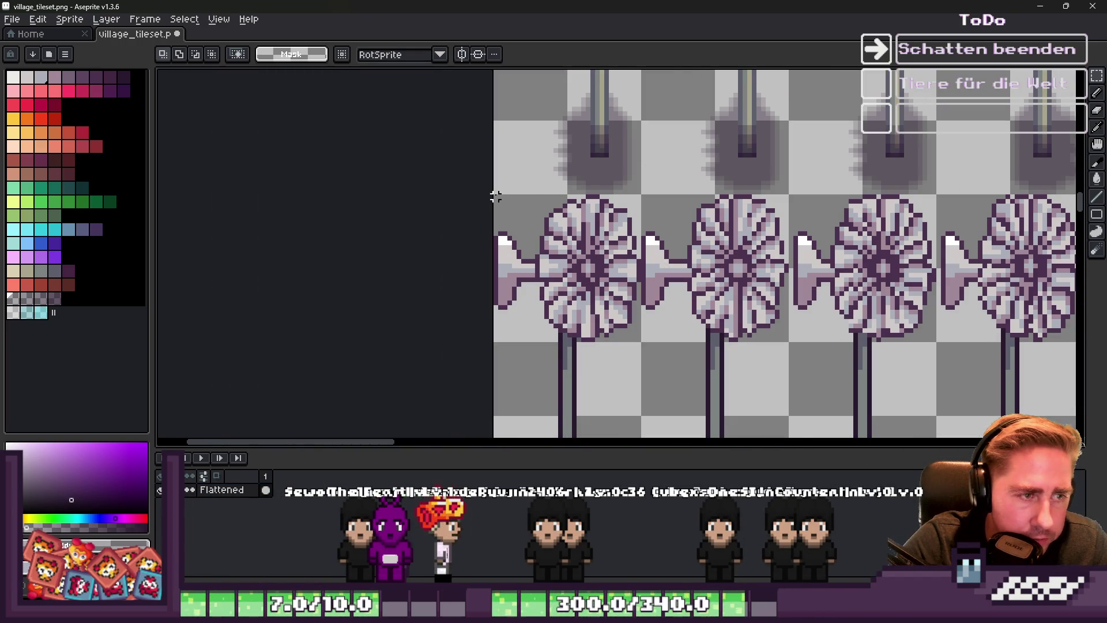
mouse_move(495, 197)
mouse_down()
mouse_move(1037, 329)
mouse_move(742, 339)
mouse_move(765, 409)
mouse_up()
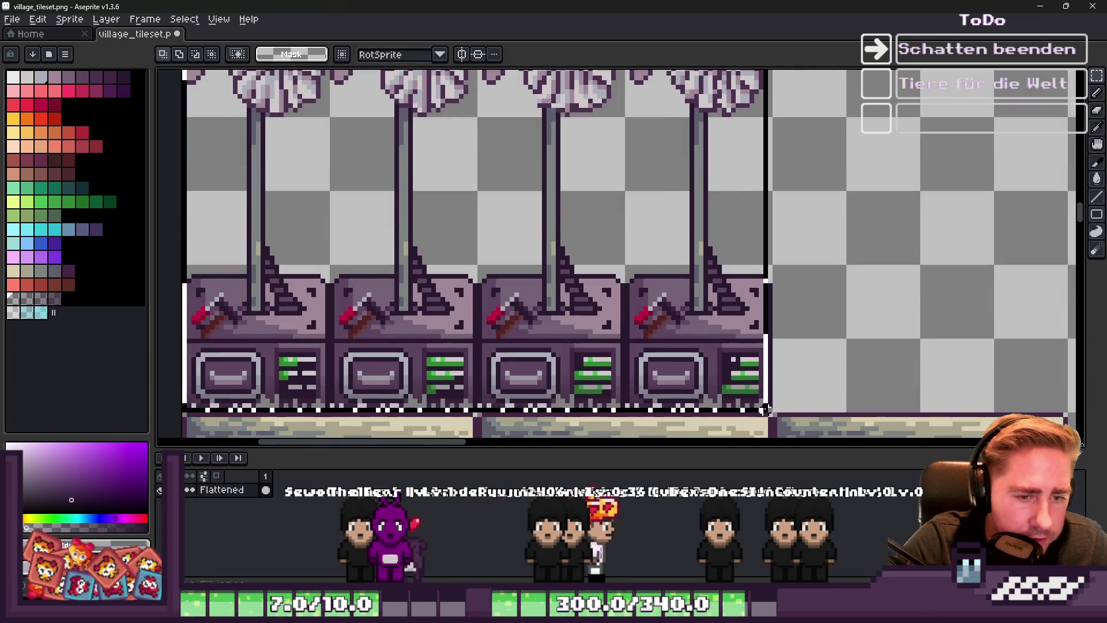
scroll(663, 329, down, 4)
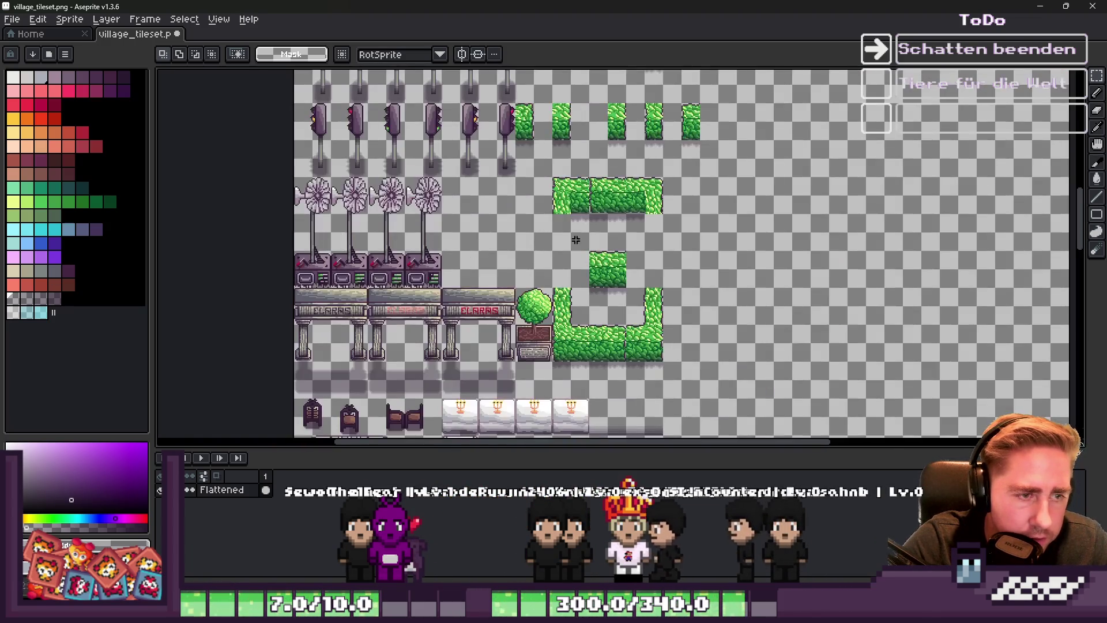
scroll(682, 243, up, 5)
key(ctrl+v)
Move the pasted windmill tiles down beside the green hedge tiles
scroll(682, 243, down, 3)
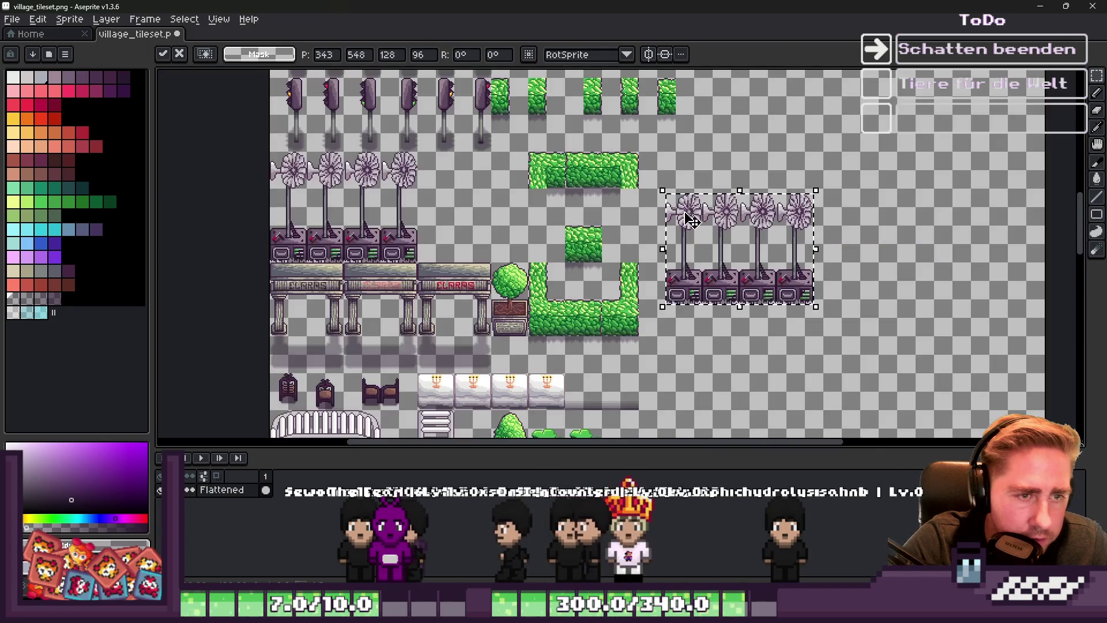
scroll(670, 215, up, 1)
scroll(671, 215, up, 1)
scroll(670, 215, down, 3)
mouse_move(684, 341)
mouse_down()
mouse_move(671, 178)
mouse_move(684, 199)
mouse_up()
scroll(685, 198, down, 2)
scroll(663, 259, up, 3)
scroll(634, 277, down, 1)
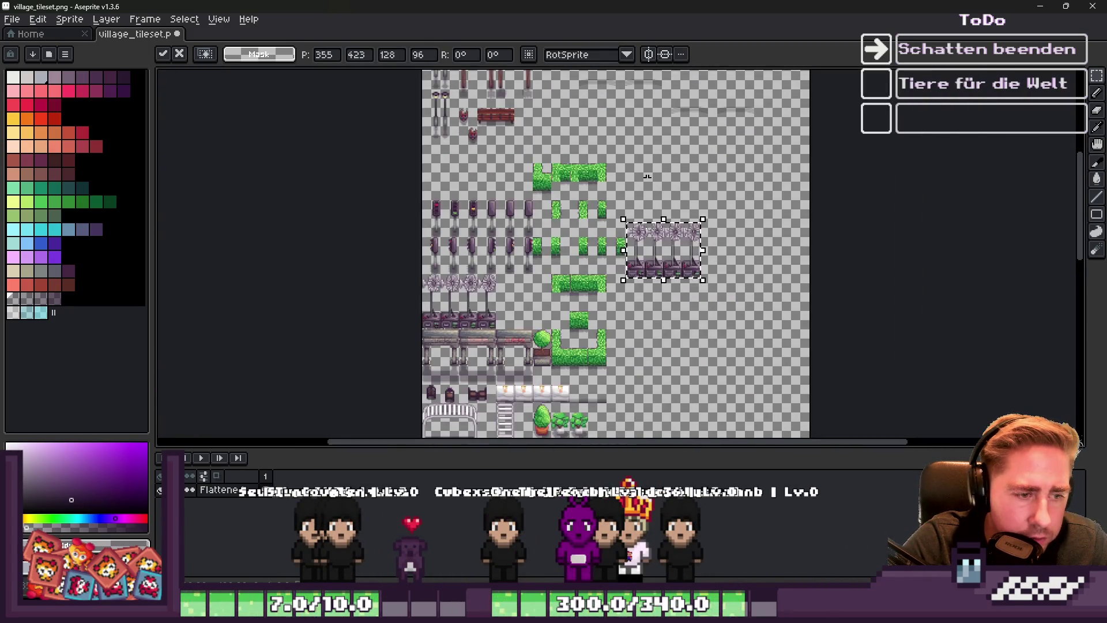
drag(646, 265, 646, 371)
Nudge the windmill copy up and left into place and commit it
scroll(647, 371, down, 1)
scroll(663, 288, up, 3)
scroll(685, 236, down, 1)
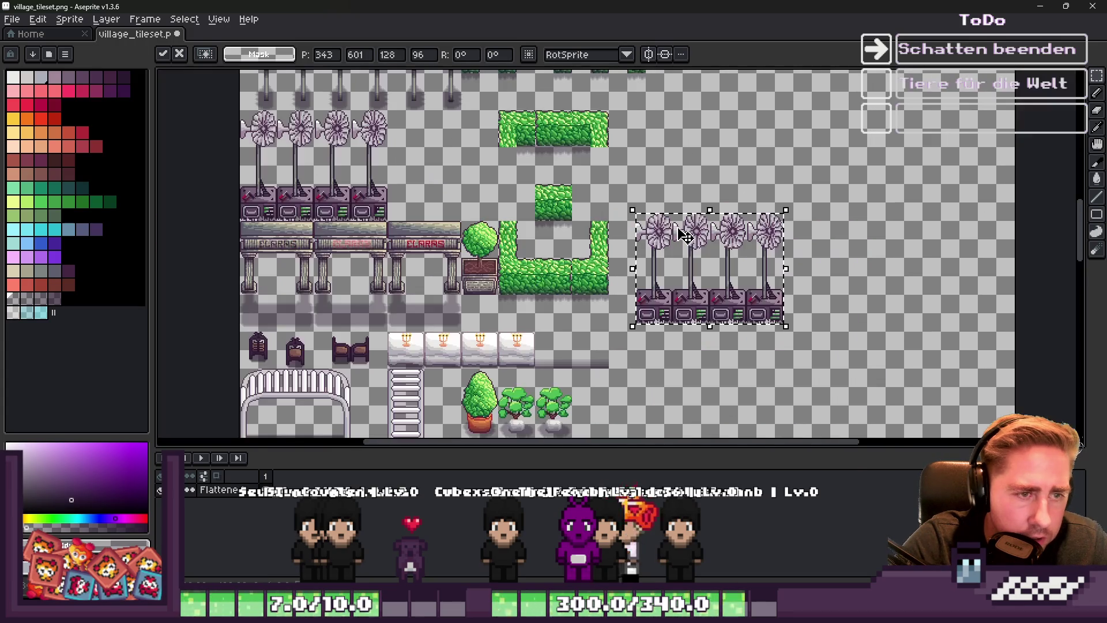
scroll(671, 245, up, 4)
mouse_move(648, 302)
mouse_down()
mouse_move(623, 227)
mouse_move(634, 210)
mouse_up()
scroll(628, 230, down, 3)
key(Return)
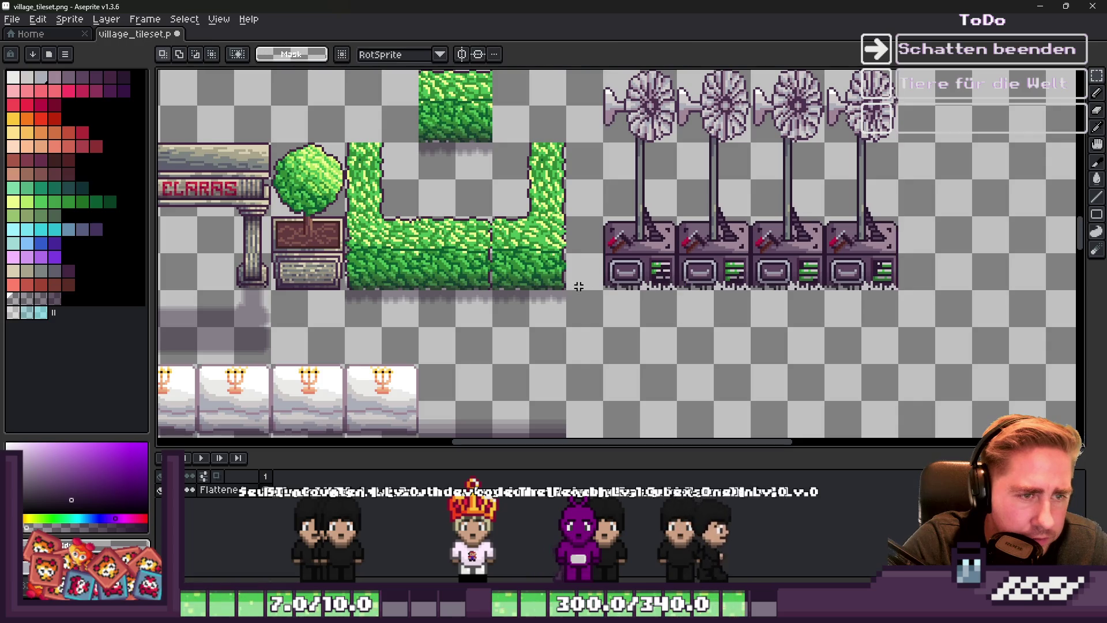
Deselect the tiles, then undo twice to restore the windmill copy for transforming
scroll(629, 179, up, 3)
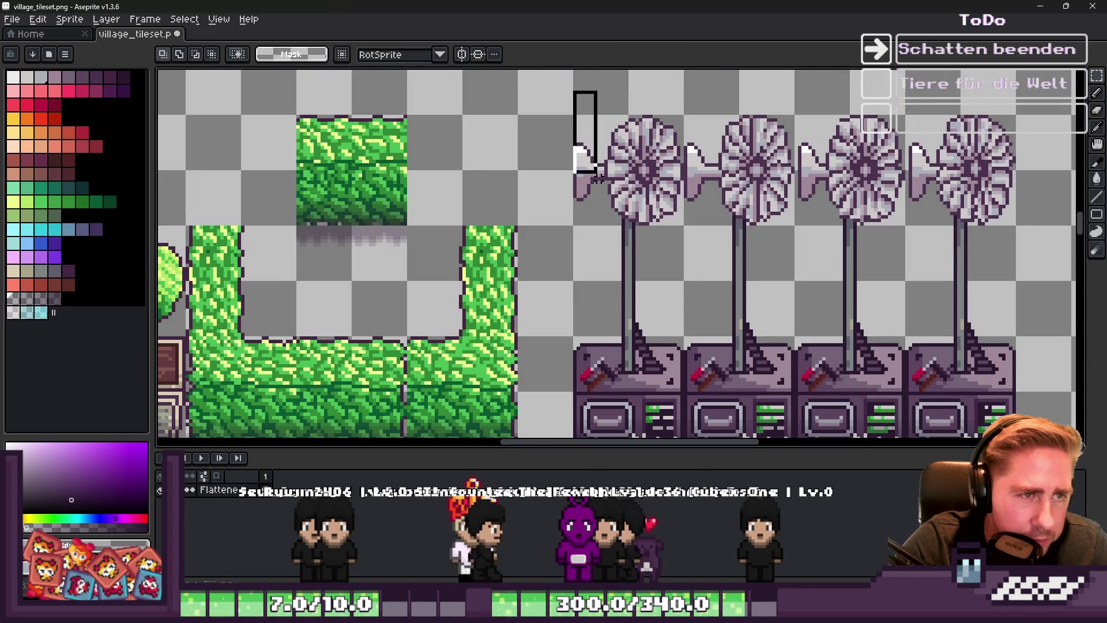
drag(598, 179, 536, 114)
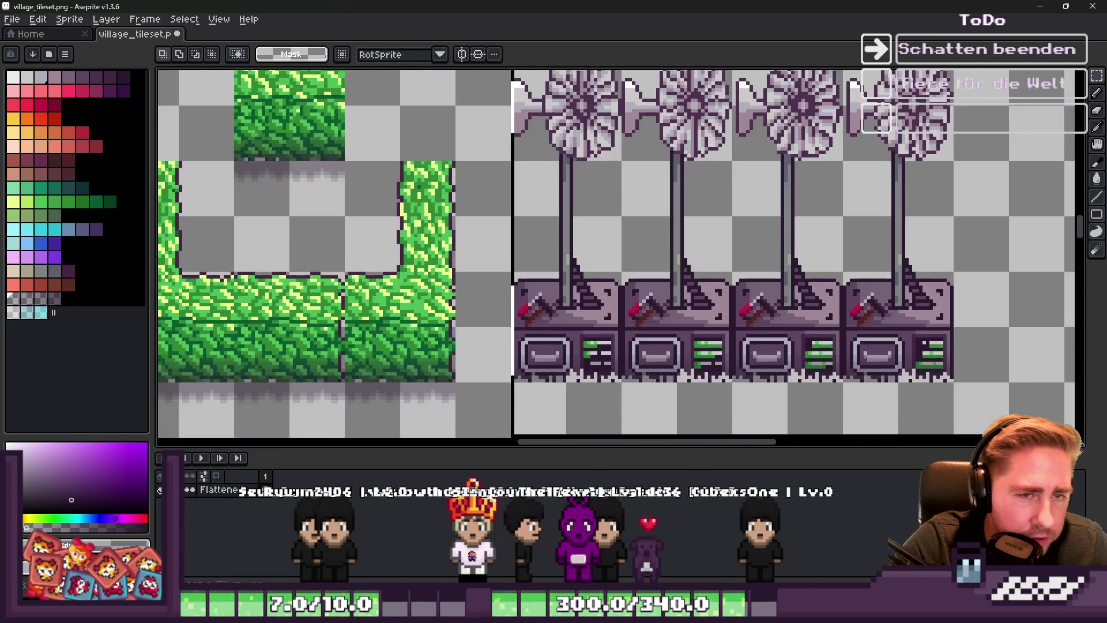
click(953, 382)
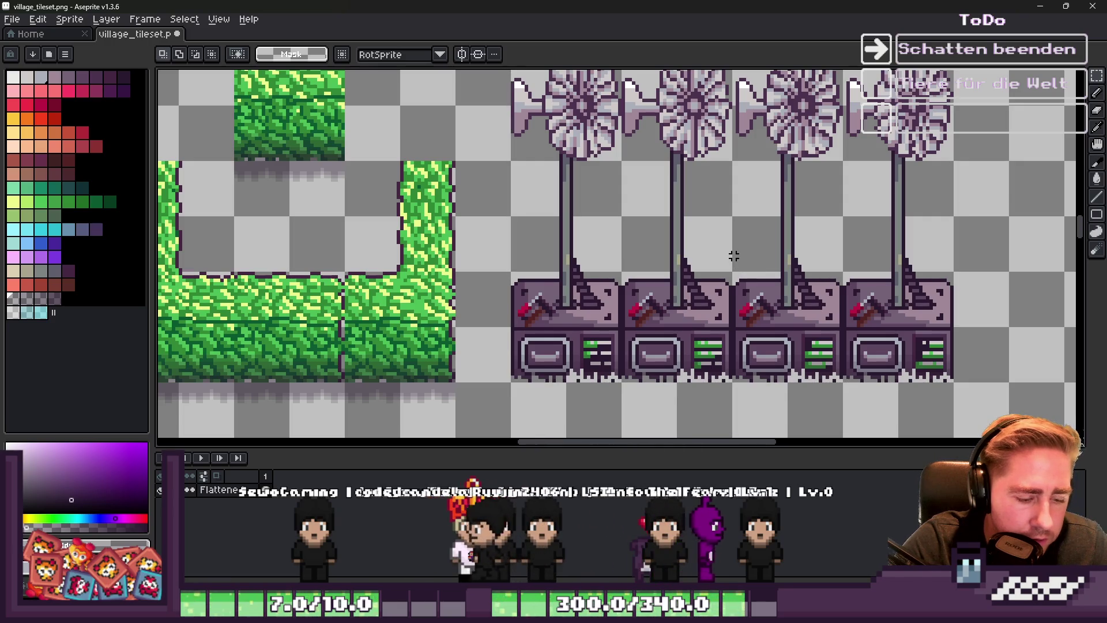
key(ctrl+z)
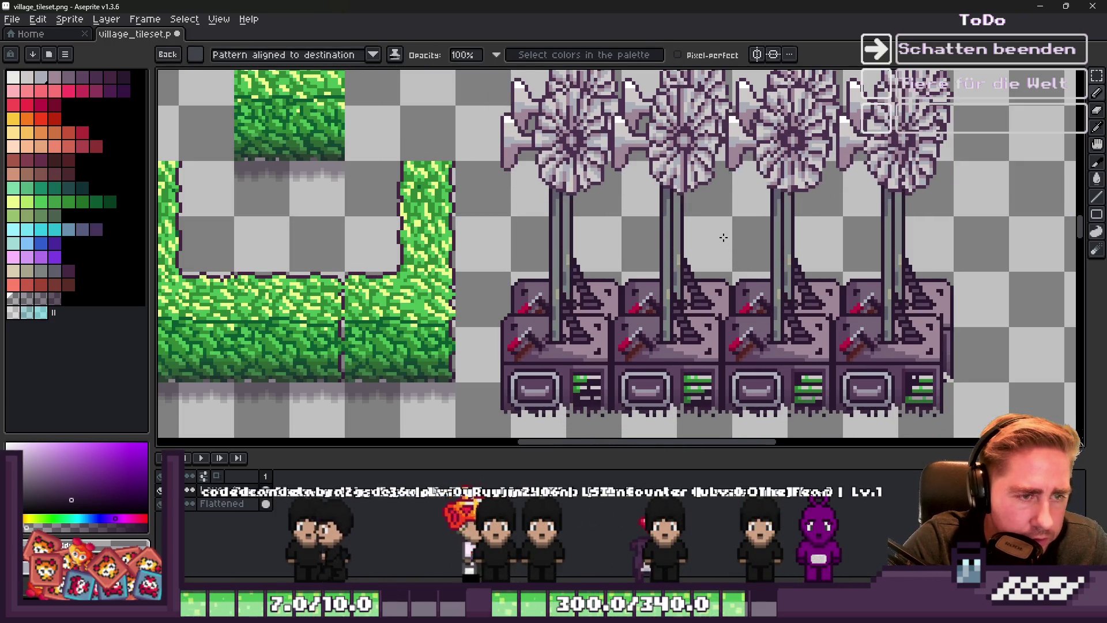
key(ctrl+z)
Move the flipped windmill copy lower on the canvas
scroll(709, 242, down, 2)
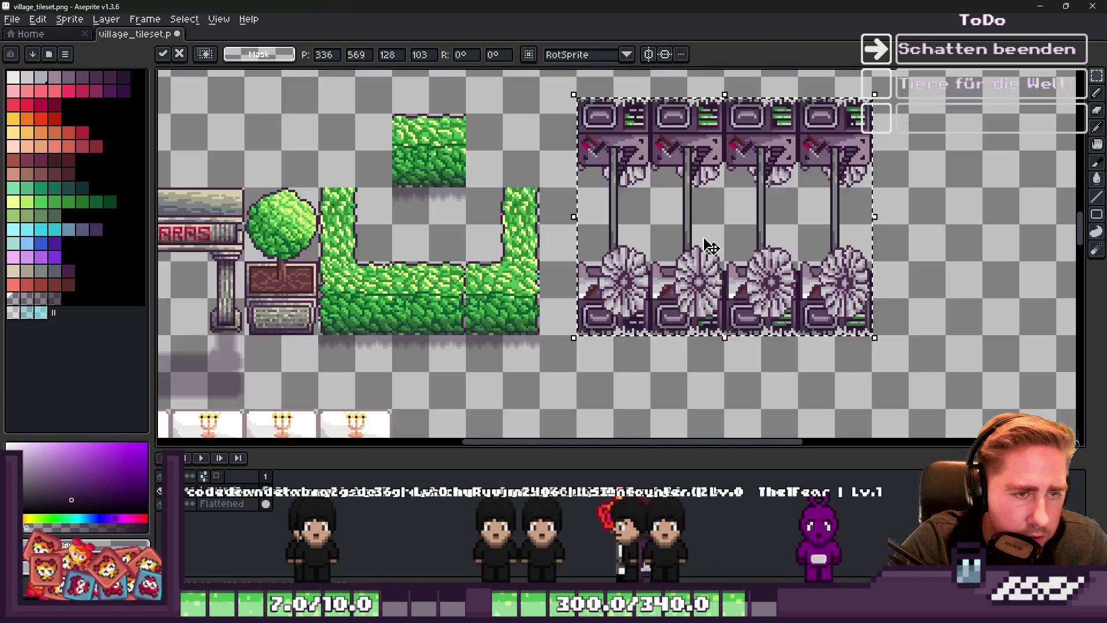
drag(709, 242, 707, 433)
scroll(679, 333, up, 2)
scroll(679, 333, down, 2)
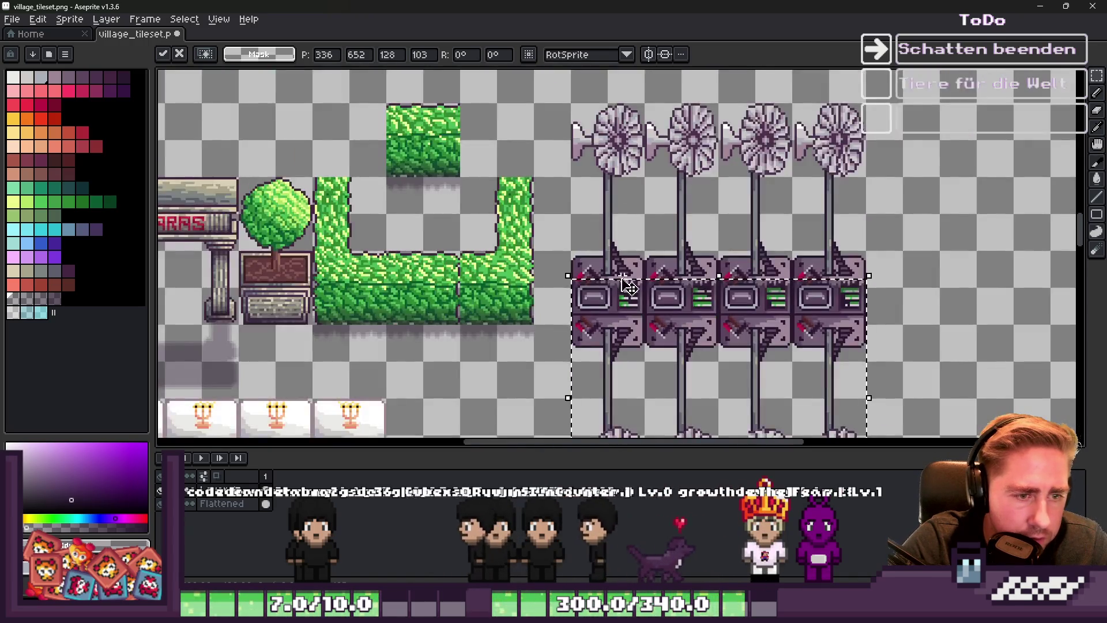
scroll(600, 321, up, 3)
drag(600, 321, 612, 335)
scroll(612, 335, down, 2)
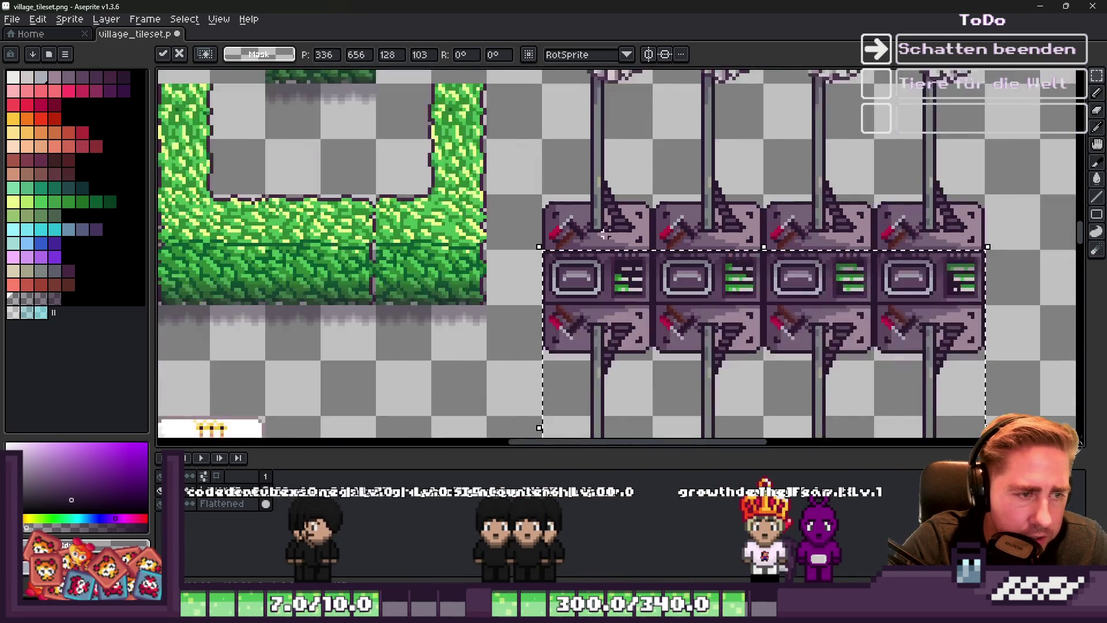
scroll(631, 296, up, 2)
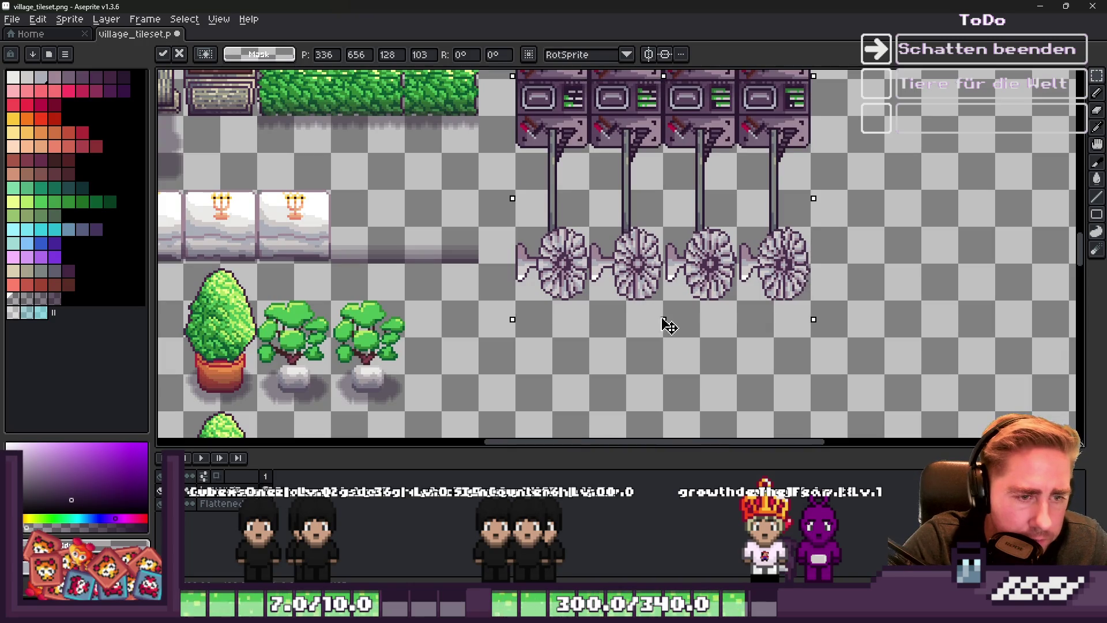
Squash the flipped copy to about half height and commit it
drag(663, 318, 656, 244)
scroll(657, 243, down, 1)
scroll(666, 342, up, 3)
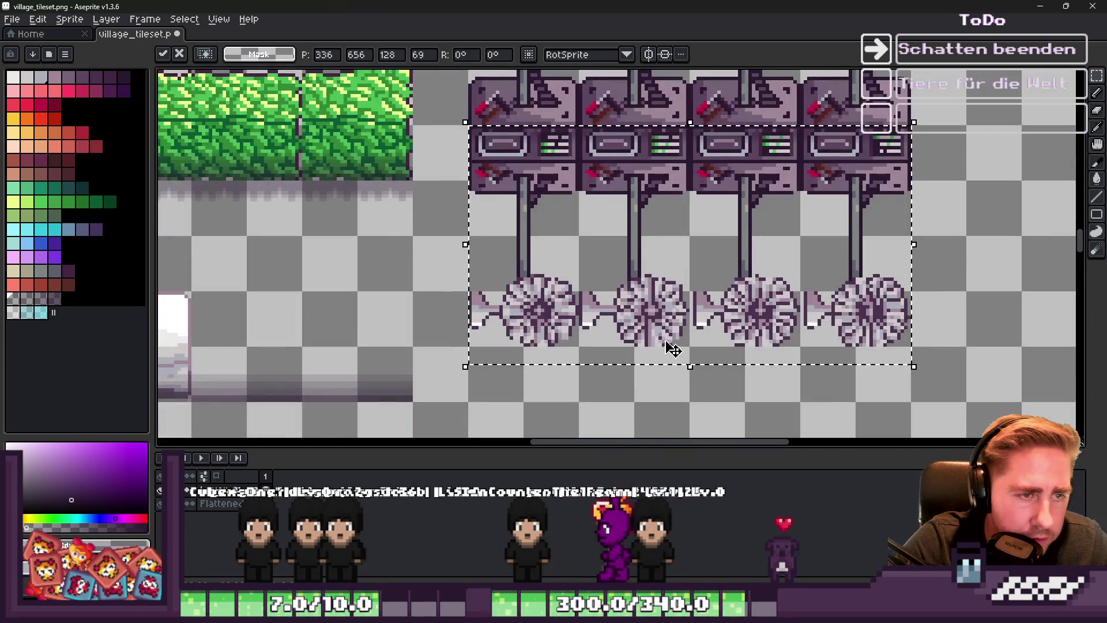
drag(684, 366, 678, 293)
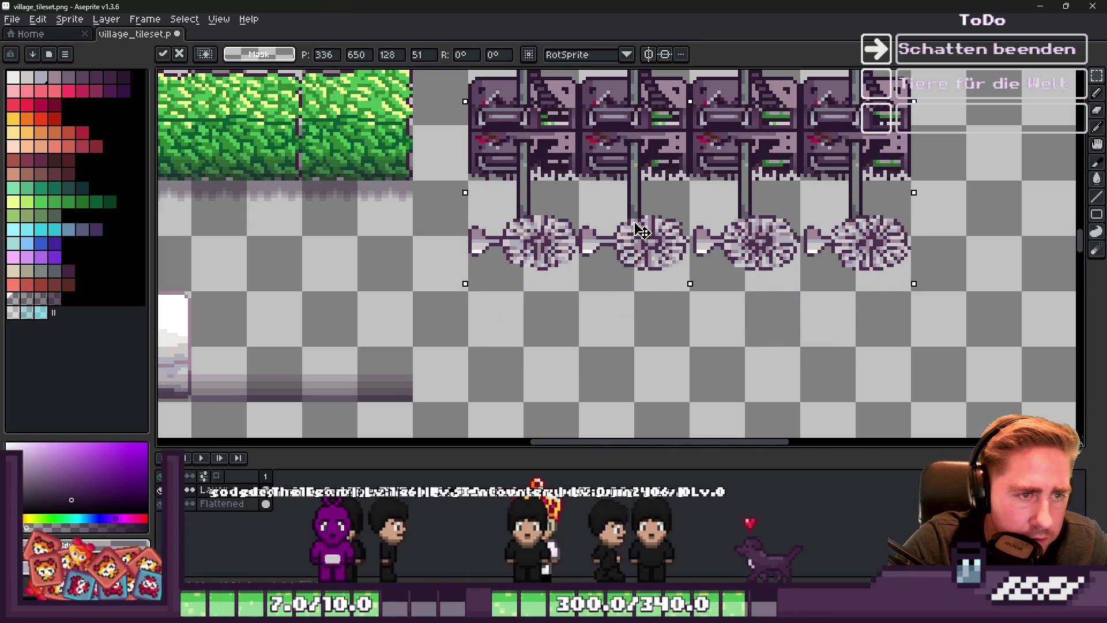
drag(635, 227, 647, 286)
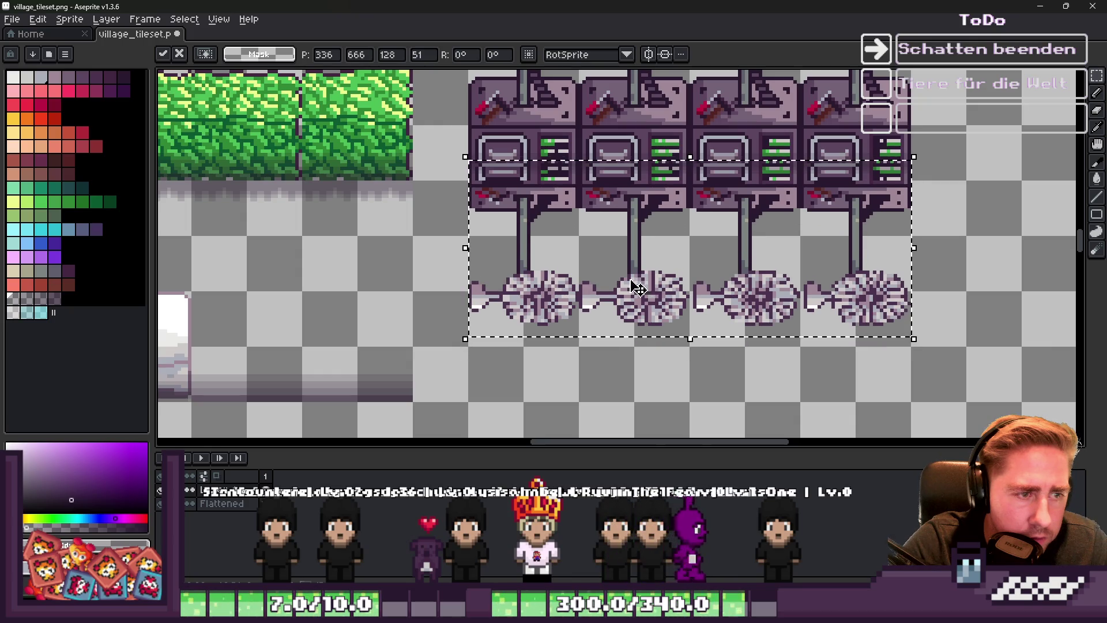
key(Return)
Shift the fan row up closer beneath the machines, then select around the squashed copy
drag(430, 233, 938, 351)
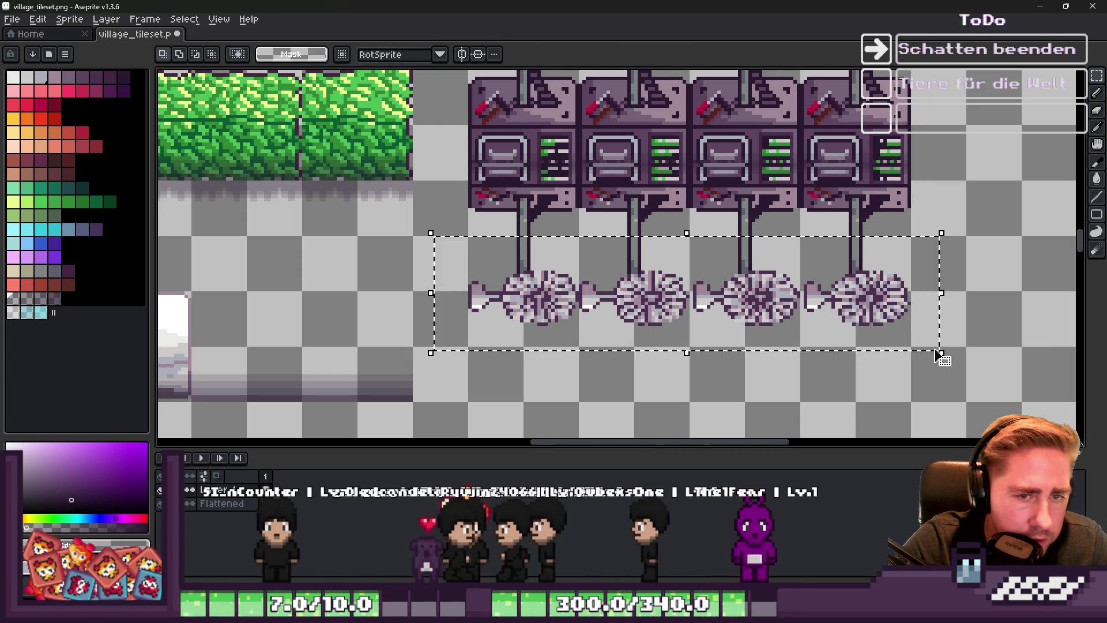
drag(607, 307, 599, 268)
key(ctrl+d)
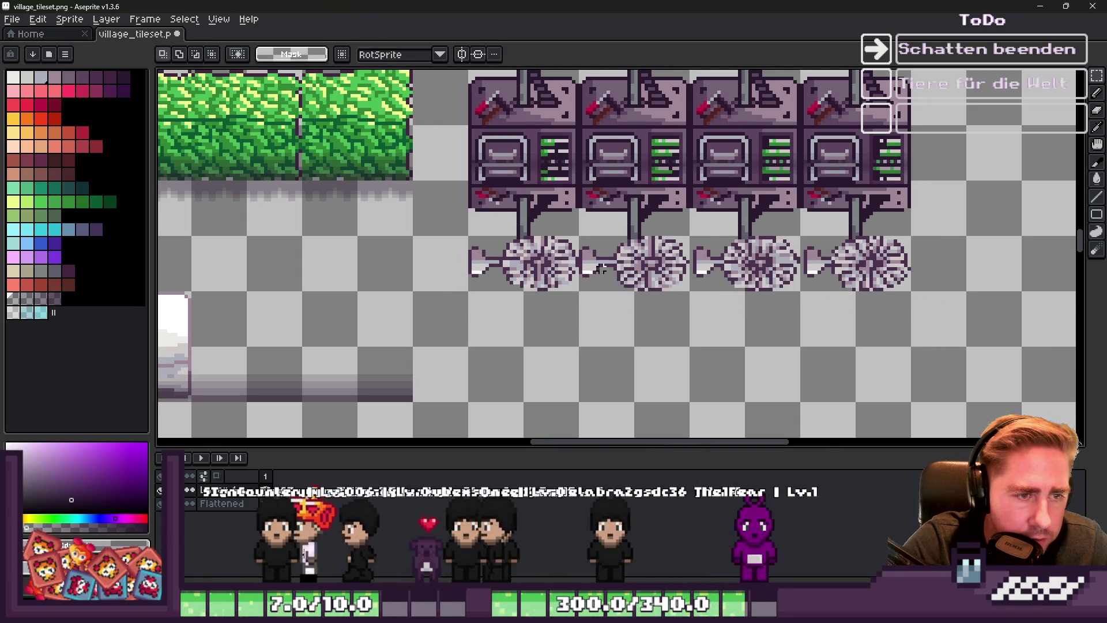
scroll(599, 268, down, 2)
scroll(430, 157, up, 2)
drag(456, 143, 963, 361)
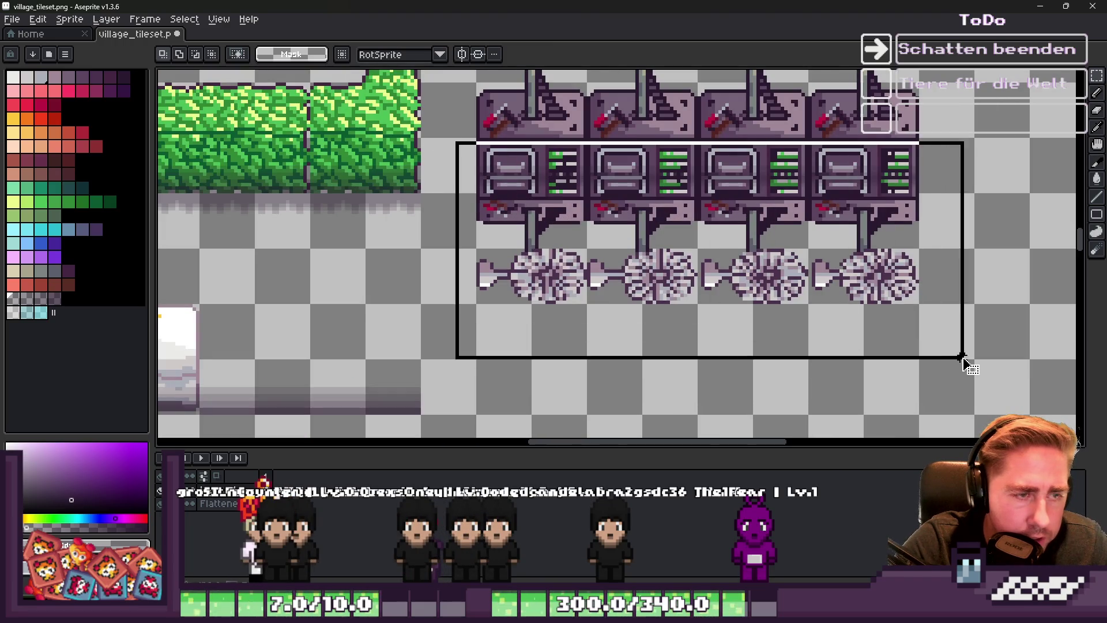
scroll(713, 212, up, 2)
Select the copy by colour range and erase its fan pixels
key(i)
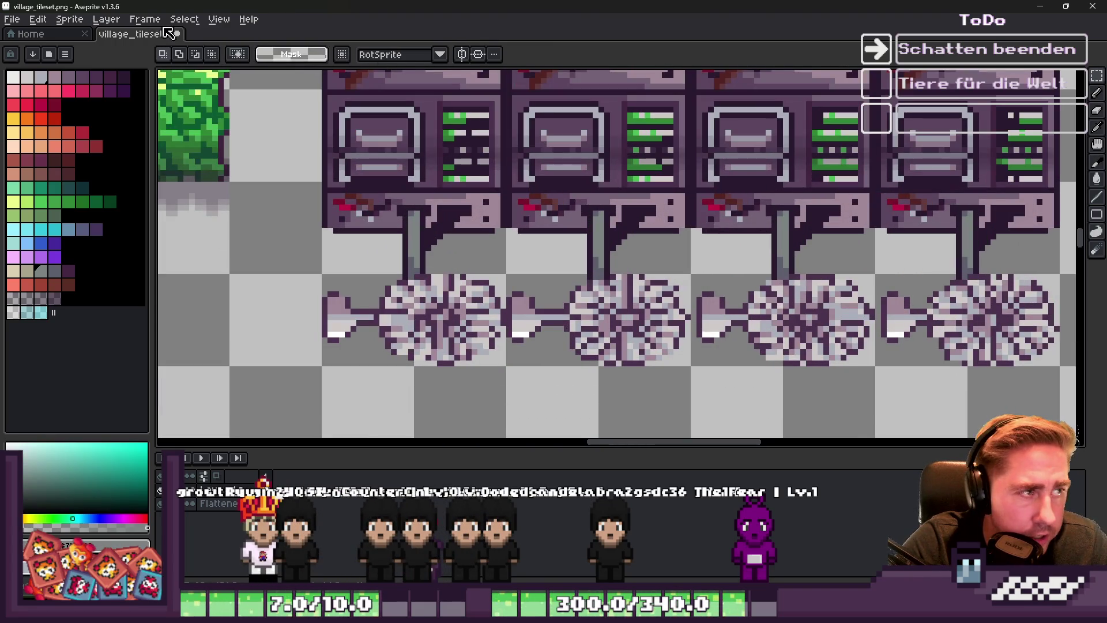
click(184, 19)
click(196, 94)
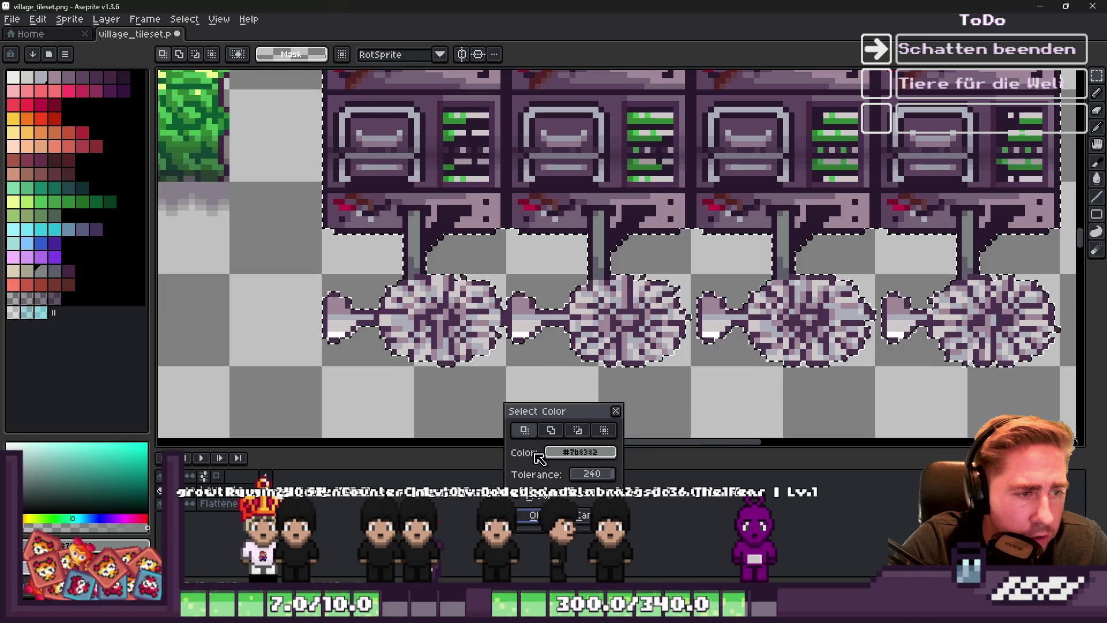
click(537, 515)
key(e)
mouse_move(790, 248)
mouse_down()
mouse_move(865, 254)
mouse_move(835, 243)
mouse_up()
Marquee-select the shadow outline area under the four machines
scroll(586, 259, down, 1)
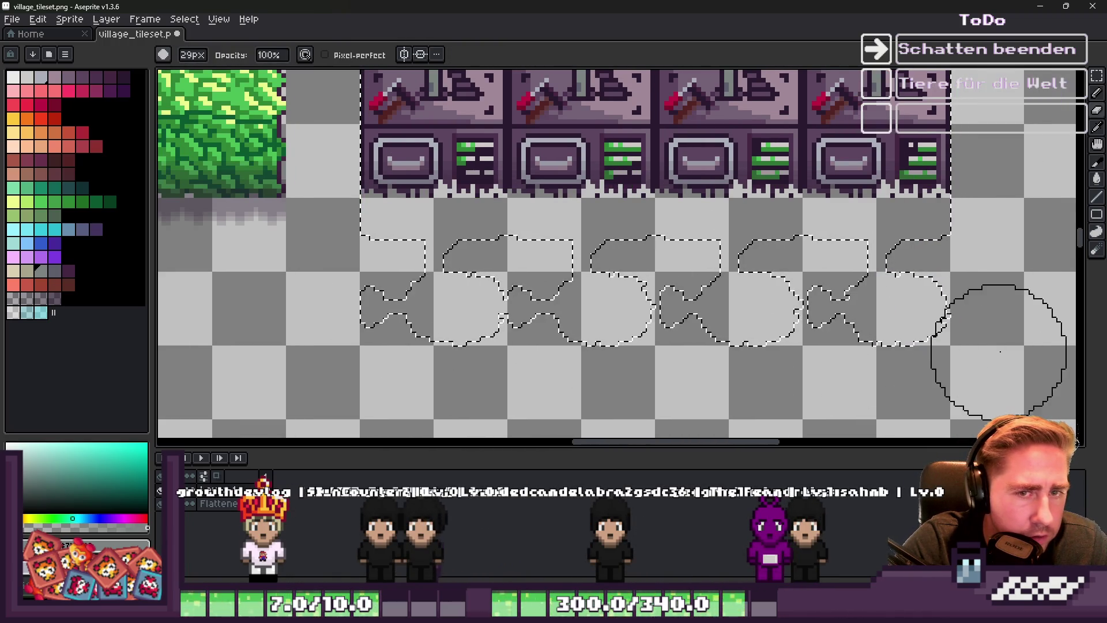
scroll(660, 305, down, 2)
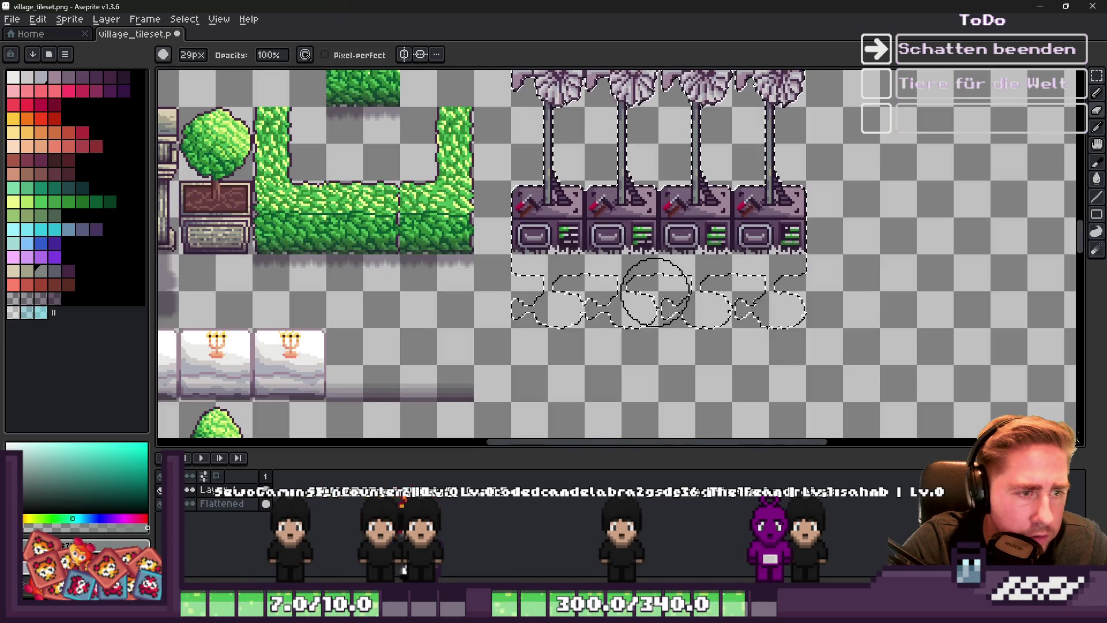
scroll(656, 293, down, 2)
scroll(655, 293, up, 2)
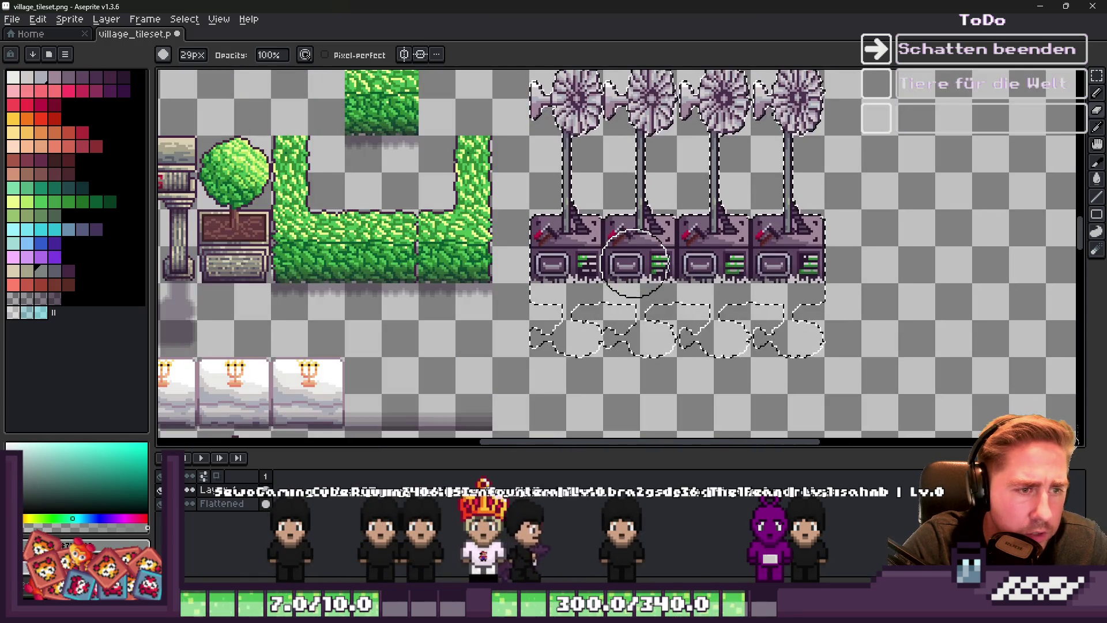
key(v)
scroll(635, 271, down, 2)
scroll(599, 199, up, 2)
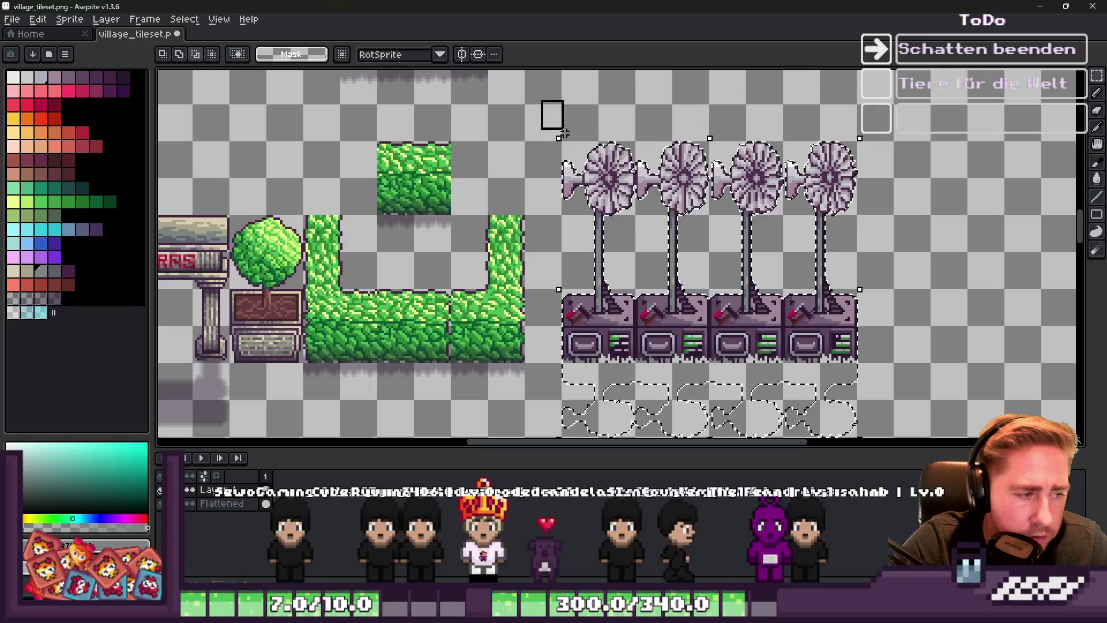
mouse_move(563, 132)
mouse_down()
mouse_move(865, 327)
mouse_move(899, 368)
mouse_move(892, 352)
mouse_up()
Switch to the brush and pick the dark shadow palette colour
scroll(637, 211, down, 2)
scroll(663, 314, up, 3)
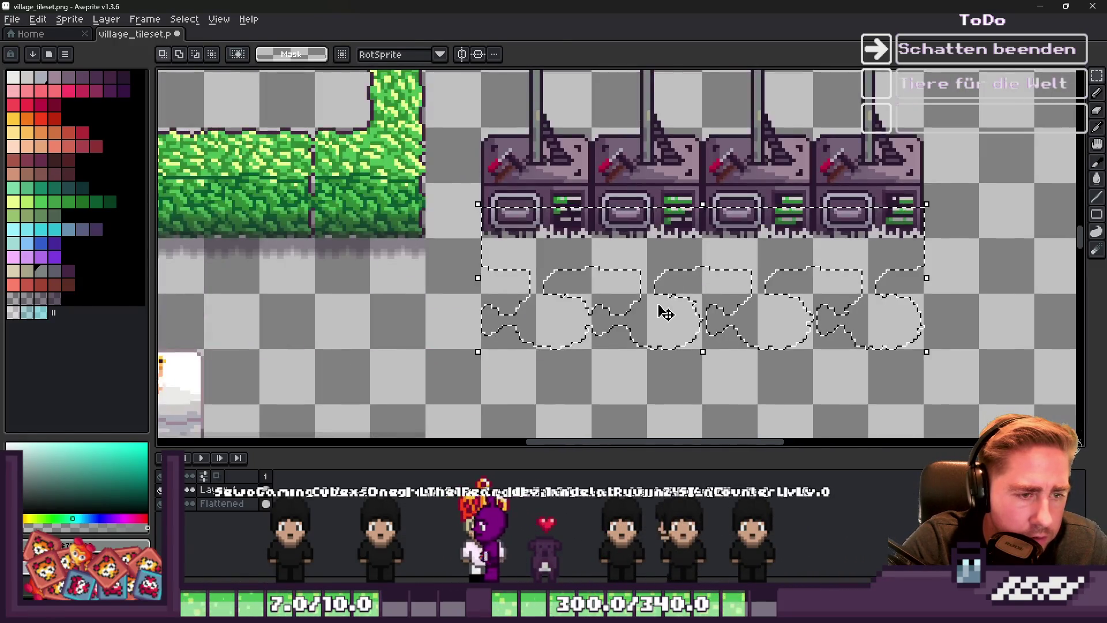
key(e)
click(46, 298)
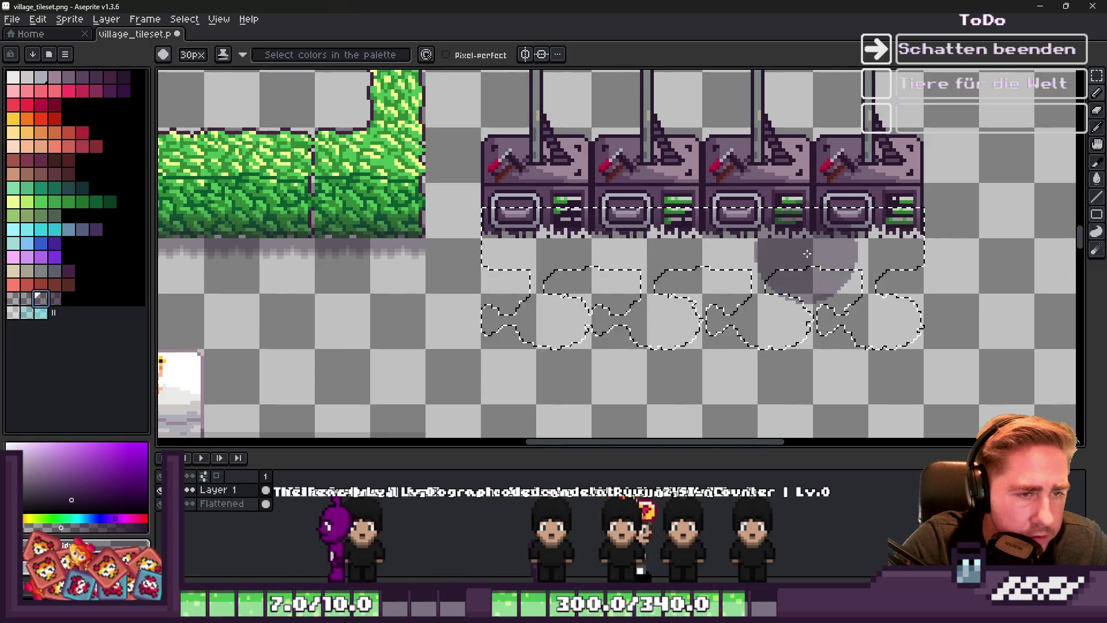
Fill the four windmill shadow shapes with the translucent grey and clear the selection
key(f)
scroll(988, 324, right, 2)
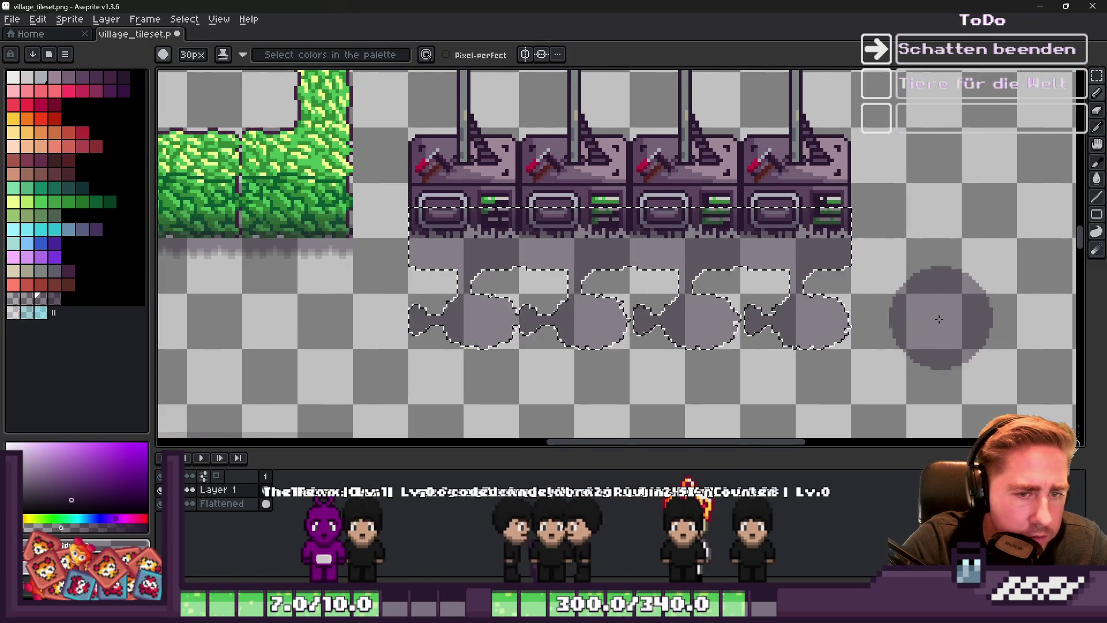
scroll(800, 327, up, 1)
scroll(801, 327, down, 2)
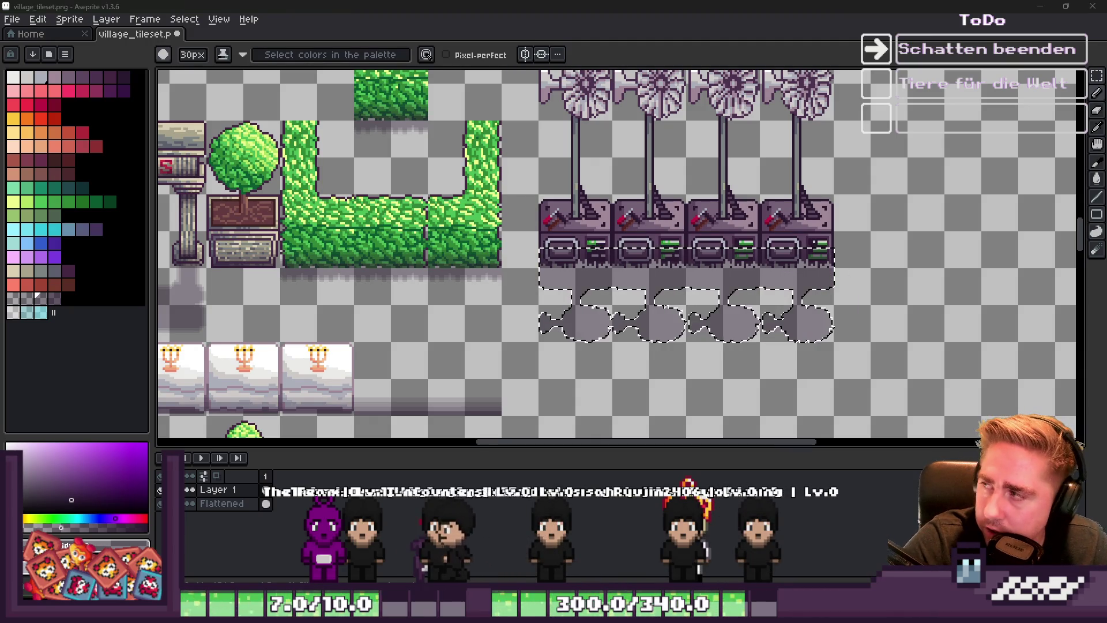
scroll(799, 271, down, 2)
scroll(799, 271, up, 3)
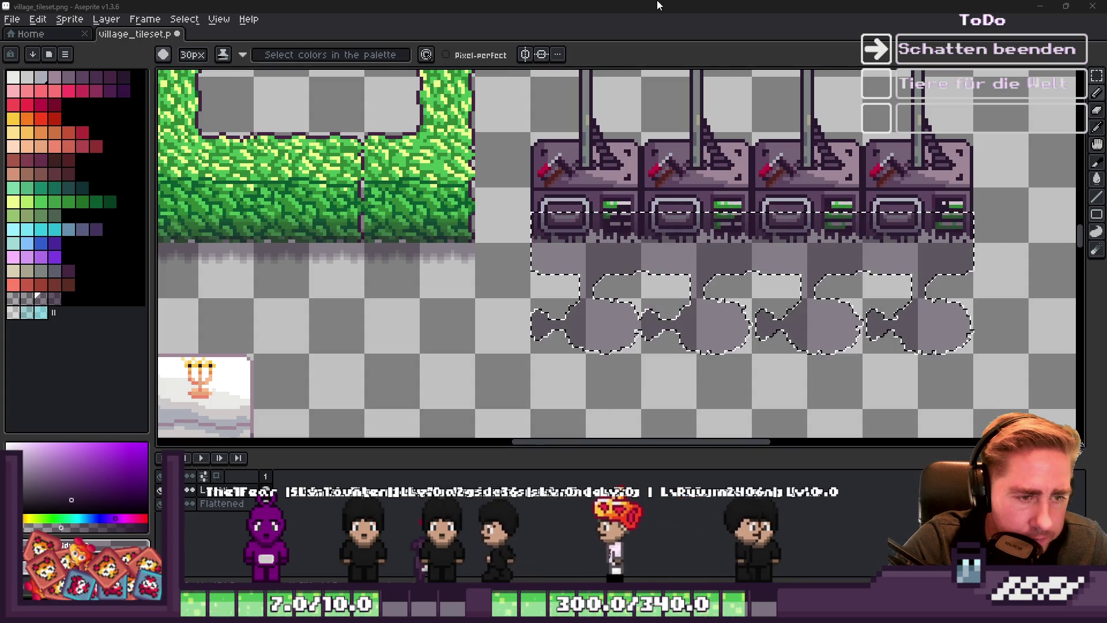
key(ctrl+d)
scroll(579, 315, up, 1)
Marquee-select the left shadow shape, undo a trial one-pixel nudge, and leave it in place
key(m)
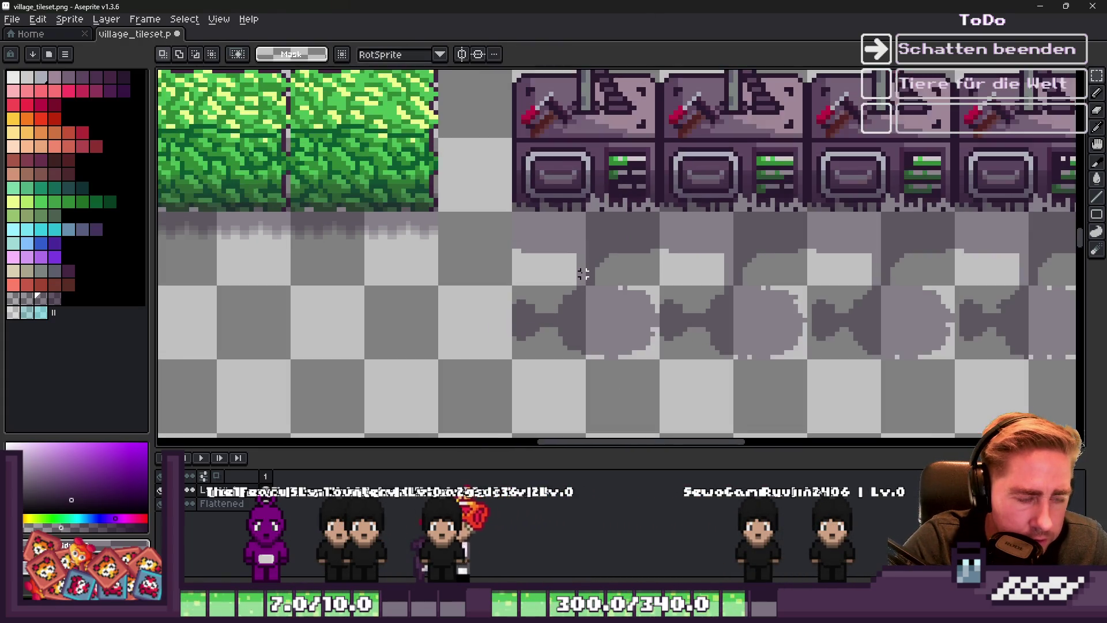
scroll(497, 311, up, 3)
drag(497, 226, 617, 429)
drag(557, 341, 571, 341)
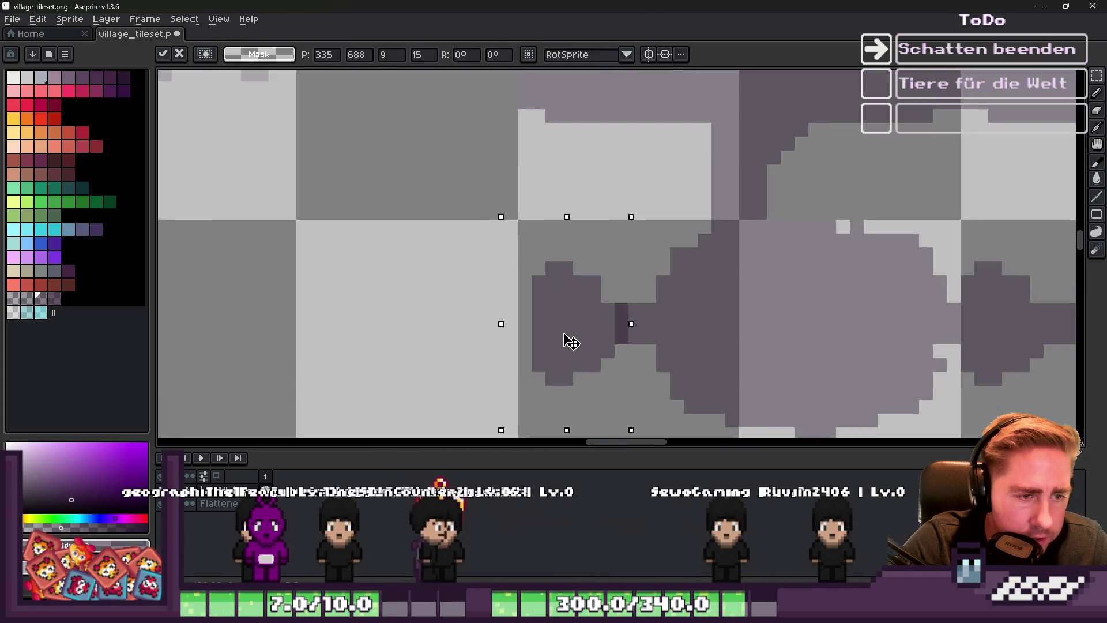
key(ctrl+z)
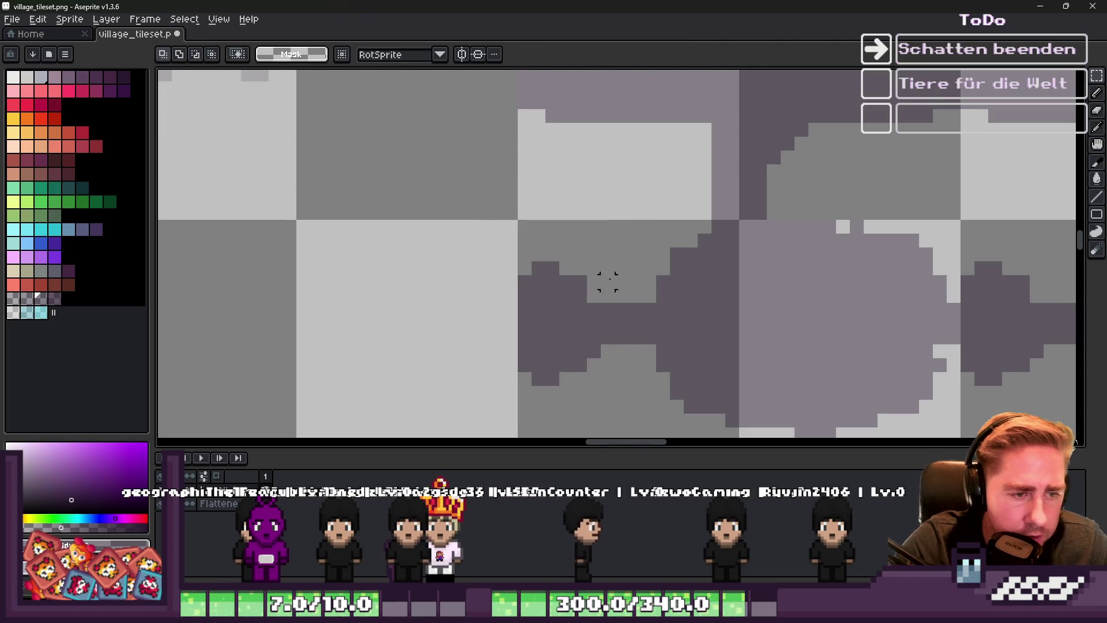
mouse_move(473, 230)
mouse_down()
mouse_move(602, 416)
mouse_move(631, 416)
mouse_up()
click(571, 329)
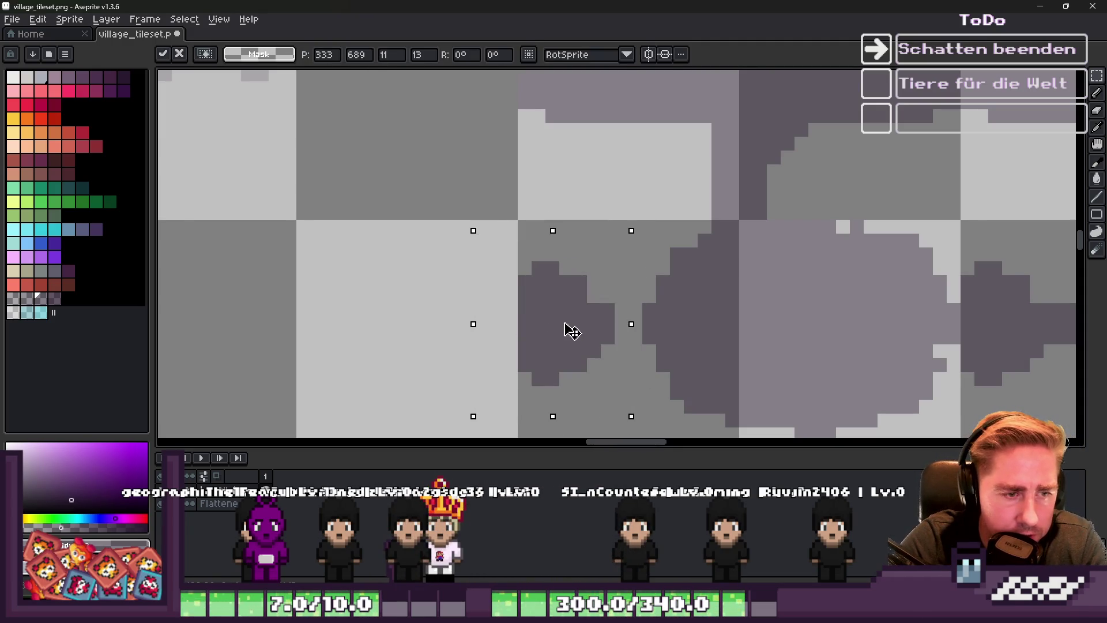
scroll(598, 334, down, 2)
scroll(548, 190, up, 1)
scroll(547, 169, down, 1)
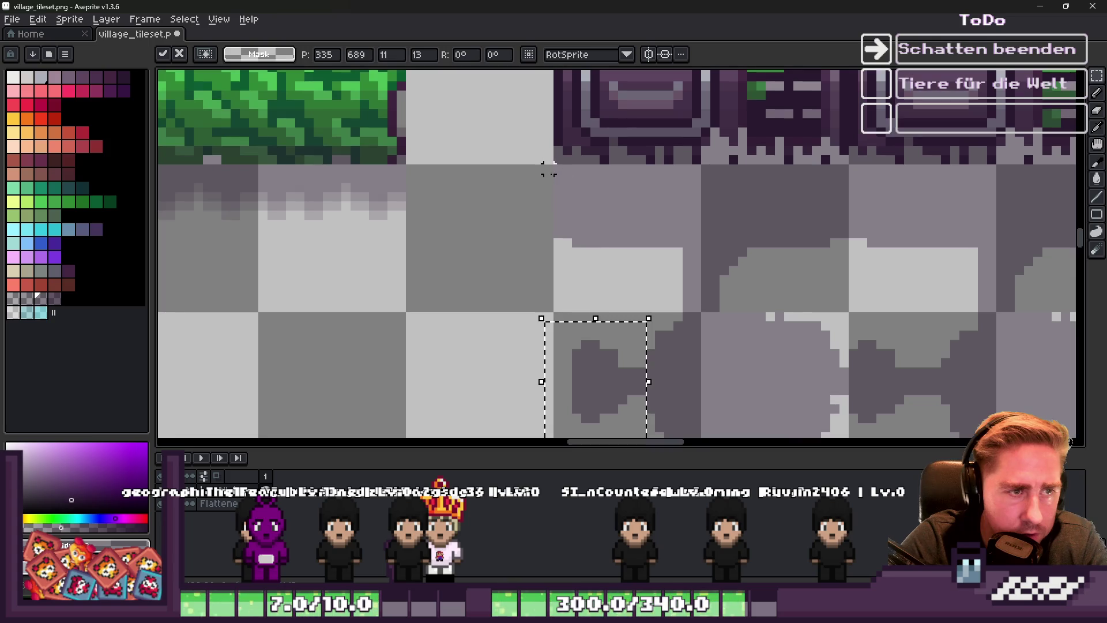
key(ctrl+d)
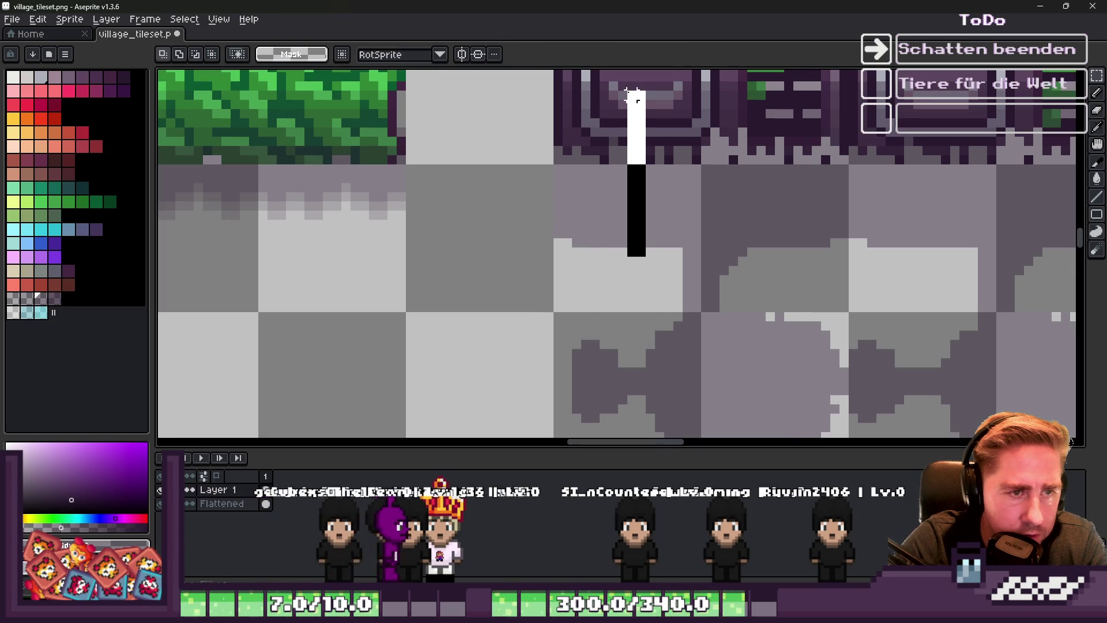
Erase a thin vertical strip of shadow pixels at the shadow's edge
drag(633, 92, 634, 88)
drag(779, 260, 772, 106)
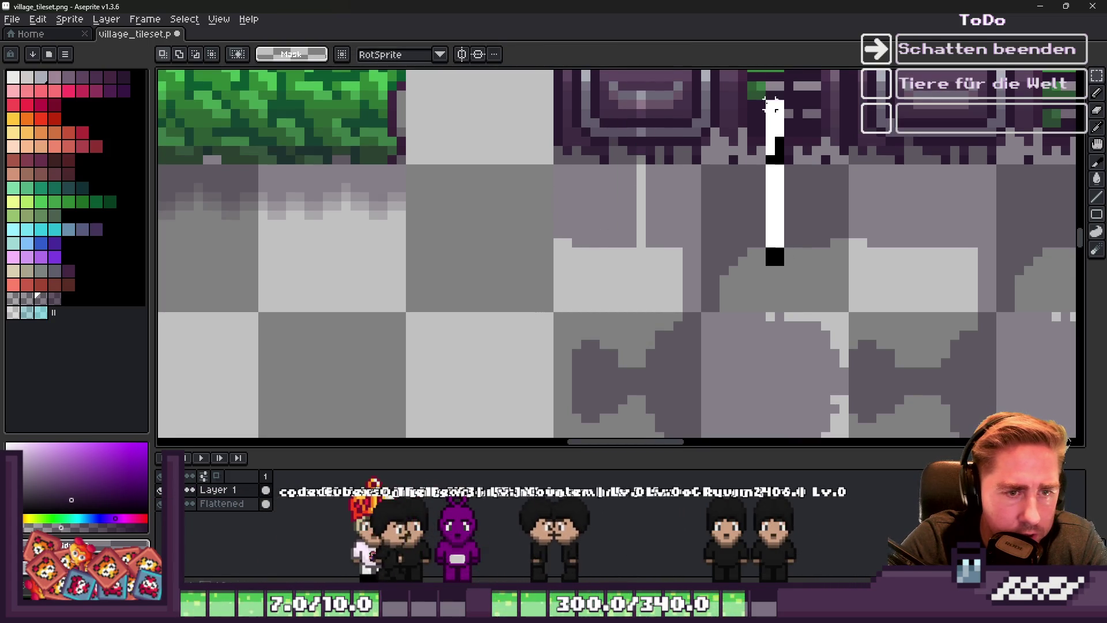
mouse_move(788, 252)
mouse_down()
mouse_move(775, 82)
mouse_move(788, 84)
mouse_up()
drag(631, 252, 631, 72)
key(Delete)
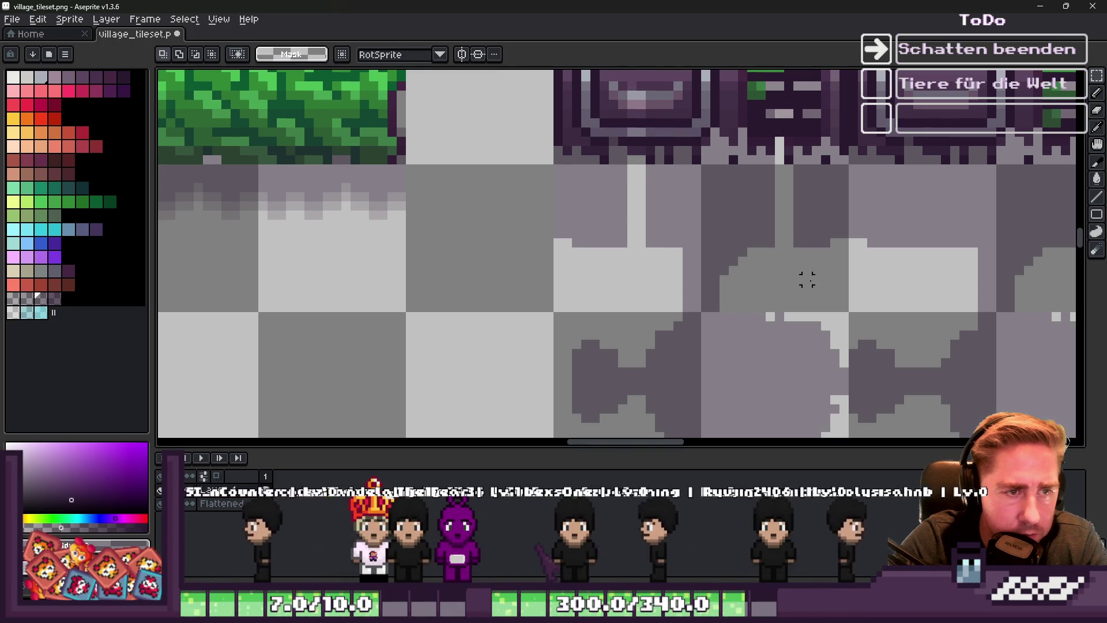
drag(788, 102, 773, 78)
click(805, 247)
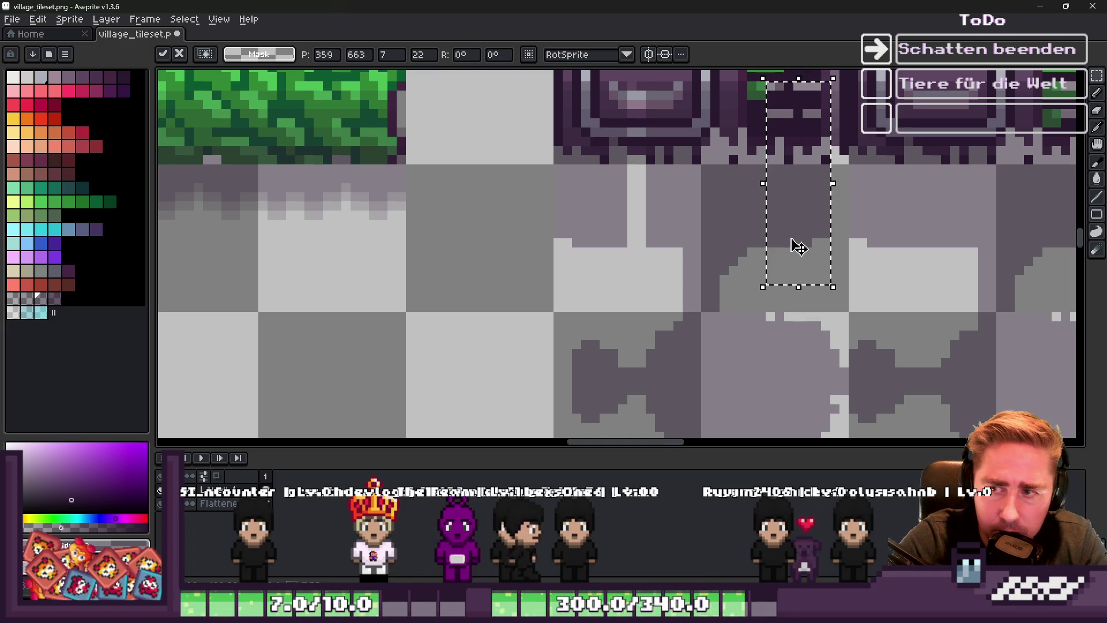
key(ctrl+d)
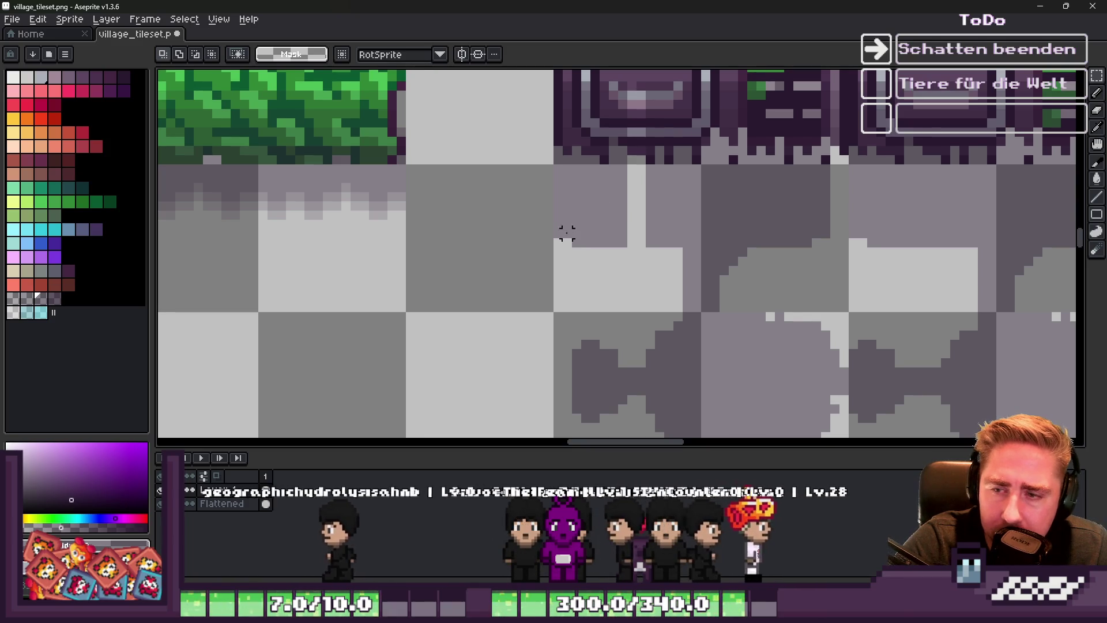
Try selecting shadow blocks beneath the machines, clearing each selection
drag(539, 271, 637, 81)
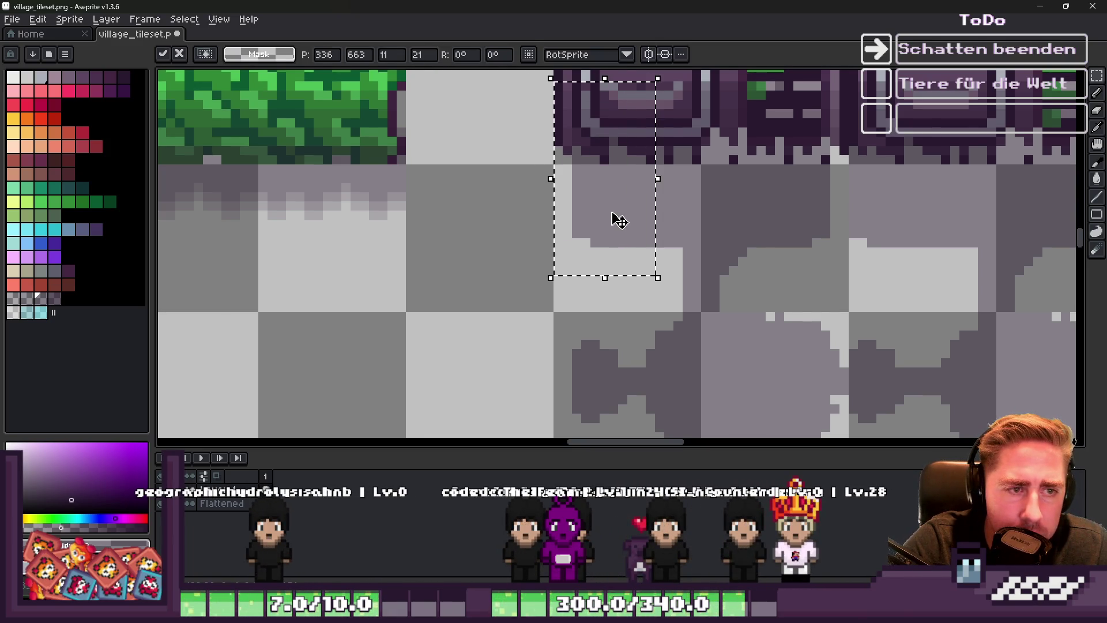
key(ctrl+d)
scroll(591, 181, down, 3)
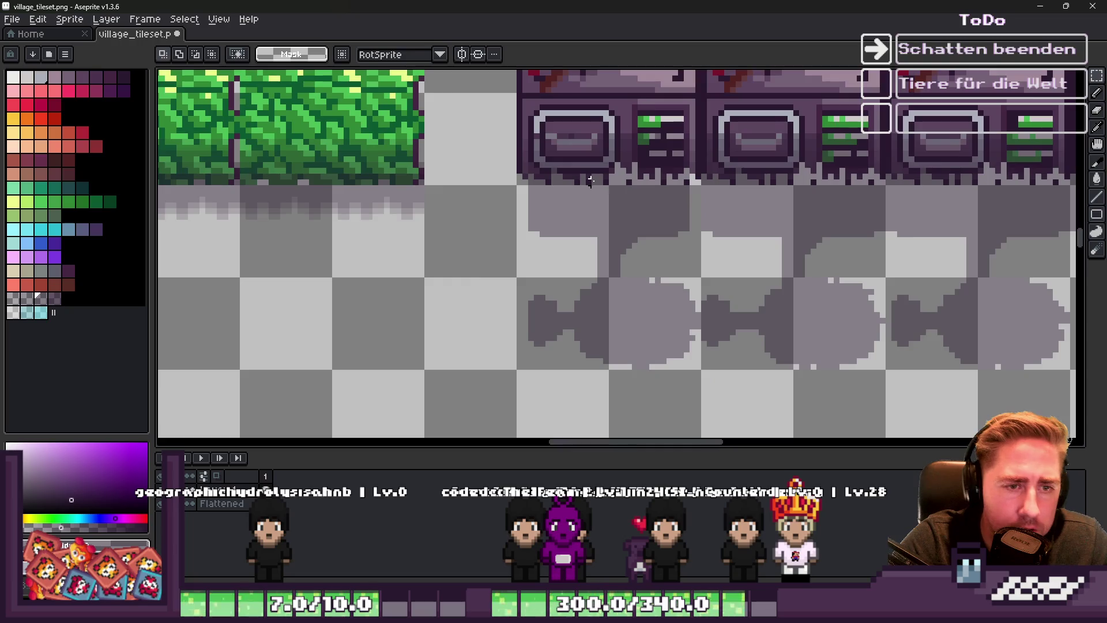
scroll(719, 220, up, 1)
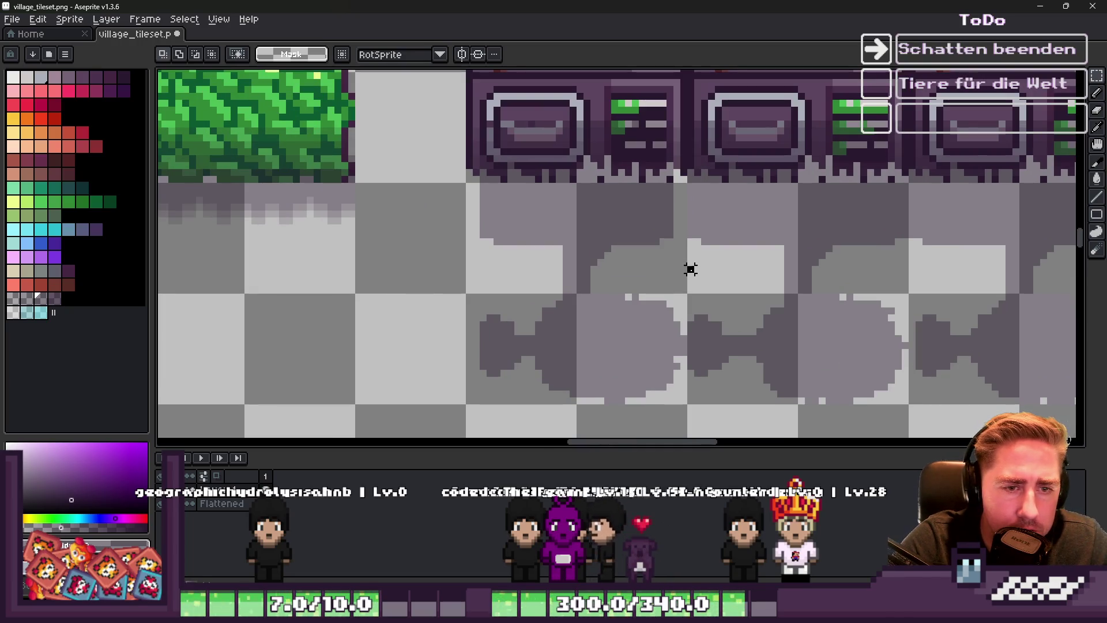
mouse_move(690, 270)
mouse_down()
mouse_move(885, 173)
mouse_move(897, 136)
mouse_move(910, 134)
mouse_up()
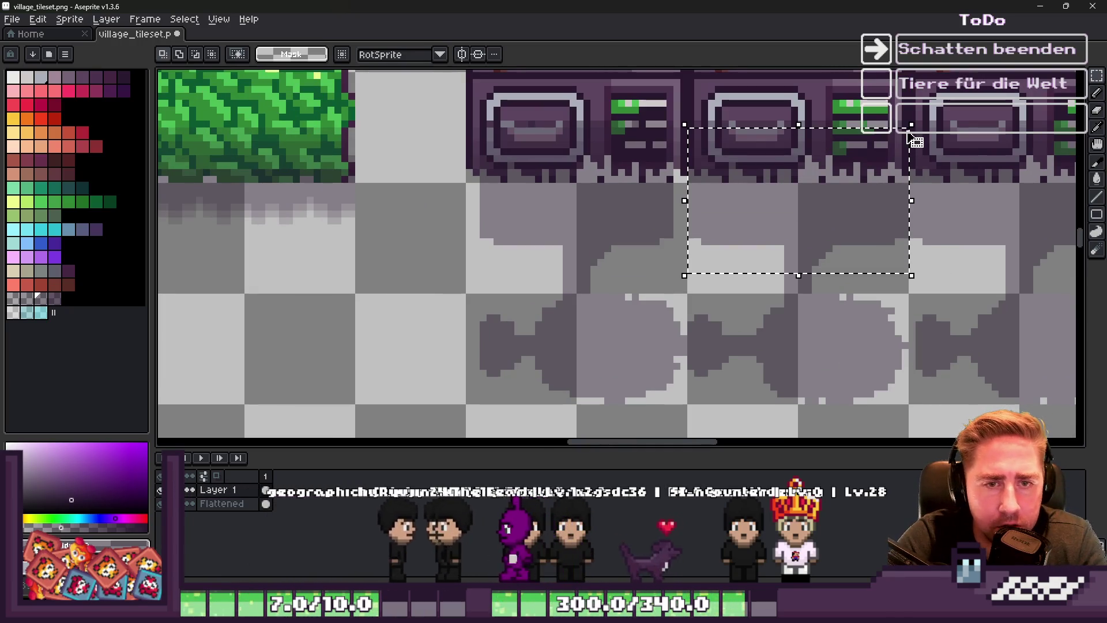
scroll(756, 202, up, 1)
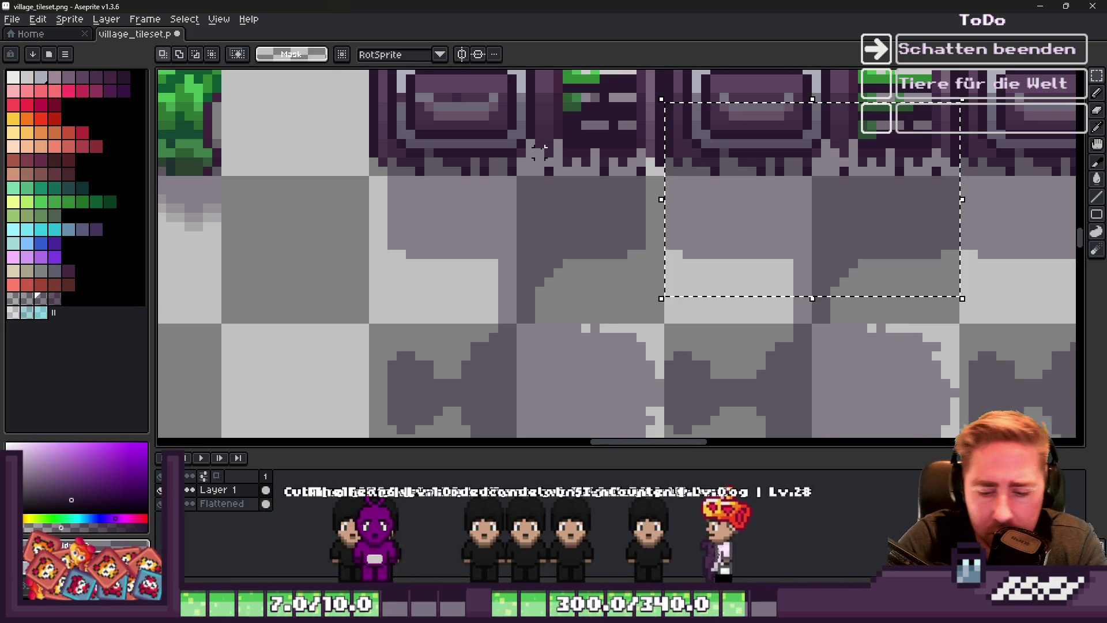
key(ctrl+d)
scroll(540, 179, down, 1)
Move the shadow block under the machines to the right
drag(503, 212, 646, 271)
drag(612, 207, 744, 196)
key(ctrl+d)
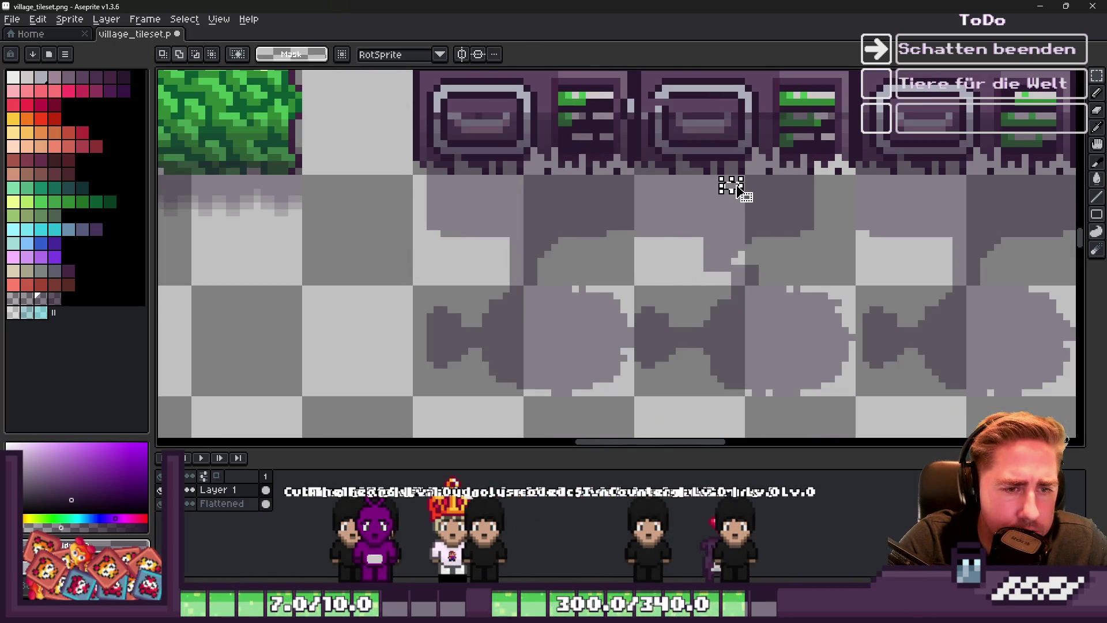
key(ctrl+z)
key(b)
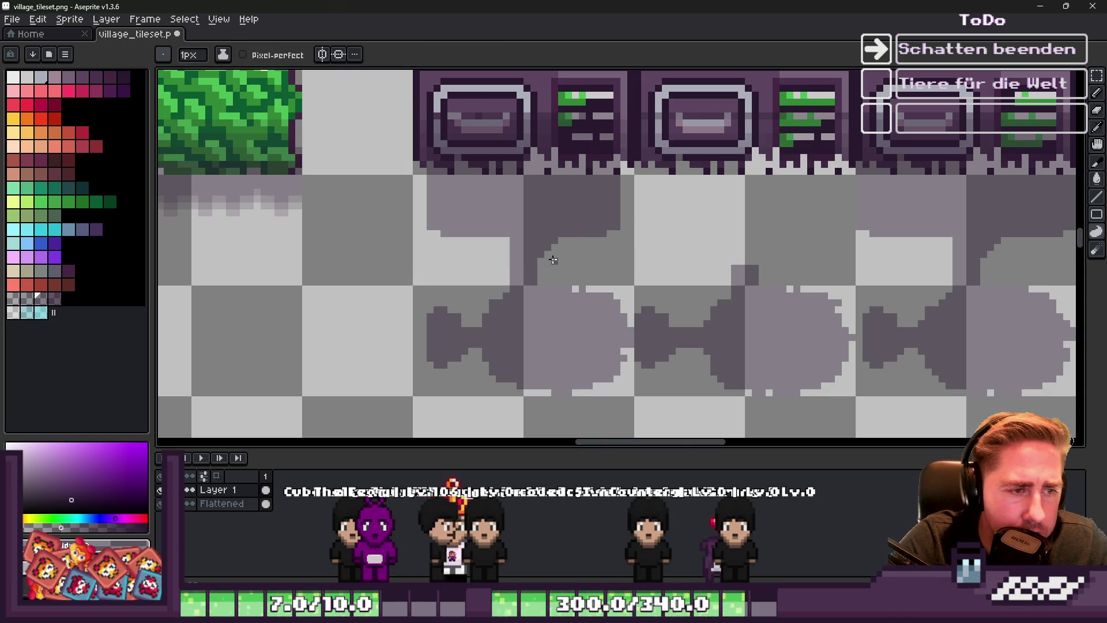
key(m)
mouse_move(630, 260)
mouse_down()
mouse_move(476, 140)
mouse_move(353, 78)
mouse_move(388, 168)
mouse_up()
drag(515, 192, 739, 191)
key(ctrl+d)
Cut the shadow beneath the right machines and paste it further right
scroll(716, 231, up, 2)
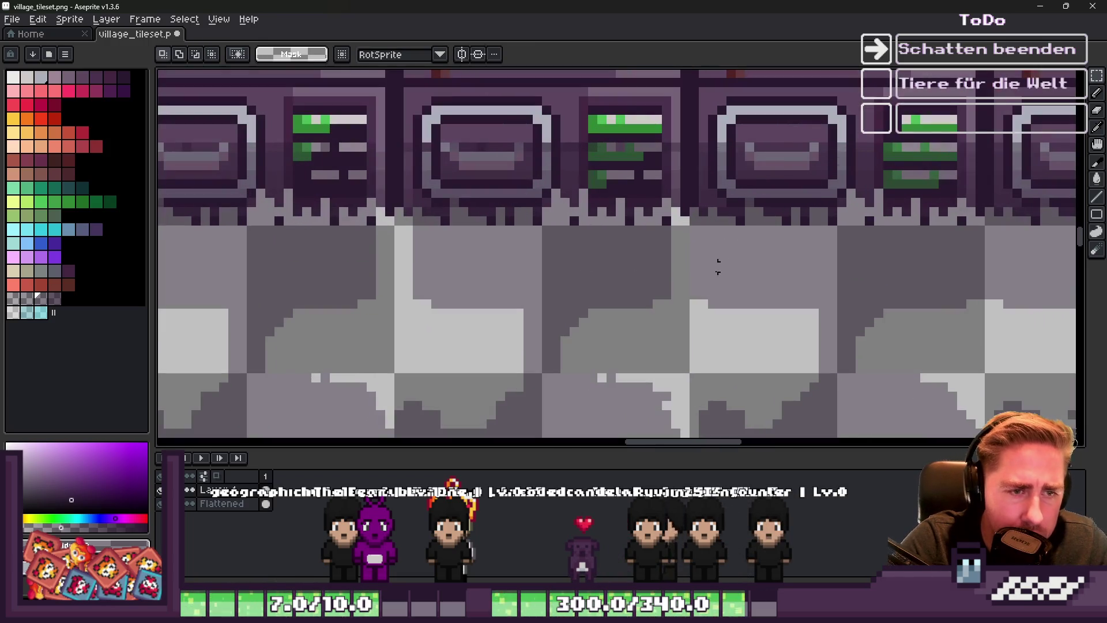
mouse_move(694, 340)
mouse_down()
mouse_move(894, 257)
mouse_move(980, 163)
mouse_up()
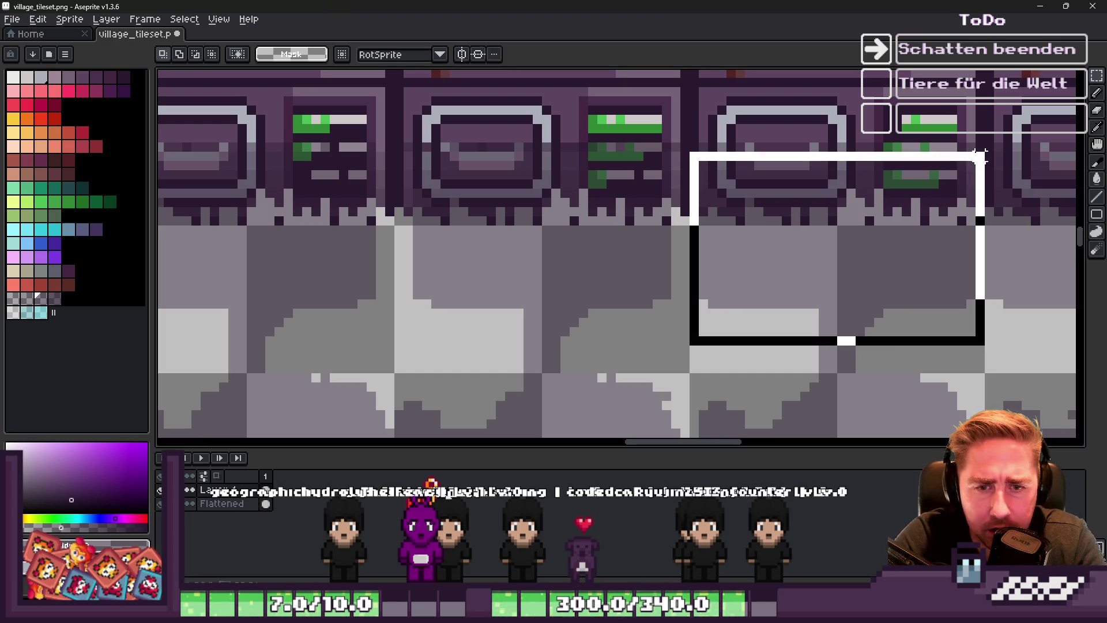
key(Delete)
key(ctrl+v)
mouse_move(359, 271)
mouse_down()
mouse_move(598, 240)
mouse_move(862, 242)
mouse_up()
key(Return)
scroll(749, 224, down, 2)
scroll(741, 209, up, 2)
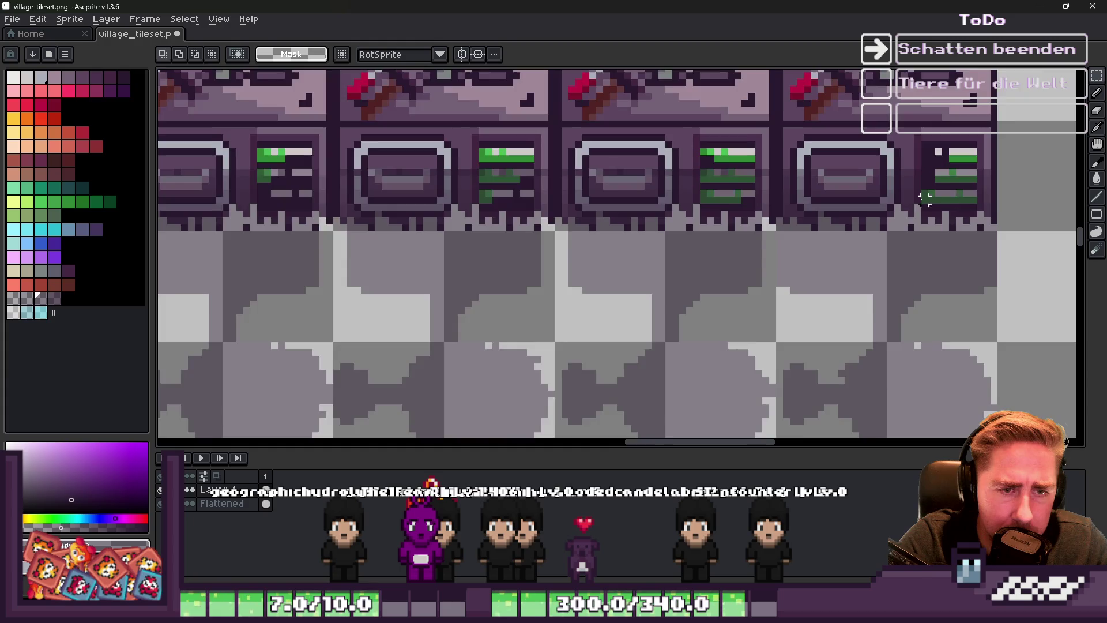
Cut the right shadow area and paste it again further to the right
drag(749, 208, 1045, 366)
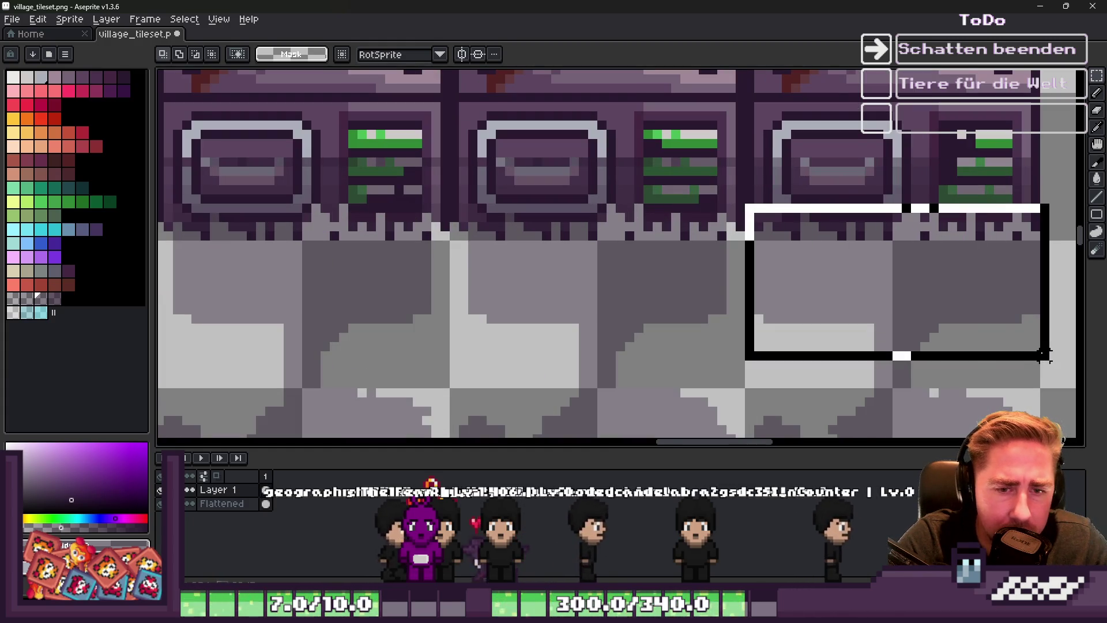
key(Delete)
key(ctrl+v)
drag(655, 271, 911, 267)
key(Return)
scroll(911, 267, down, 2)
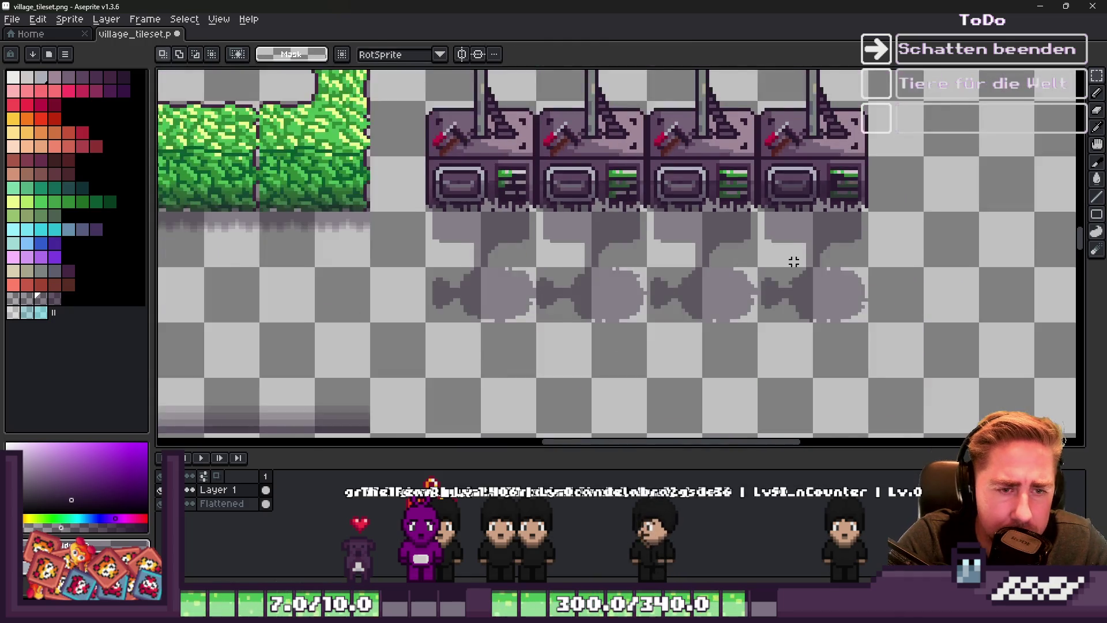
scroll(847, 238, up, 3)
Reposition the right shadow and remove the stray black column beside it
drag(820, 114, 988, 395)
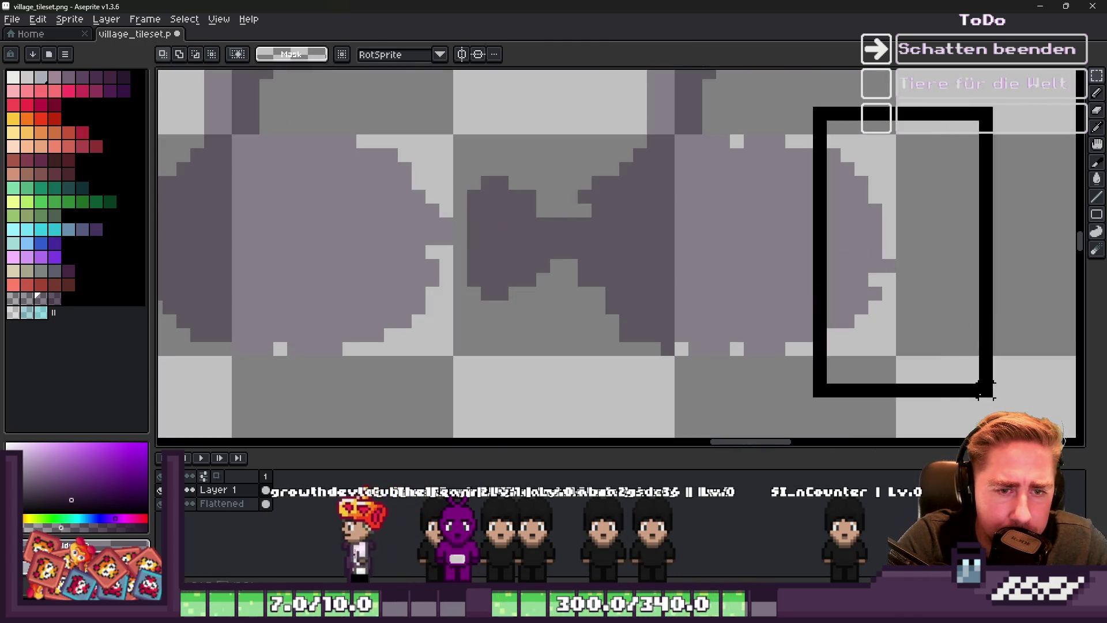
drag(863, 279, 852, 276)
key(Right)
key(Right)
key(Return)
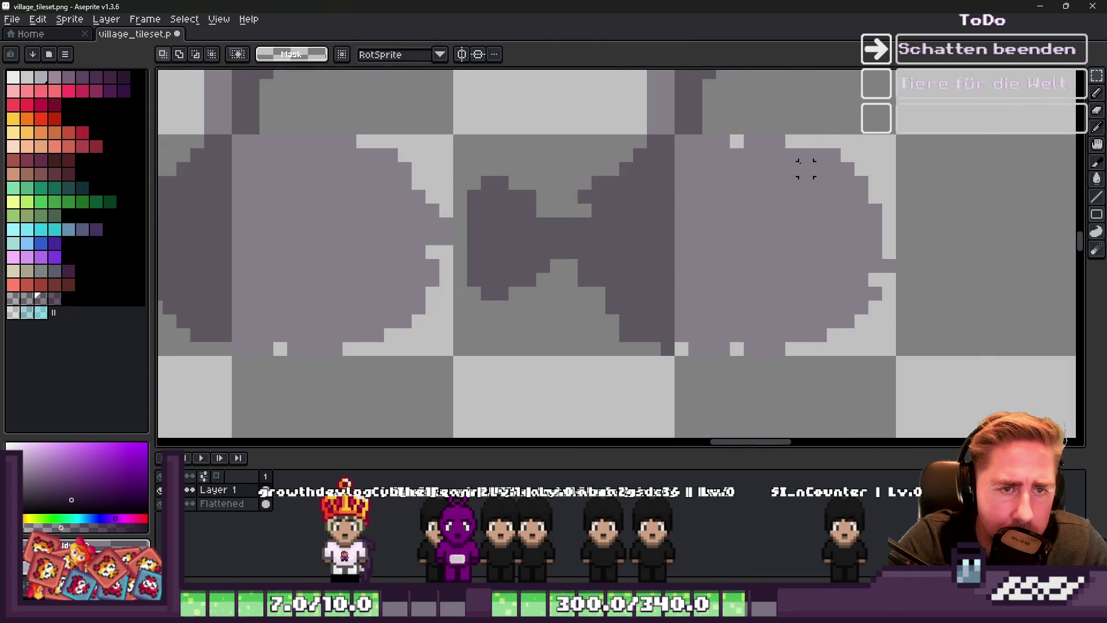
mouse_move(912, 372)
mouse_down()
mouse_move(857, 101)
mouse_move(824, 105)
mouse_up()
key(ctrl+z)
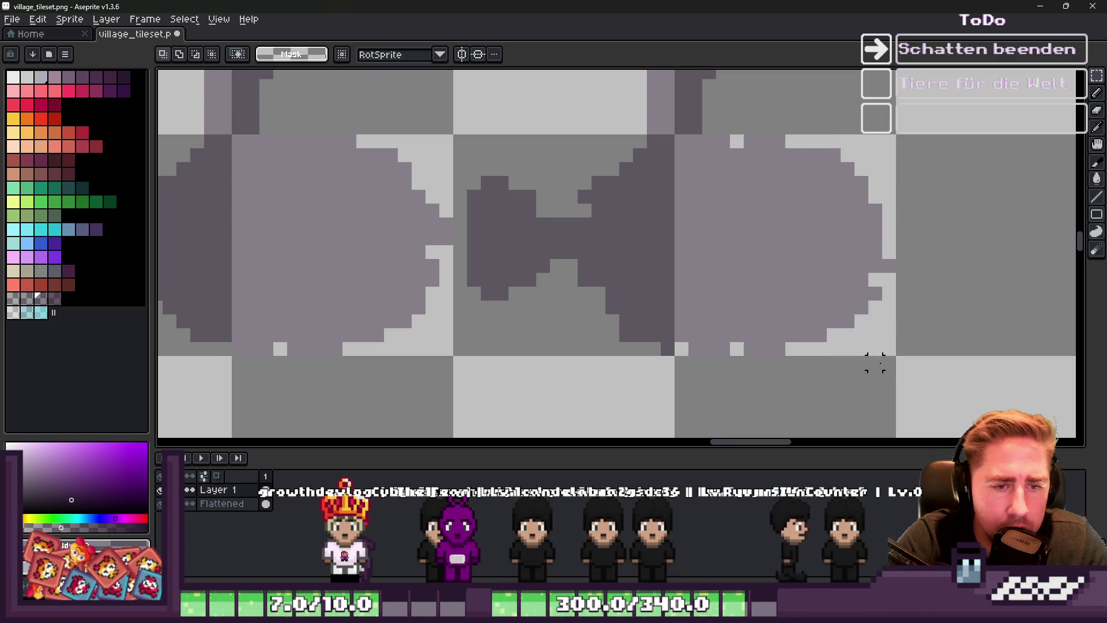
key(Delete)
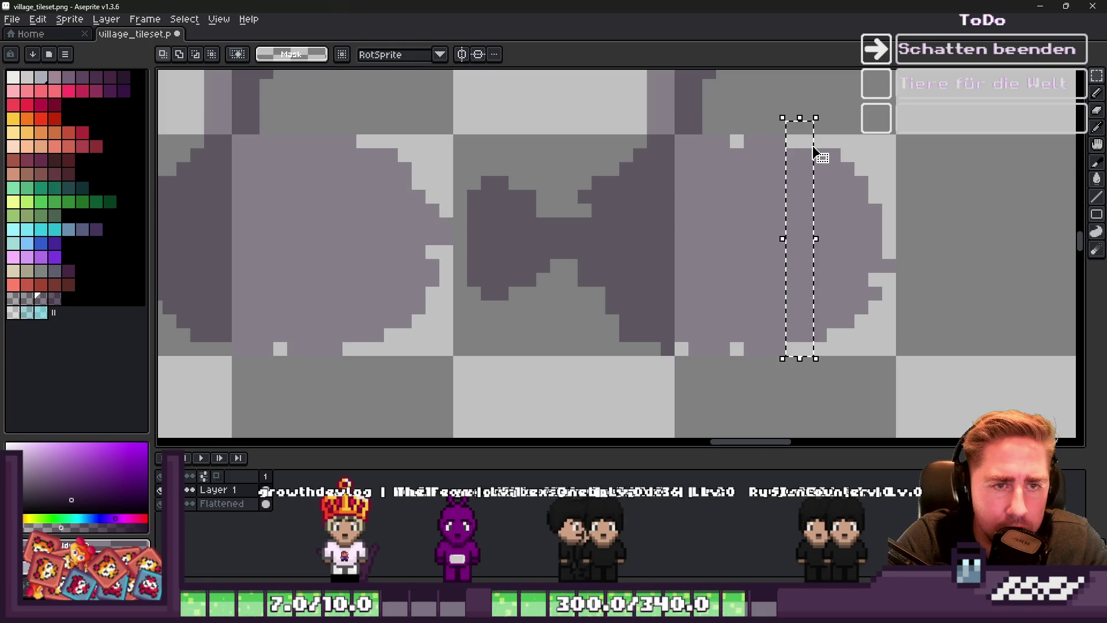
Move the right shadow shape left until it sits against its neighbour
drag(799, 134, 963, 371)
key(Left)
key(Left)
key(ctrl+d)
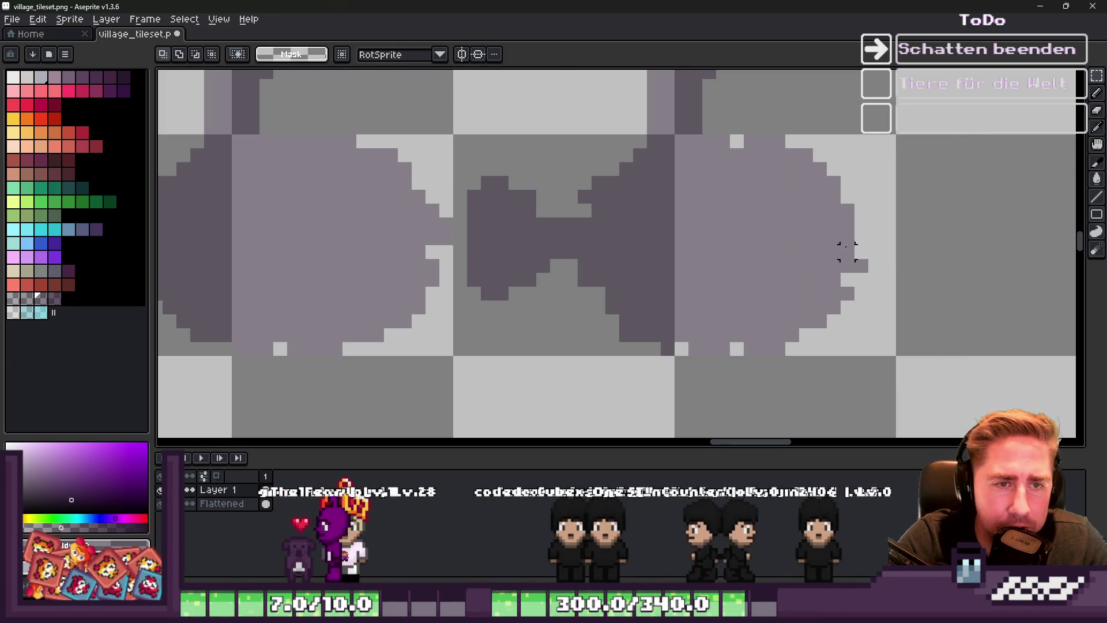
scroll(903, 252, down, 3)
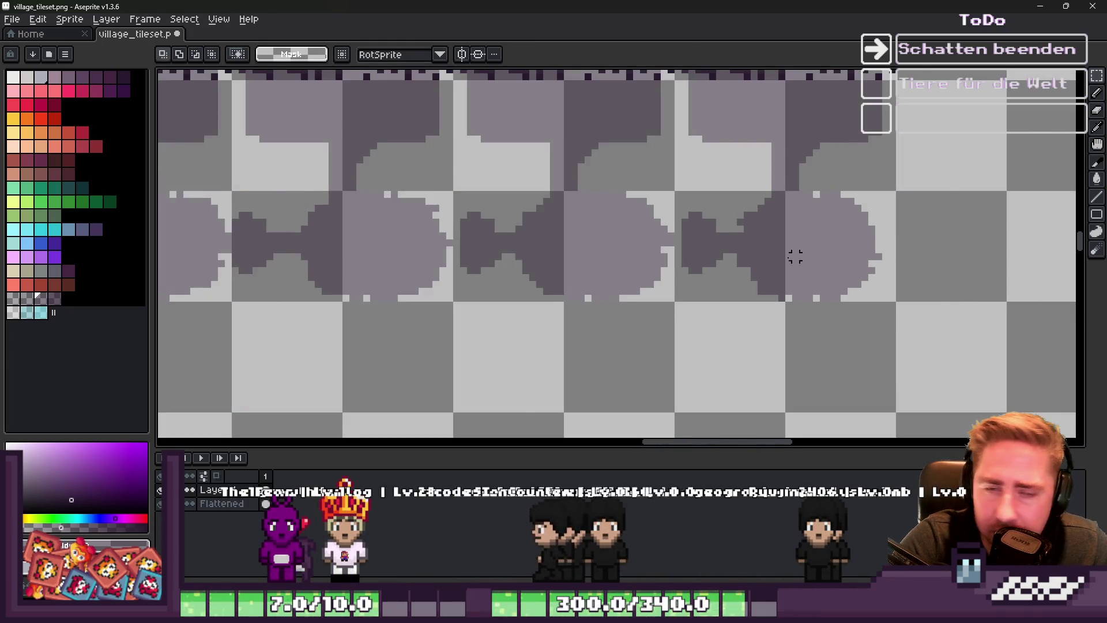
scroll(672, 226, up, 3)
Clear a thin column in the right shape and move the left shape one pixel right
drag(721, 192, 734, 282)
key(Delete)
key(ctrl+d)
drag(635, 149, 738, 361)
drag(674, 251, 688, 252)
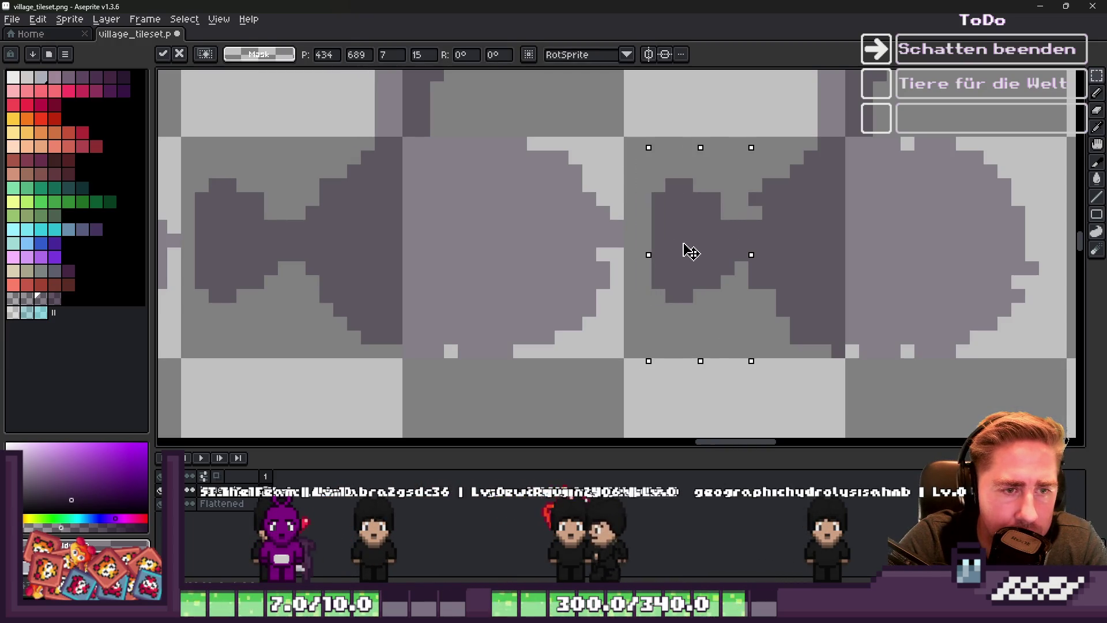
scroll(735, 250, down, 2)
scroll(741, 248, up, 2)
key(ctrl+d)
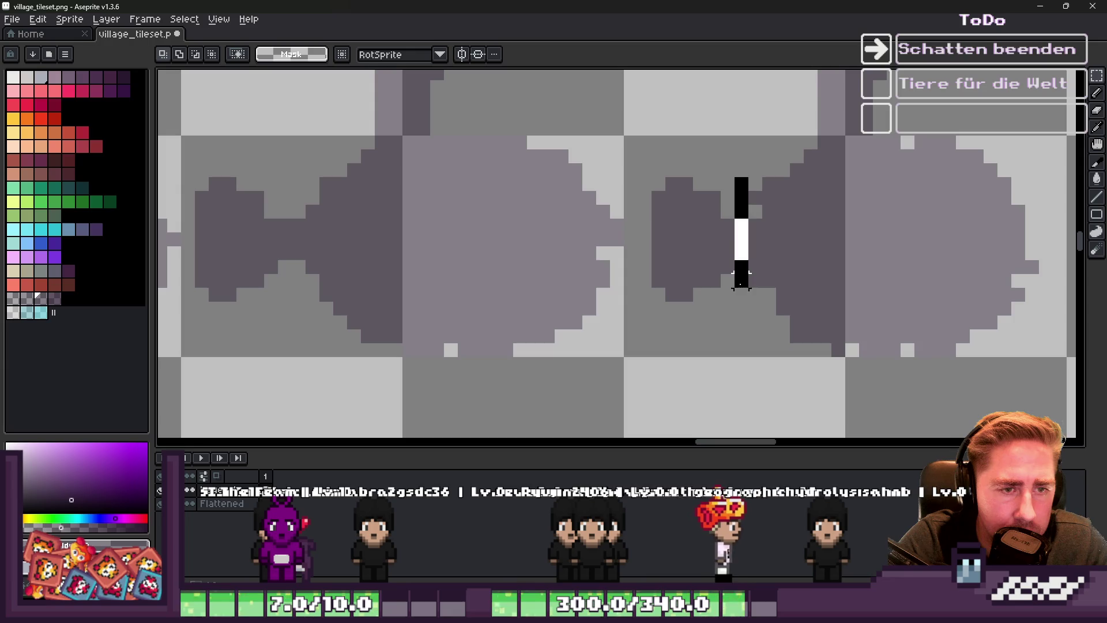
Shift the right shadow shape right and the dark blob beside the middle shadow two pixels right
drag(630, 128, 754, 375)
drag(700, 267, 726, 271)
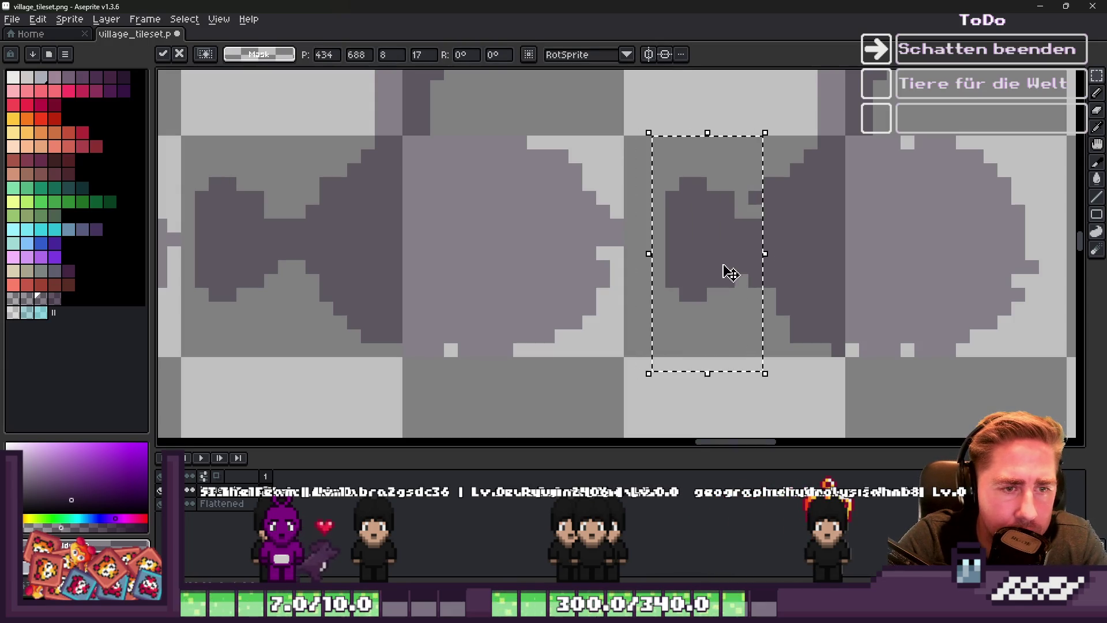
scroll(803, 257, down, 2)
scroll(573, 244, up, 2)
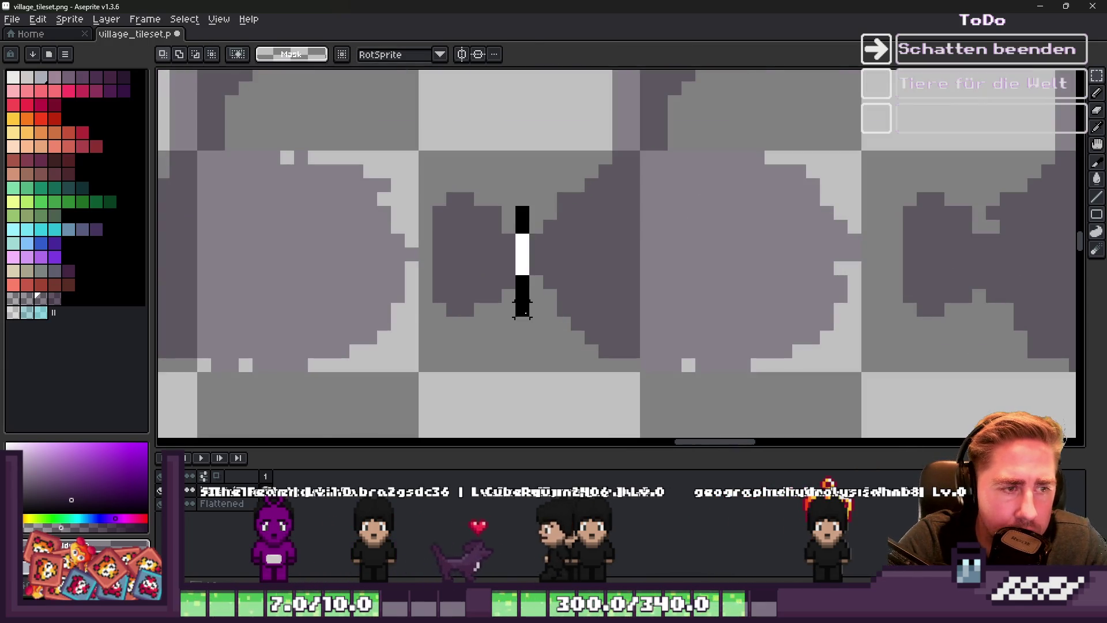
mouse_move(402, 148)
mouse_down()
mouse_move(435, 180)
mouse_move(516, 374)
mouse_up()
drag(484, 277, 504, 279)
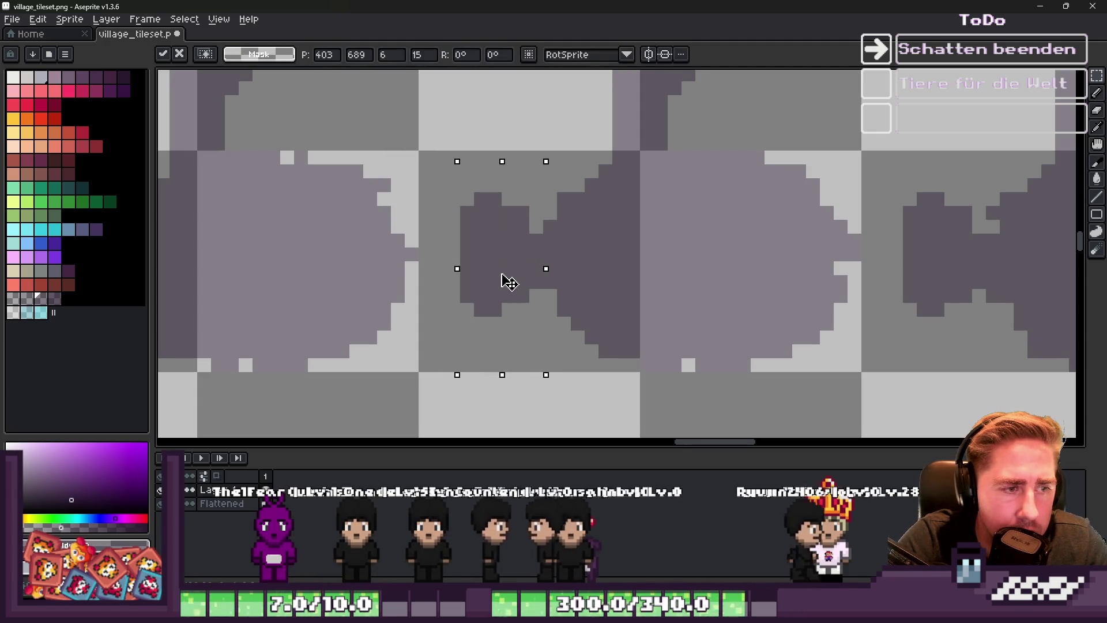
click(771, 227)
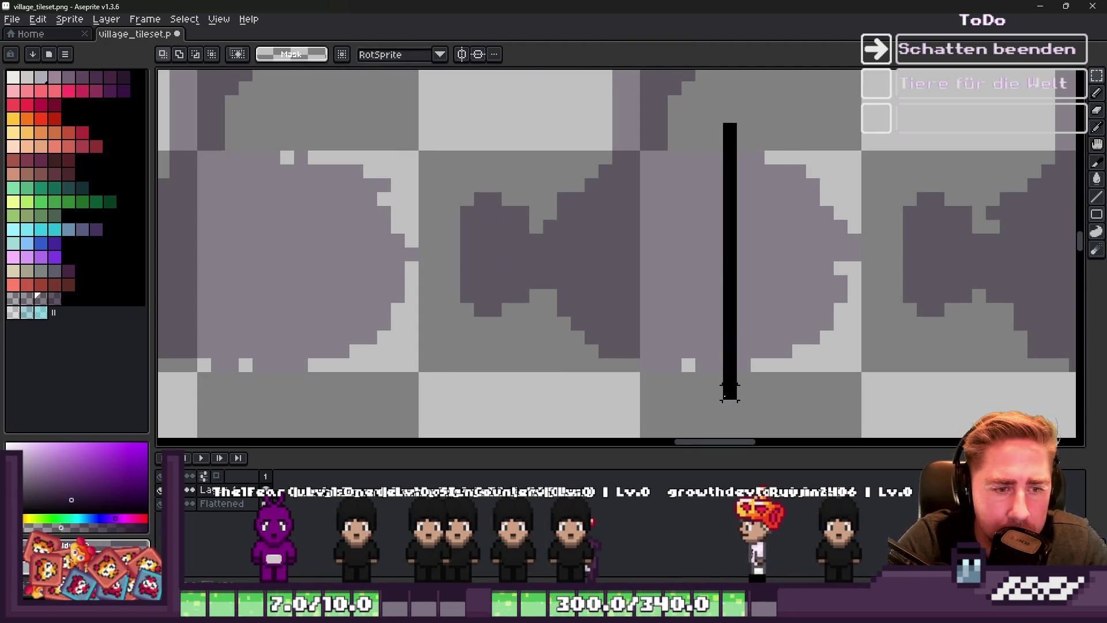
Shift a tall block of the shadow tile one pixel left
drag(730, 392, 725, 415)
mouse_move(715, 130)
mouse_down()
mouse_move(716, 427)
mouse_move(870, 407)
mouse_up()
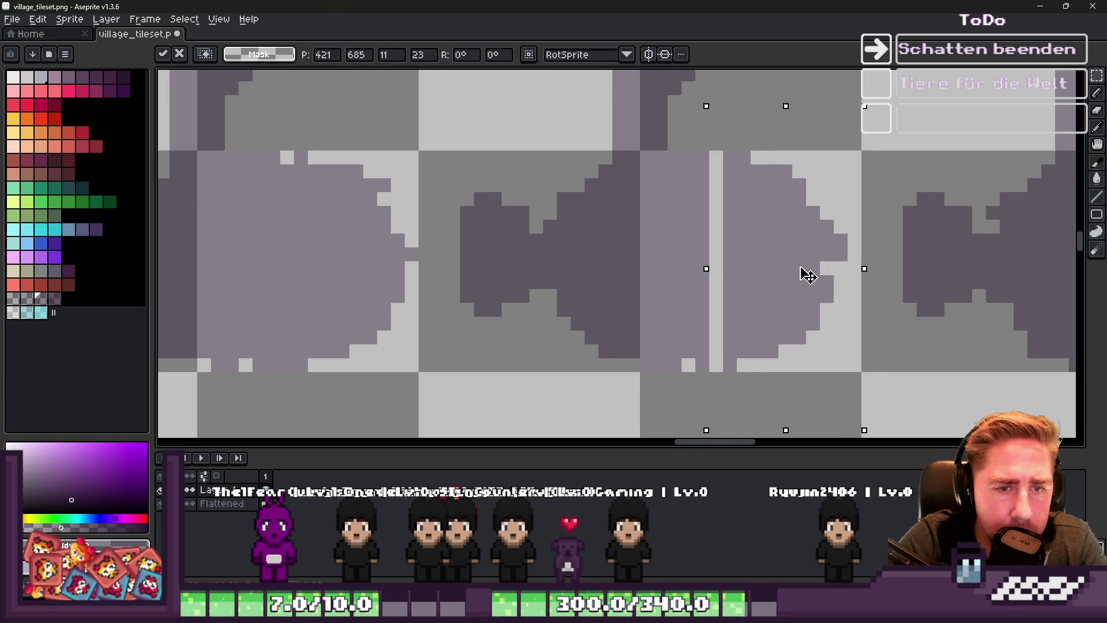
drag(808, 272, 795, 274)
key(Return)
scroll(808, 227, down, 2)
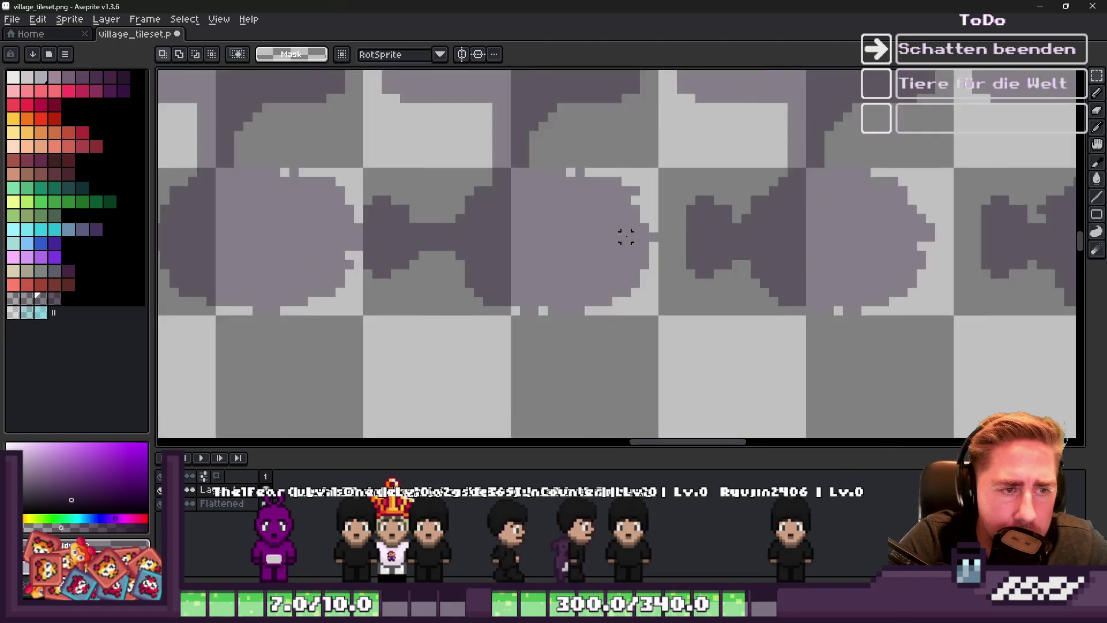
scroll(778, 208, up, 3)
scroll(818, 190, down, 4)
scroll(749, 156, up, 3)
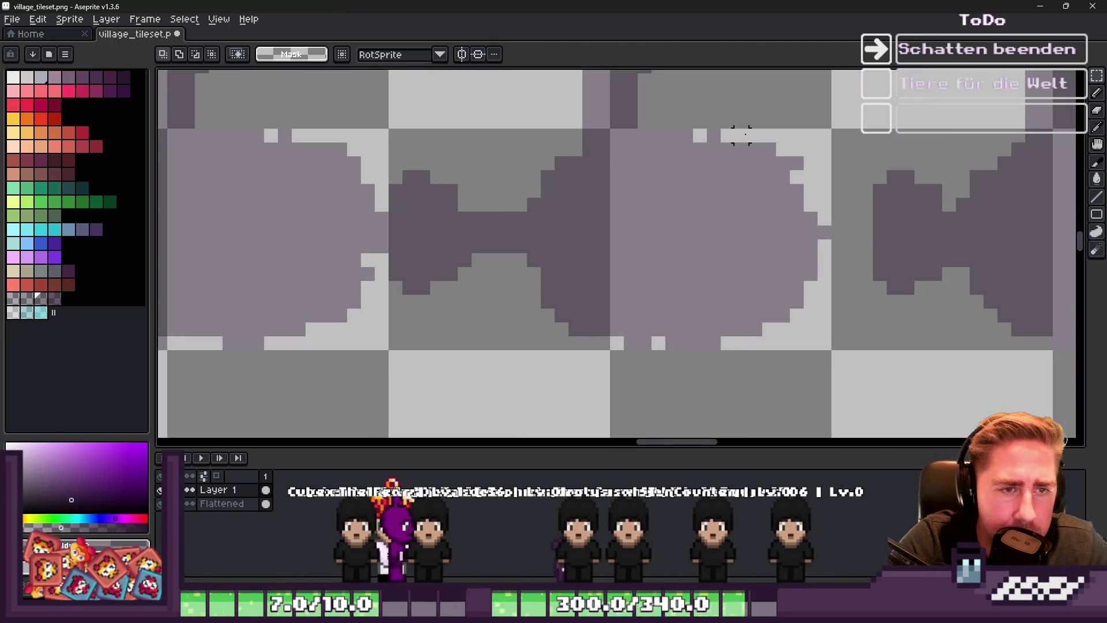
Undo a stray black stroke and nudge the right shadow section two pixels left
drag(743, 136, 755, 357)
key(ctrl+z)
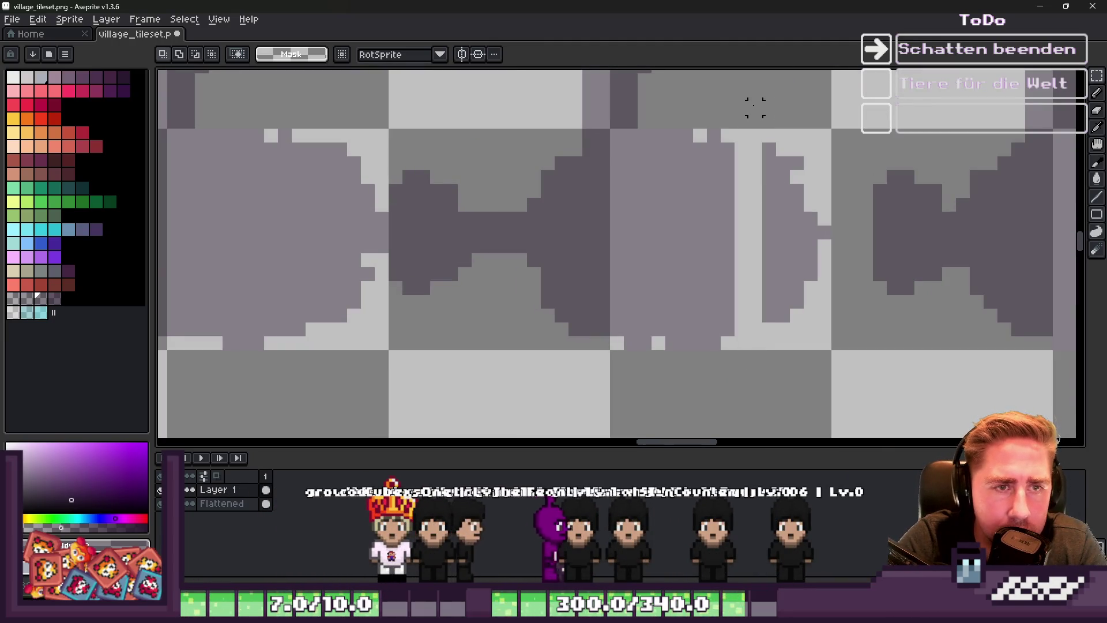
drag(747, 101, 857, 393)
key(Left)
key(Left)
key(Return)
scroll(711, 264, down, 2)
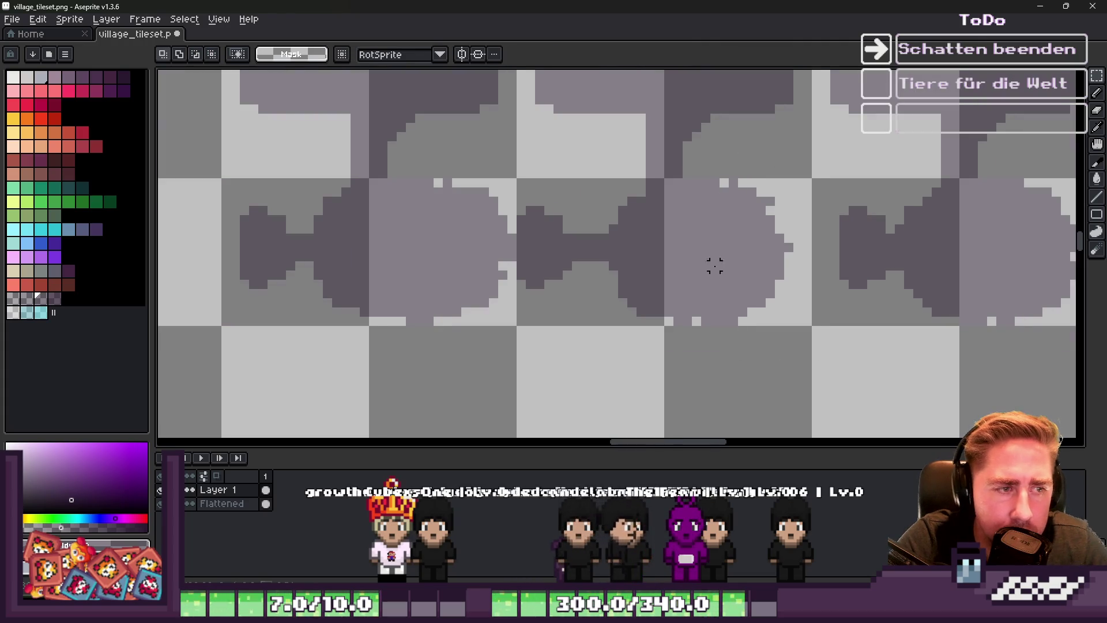
scroll(588, 188, up, 2)
Move the middle tile's shadow two pixels right and one pixel up
drag(582, 185, 611, 407)
scroll(603, 231, down, 2)
key(ctrl+d)
scroll(572, 215, up, 2)
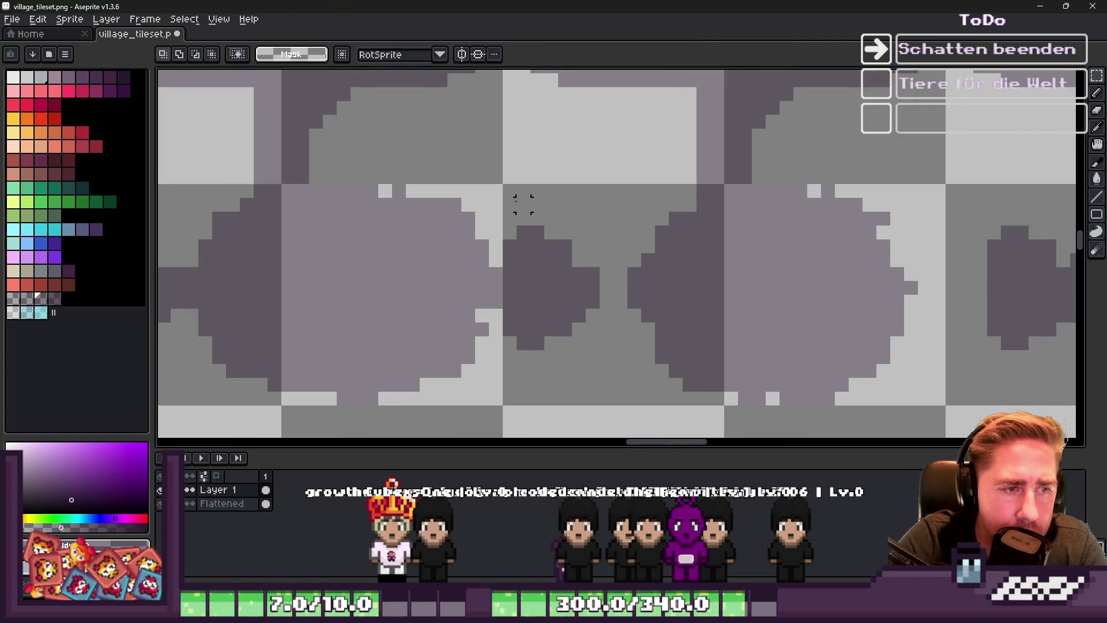
drag(509, 191, 629, 436)
mouse_move(555, 299)
mouse_down()
mouse_move(579, 299)
mouse_move(582, 286)
mouse_up()
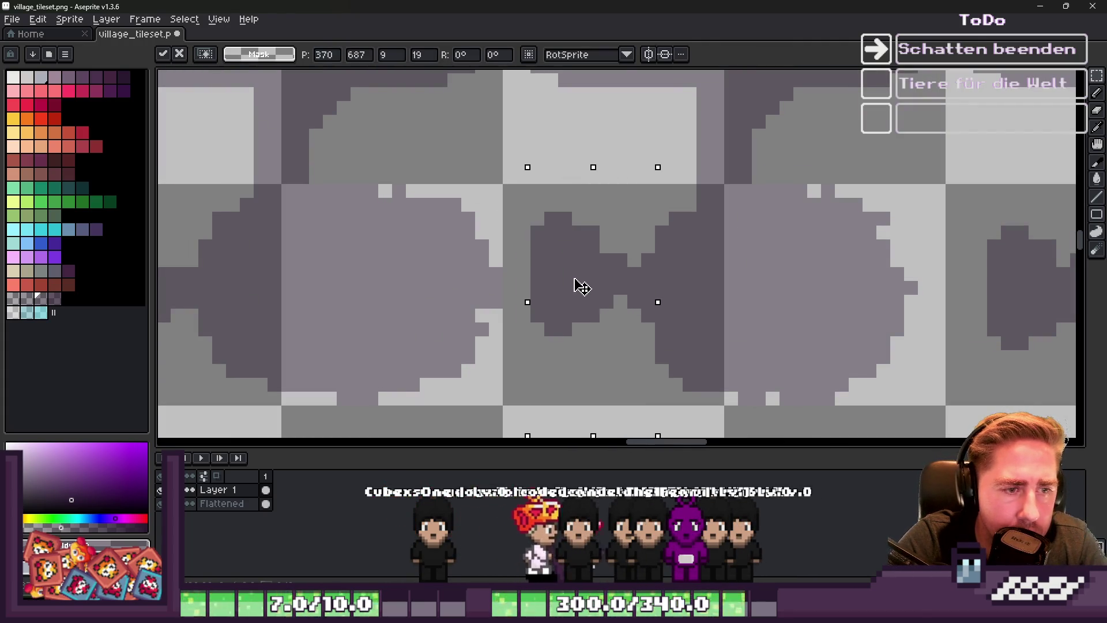
key(Return)
scroll(741, 228, down, 1)
scroll(467, 195, up, 1)
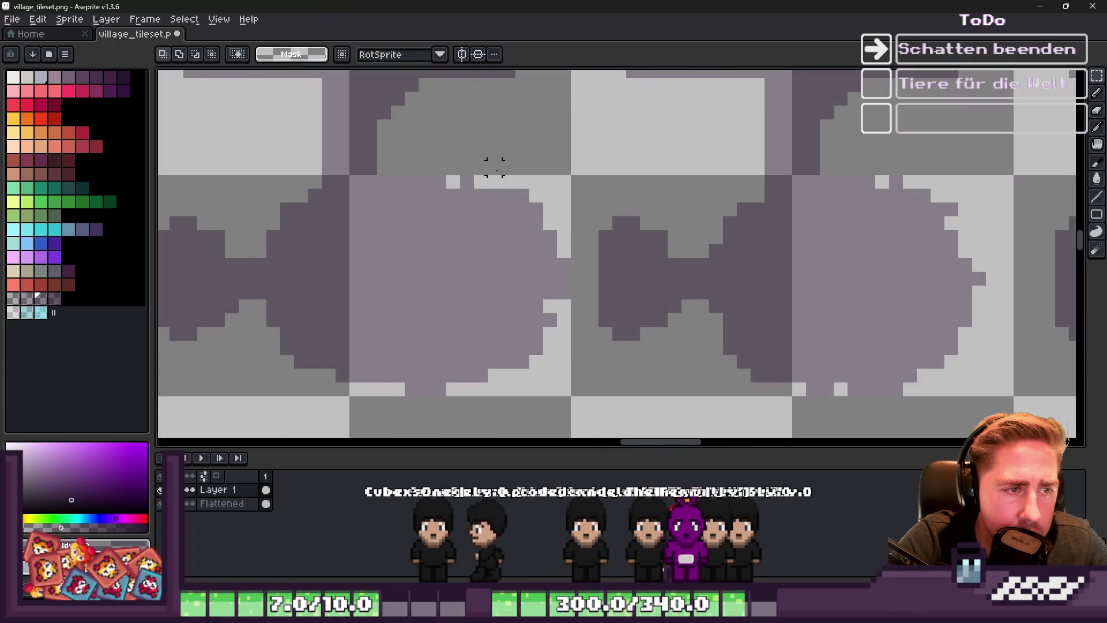
Clear a narrow shadow column, then revert a trial two-pixel left nudge
mouse_move(494, 167)
mouse_down()
mouse_move(494, 420)
mouse_move(511, 427)
mouse_up()
key(Delete)
drag(494, 168, 578, 426)
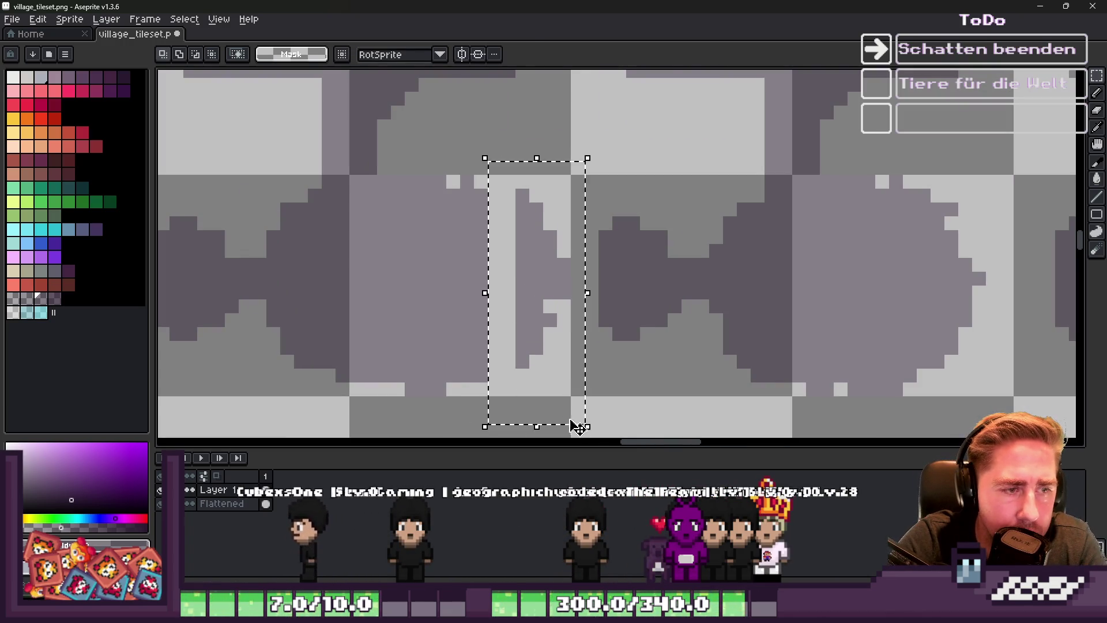
key(Left)
key(Left)
key(ctrl+z)
key(ctrl+z)
key(ctrl+z)
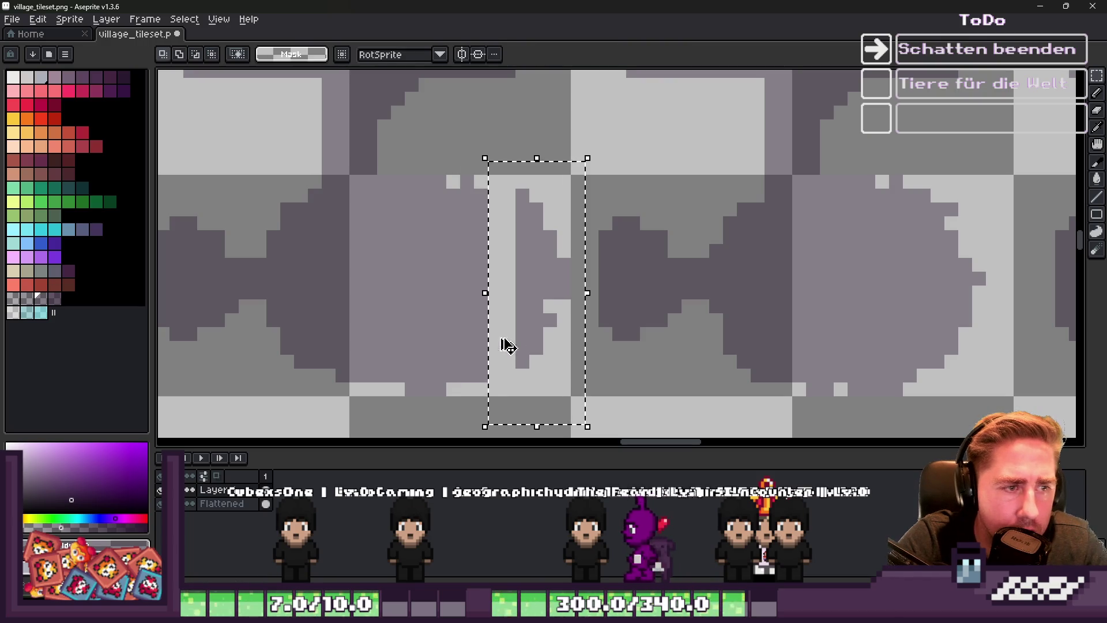
scroll(687, 255, down, 3)
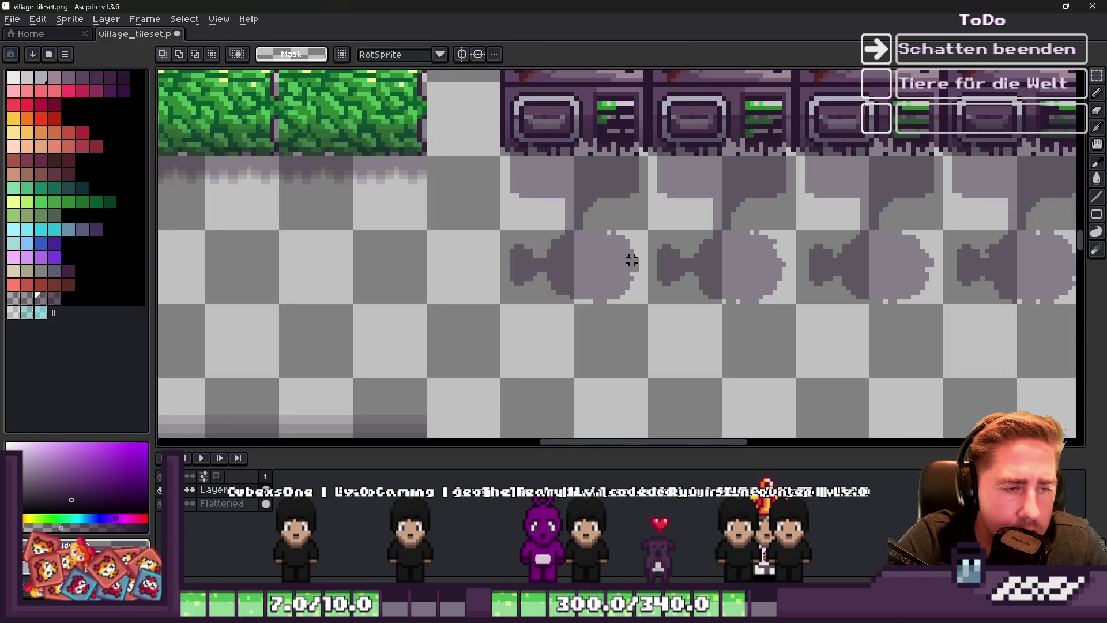
Drop the whole bow-tie shadow row one pixel, then select the building tiles with their shadows
scroll(632, 261, down, 2)
scroll(630, 257, up, 1)
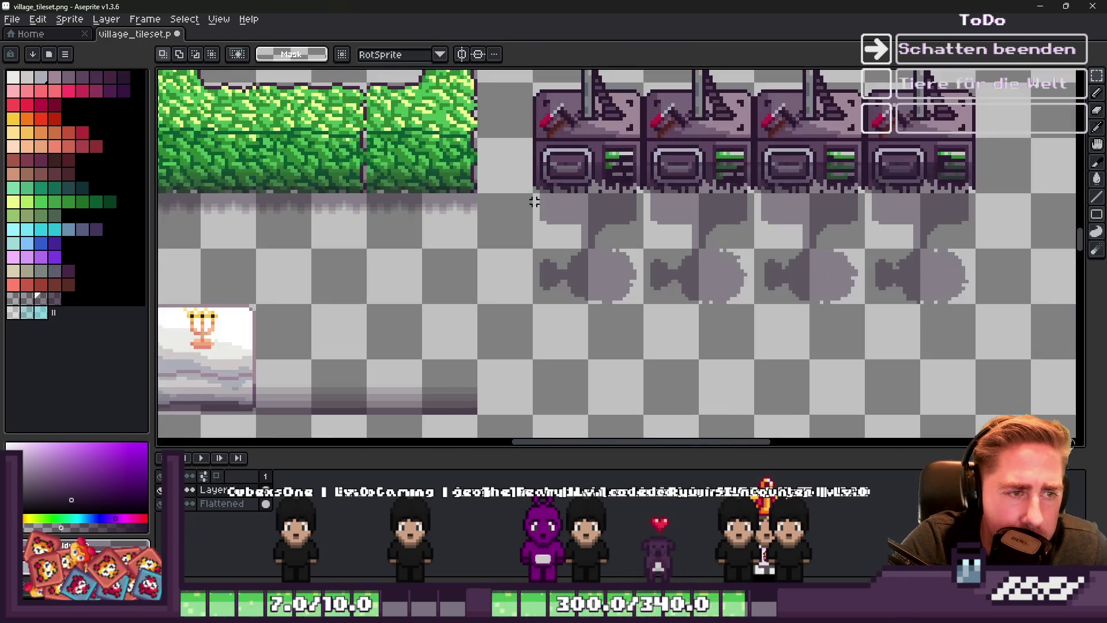
drag(895, 375, 1013, 355)
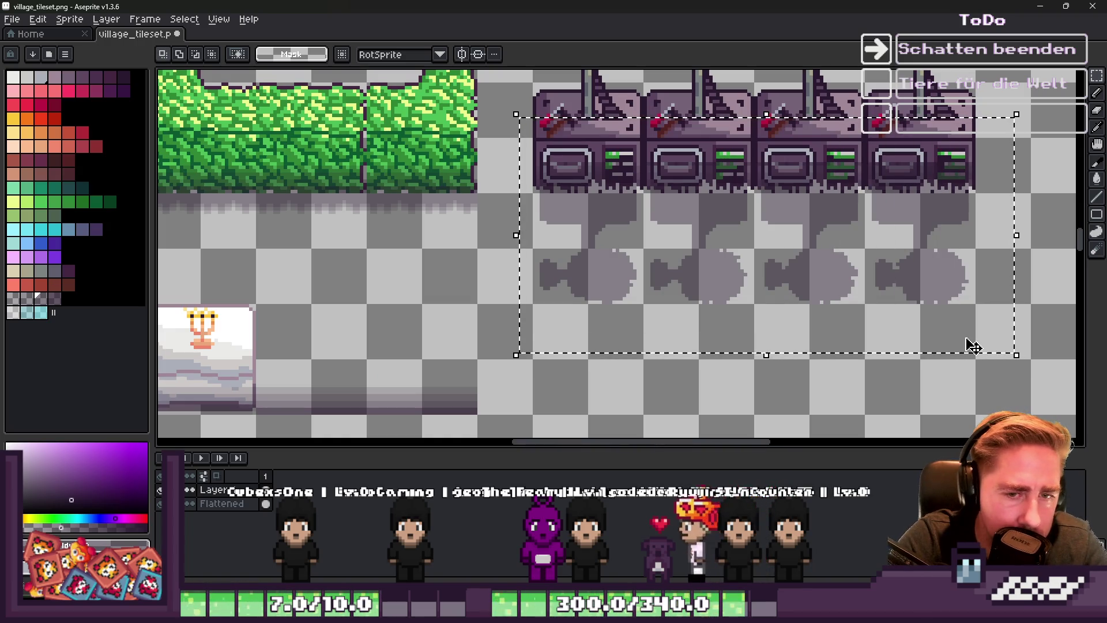
key(ctrl+d)
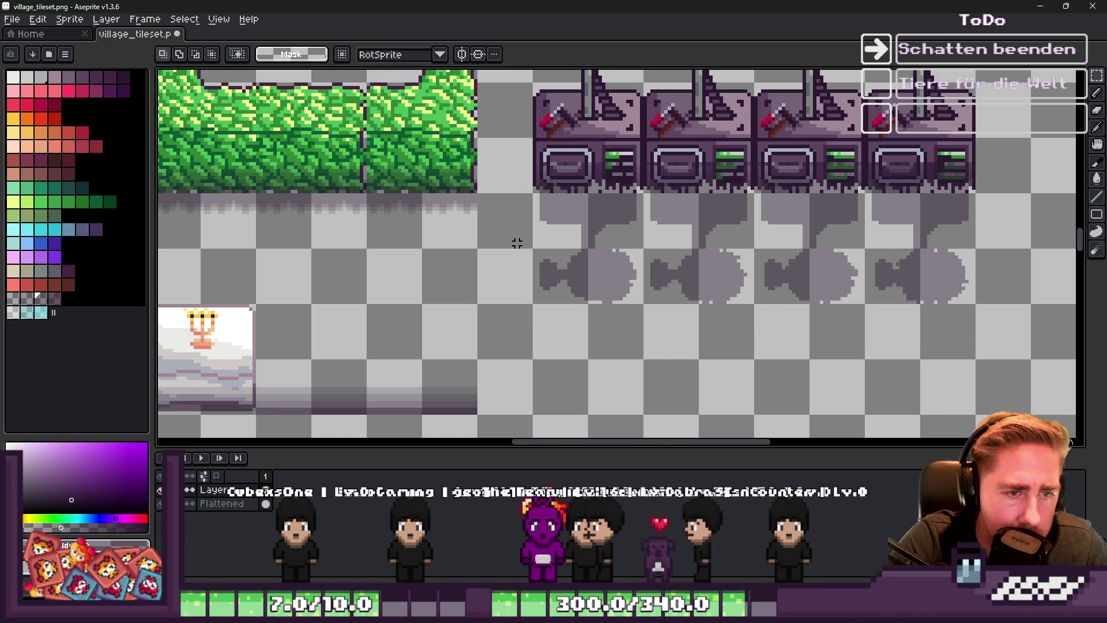
drag(723, 242, 1006, 240)
scroll(565, 262, up, 2)
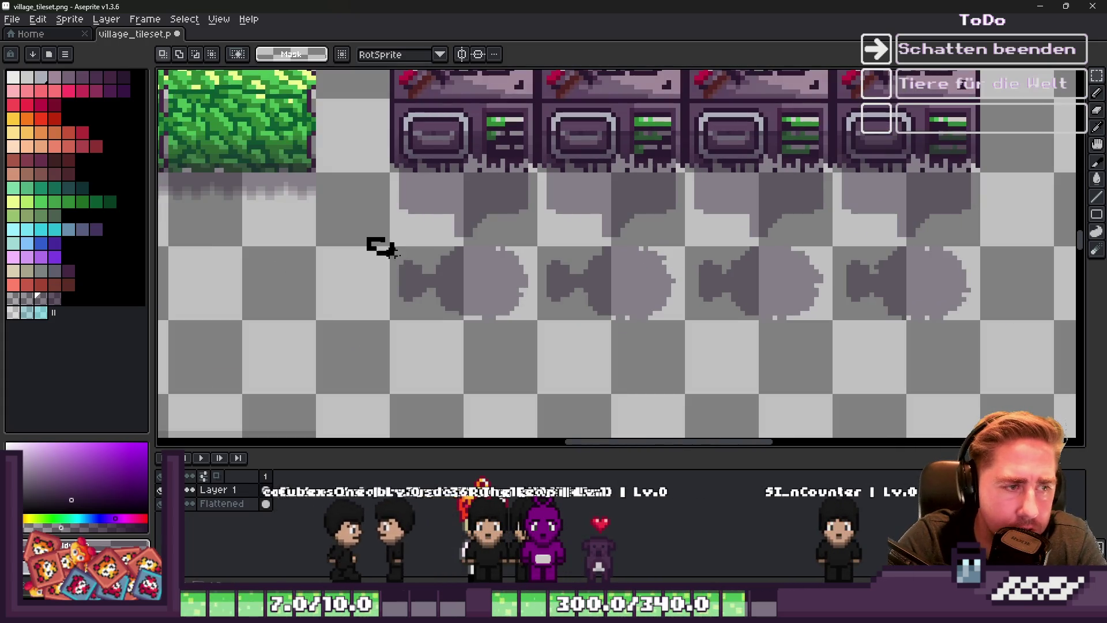
drag(366, 237, 1045, 380)
scroll(920, 274, up, 1)
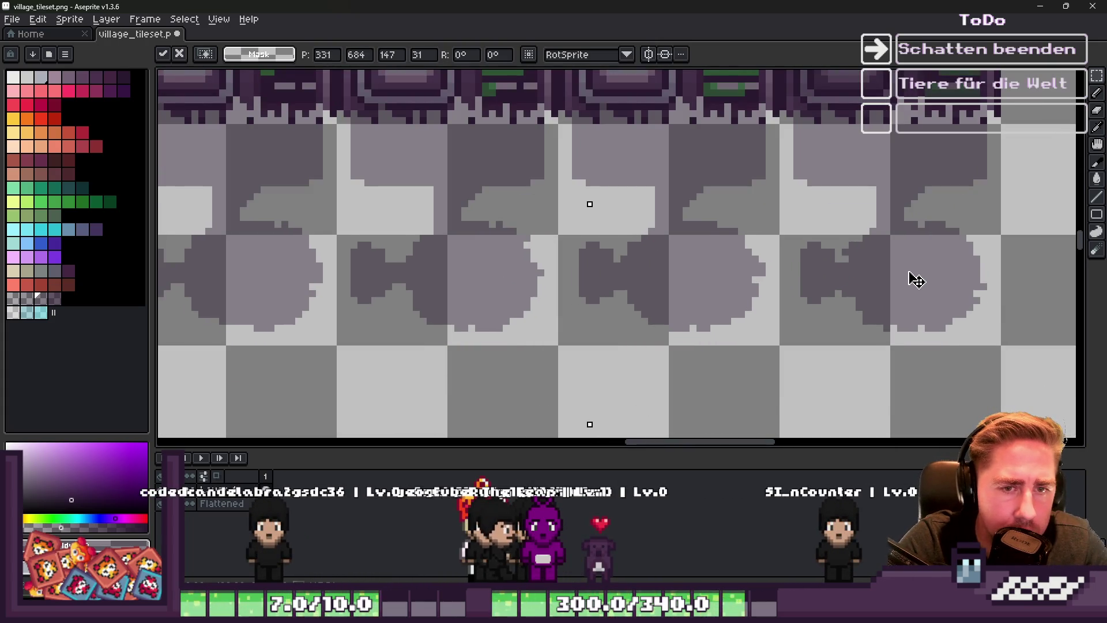
drag(916, 279, 916, 294)
scroll(642, 297, up, 1)
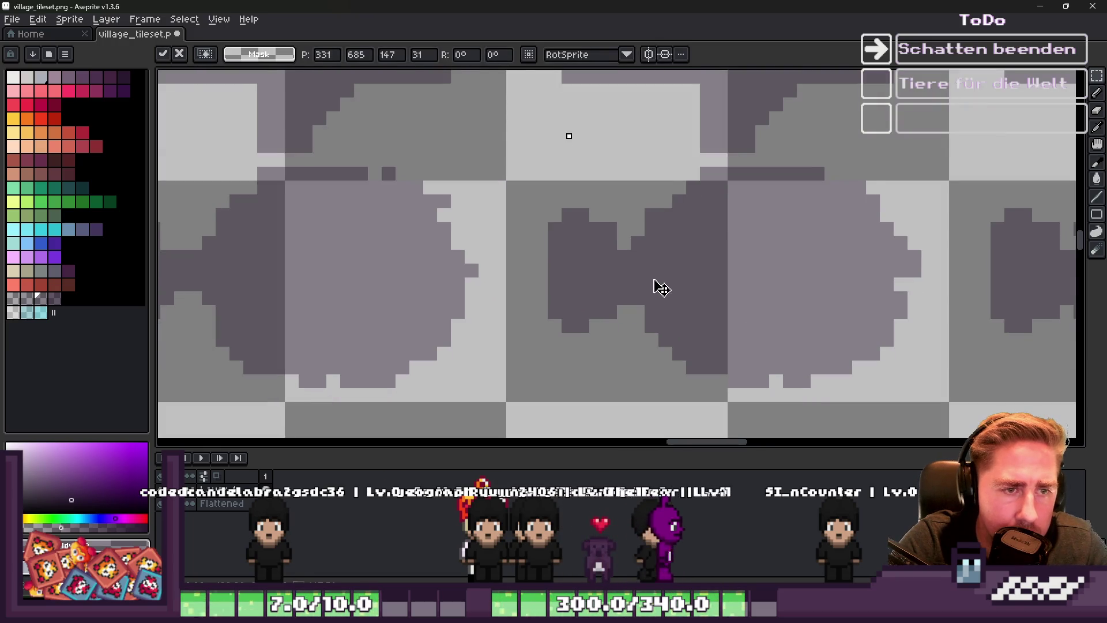
key(Return)
scroll(742, 271, down, 3)
scroll(452, 180, down, 1)
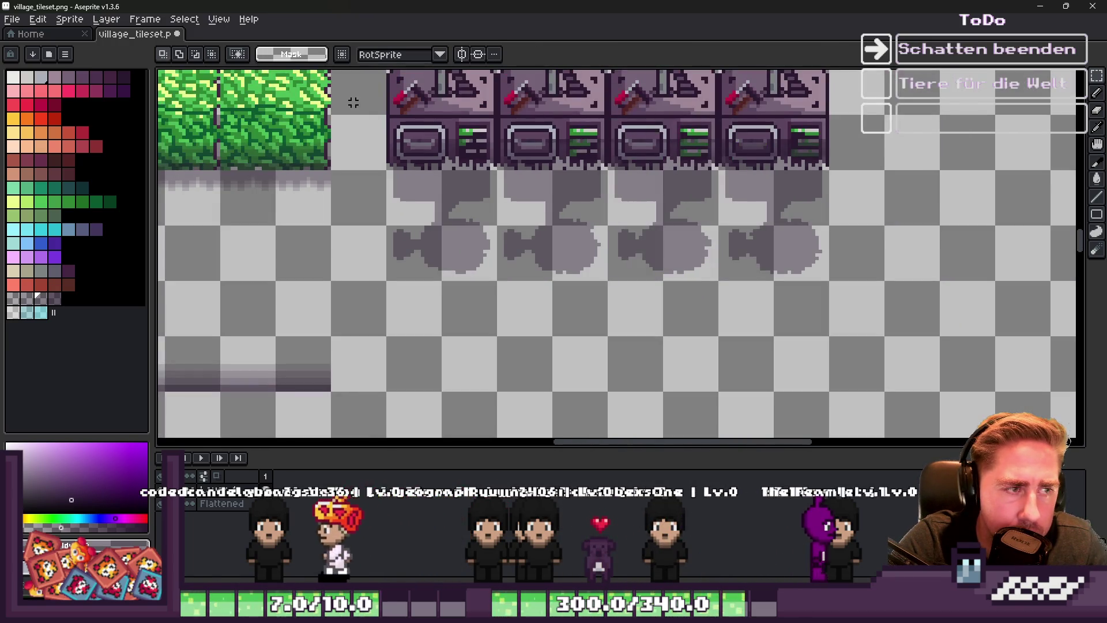
drag(353, 102, 855, 307)
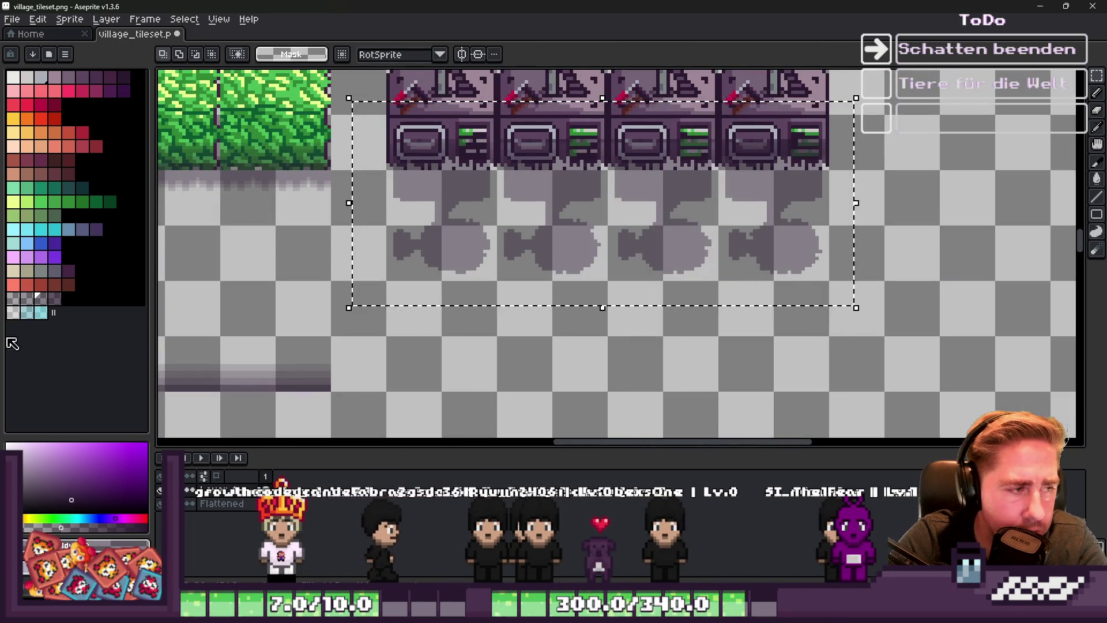
Apply the Outline effect (Shift+O) to the selected windmill tiles and shadows, then deselect
key(shift+o)
key(Return)
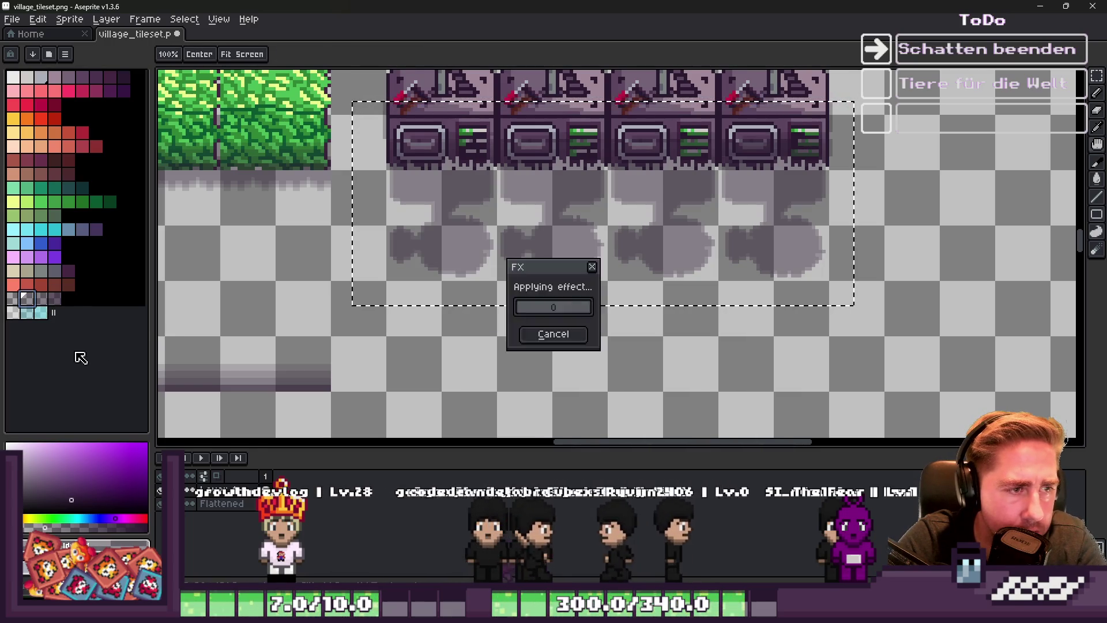
key(shift+o)
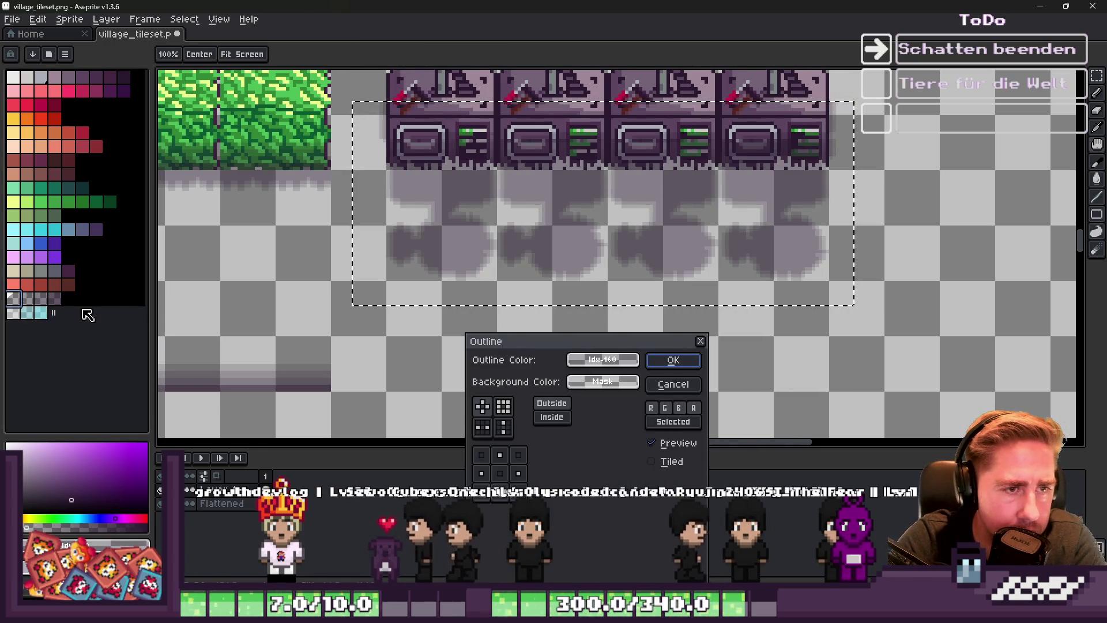
key(Return)
scroll(835, 352, down, 4)
key(ctrl+d)
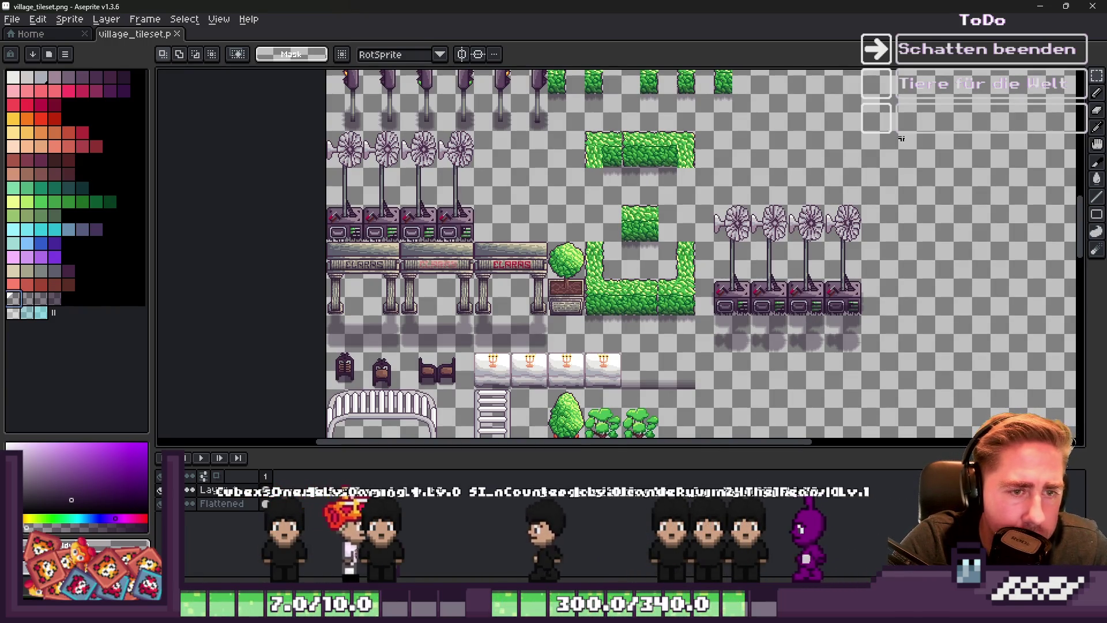
Switch to Godot and zoom in on the map around Neo's shop
key(alt+Tab)
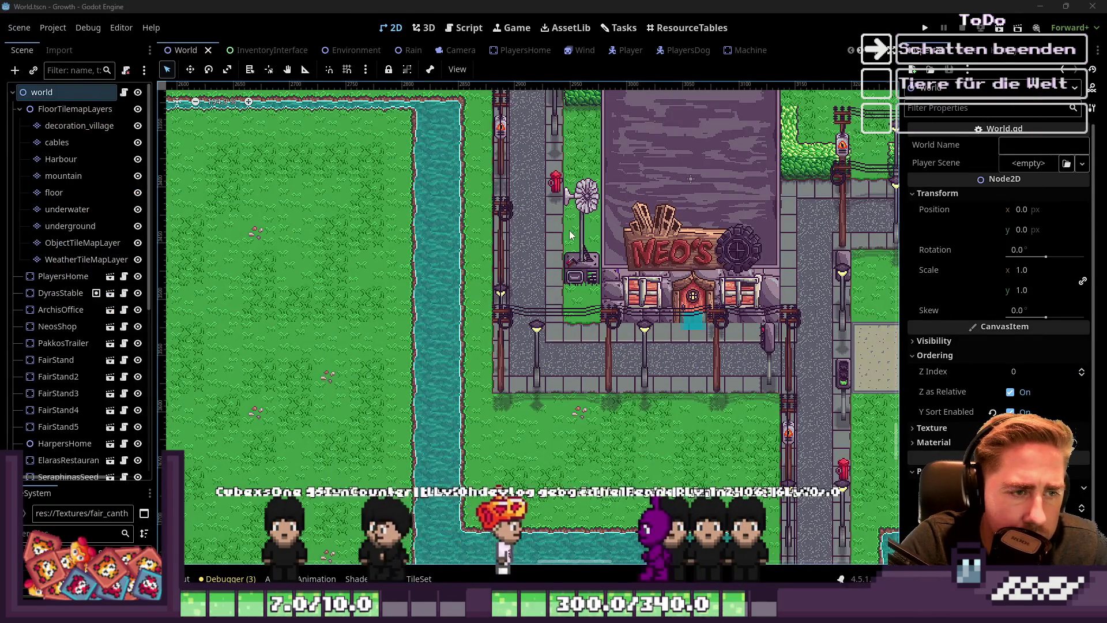
scroll(571, 251, up, 3)
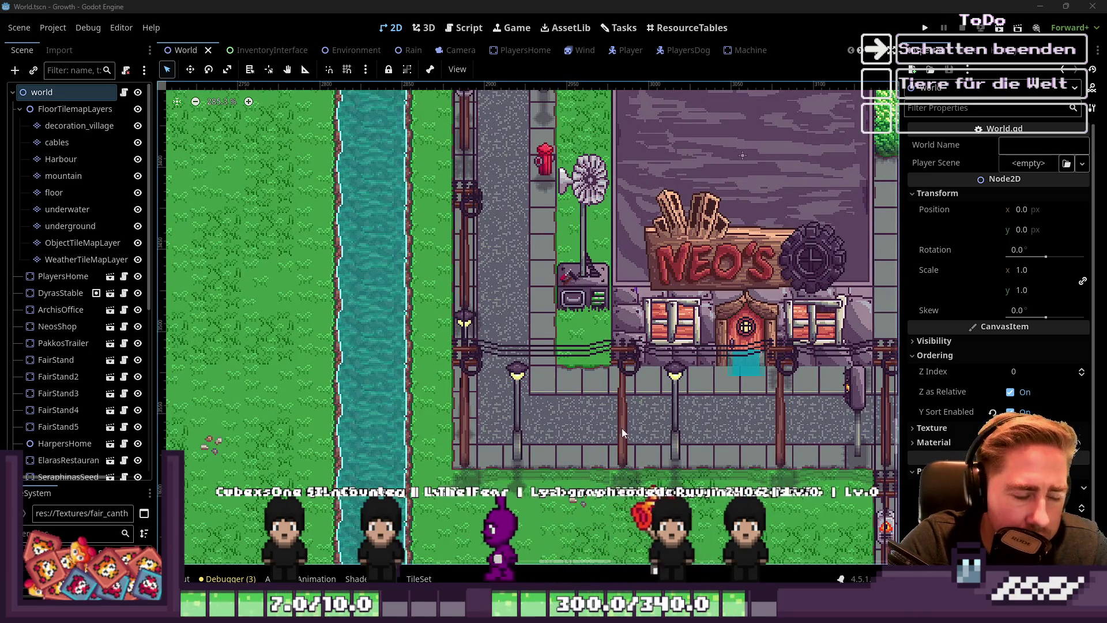
mouse_move(582, 611)
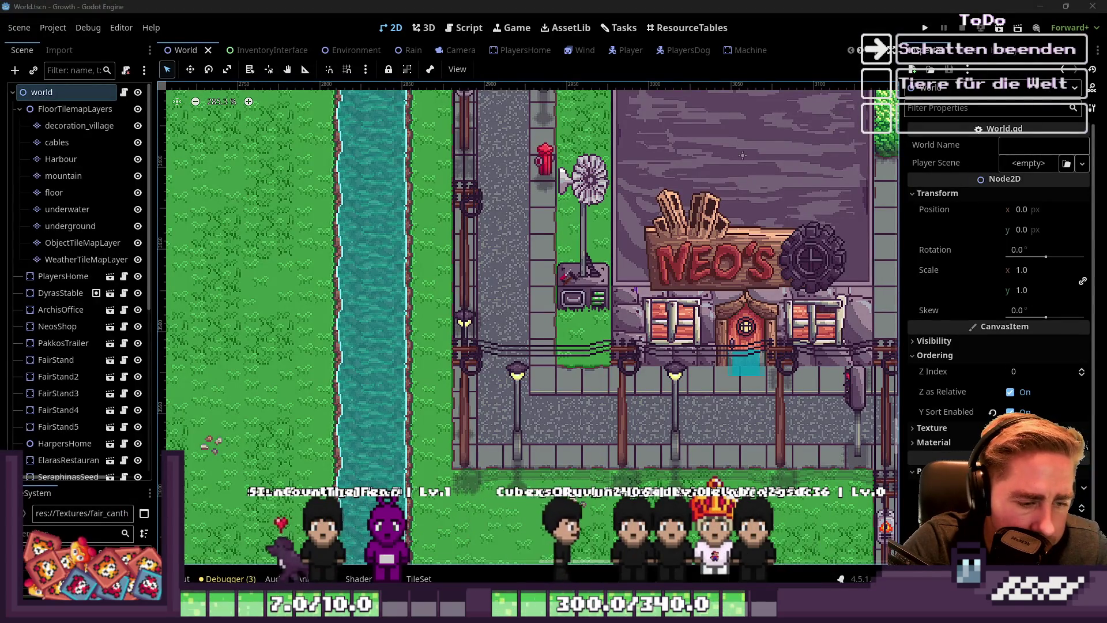
click(412, 543)
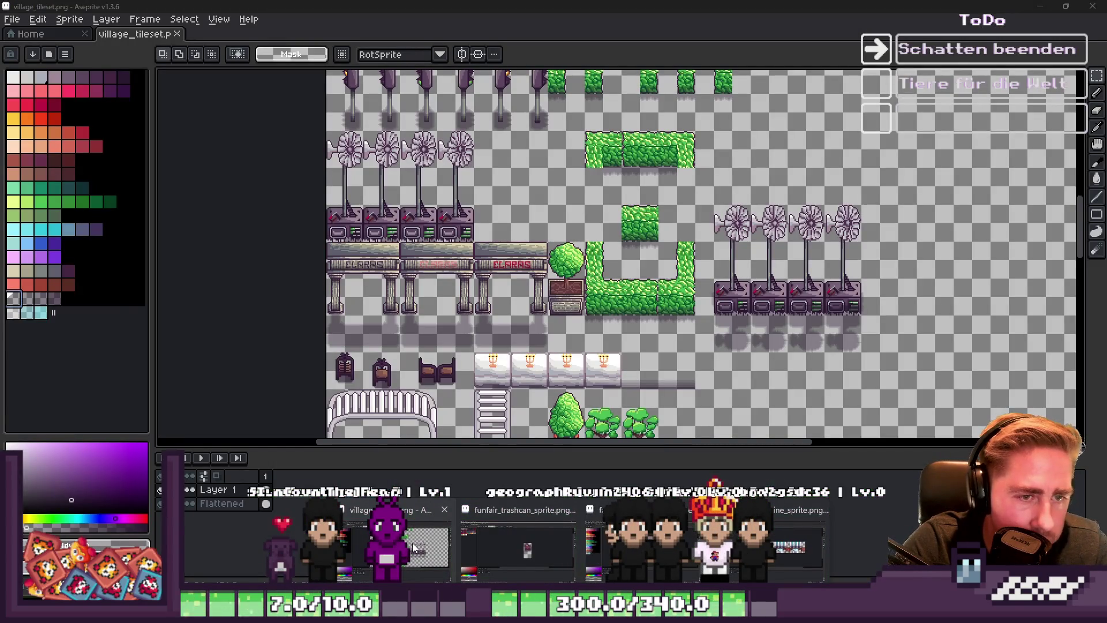
Open the TileSet editor to check the windmill tiles in the atlas, then return to Aseprite
mouse_move(643, 545)
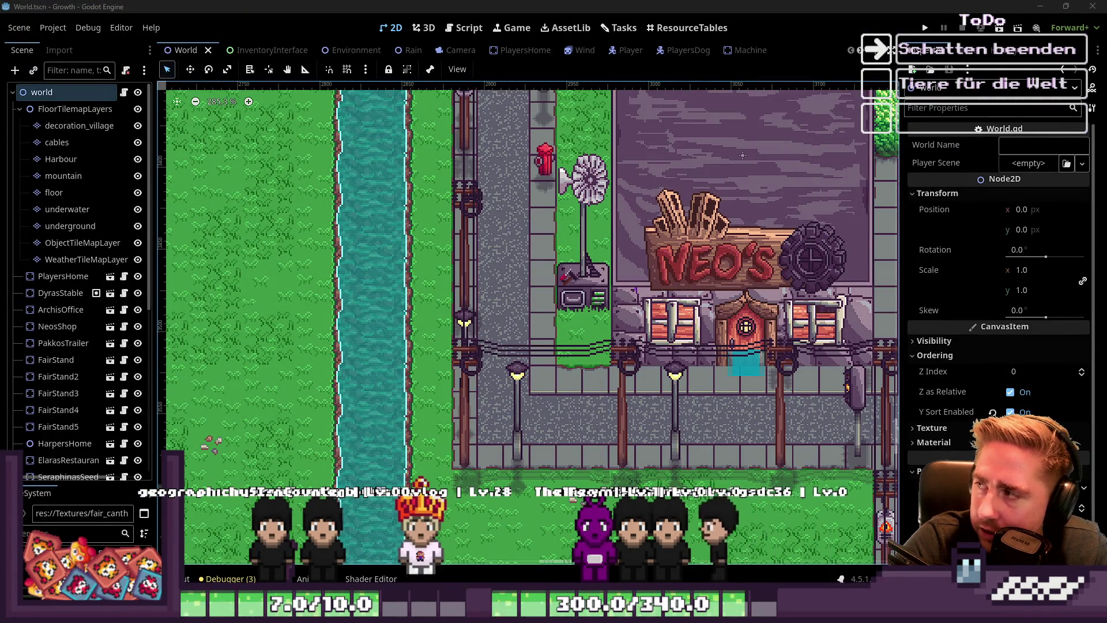
scroll(525, 233, down, 4)
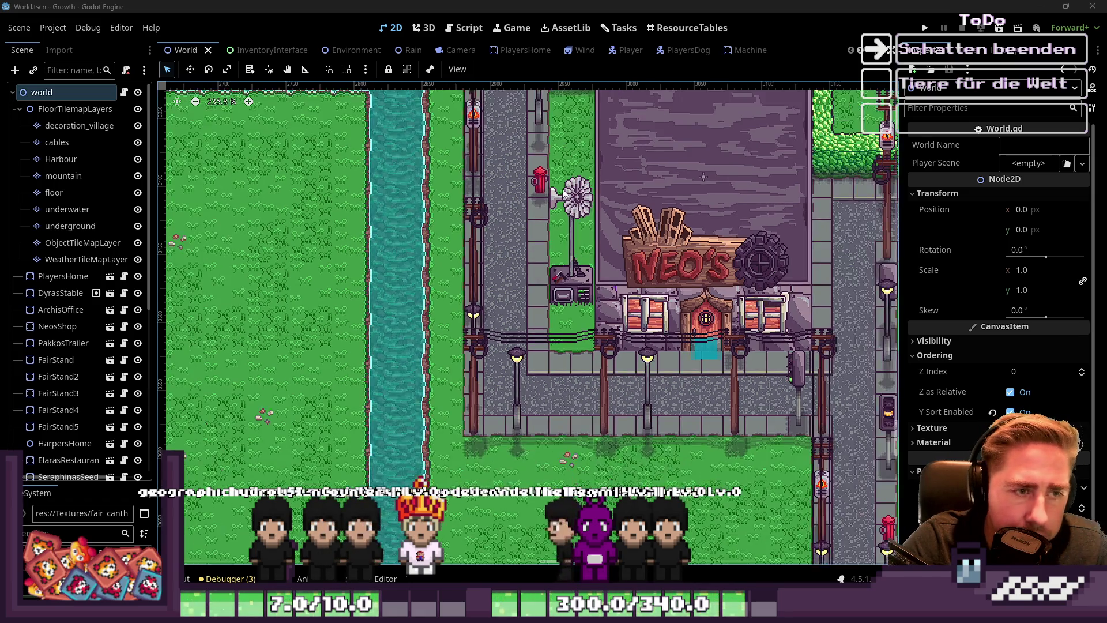
scroll(556, 271, down, 5)
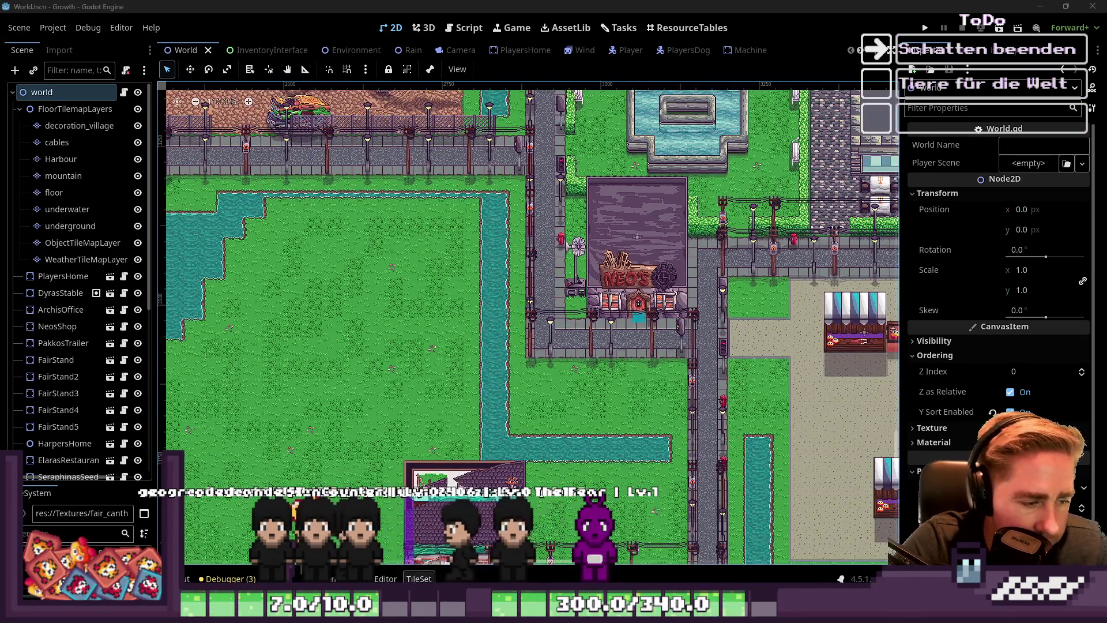
click(419, 578)
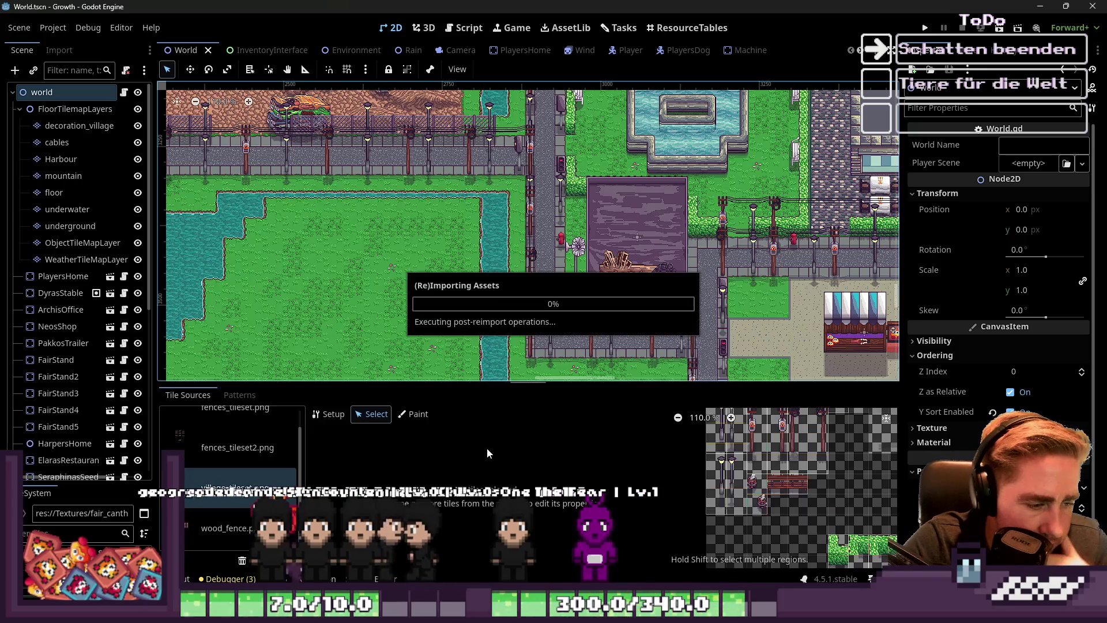
scroll(709, 427, up, 8)
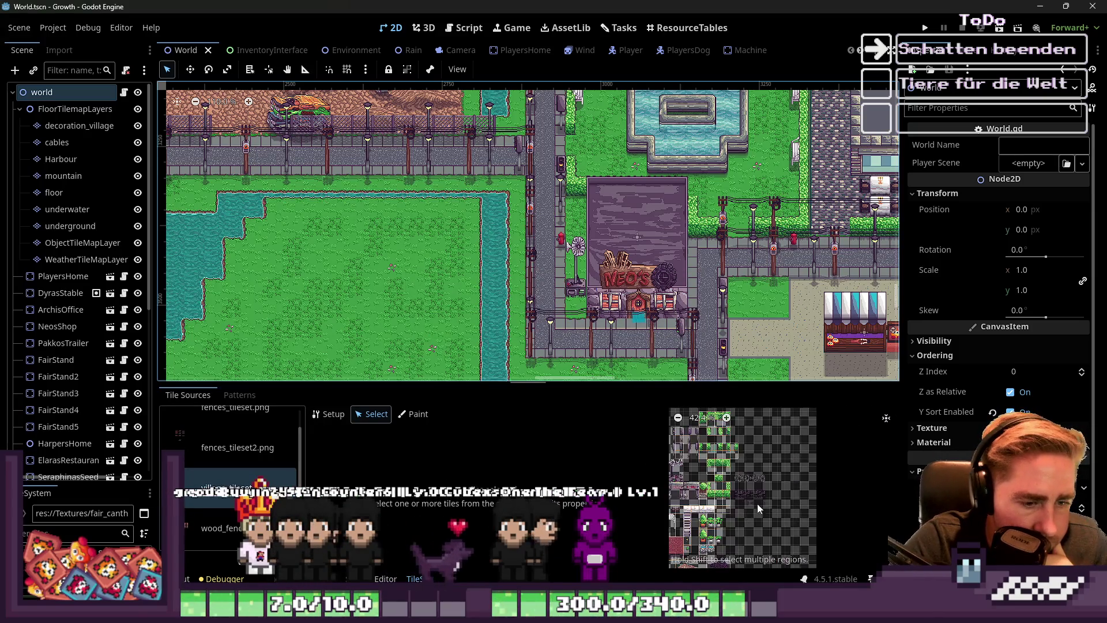
scroll(731, 490, down, 1)
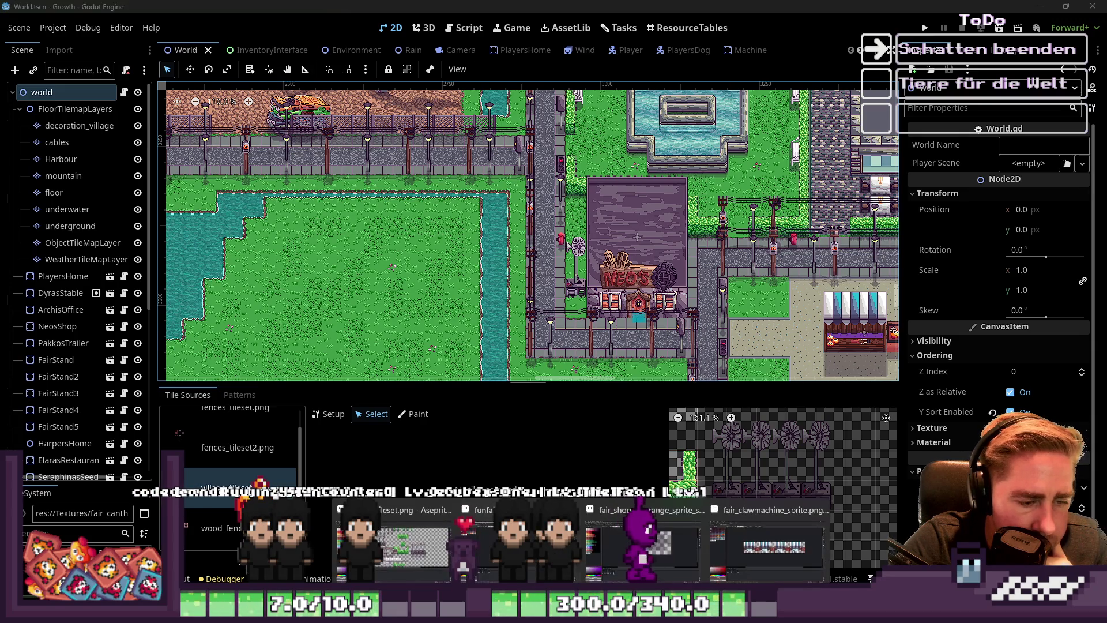
key(alt+Tab)
Erase the selected strip left of the windmill machine tile in Aseprite, save, and return to Godot
scroll(704, 250, up, 2)
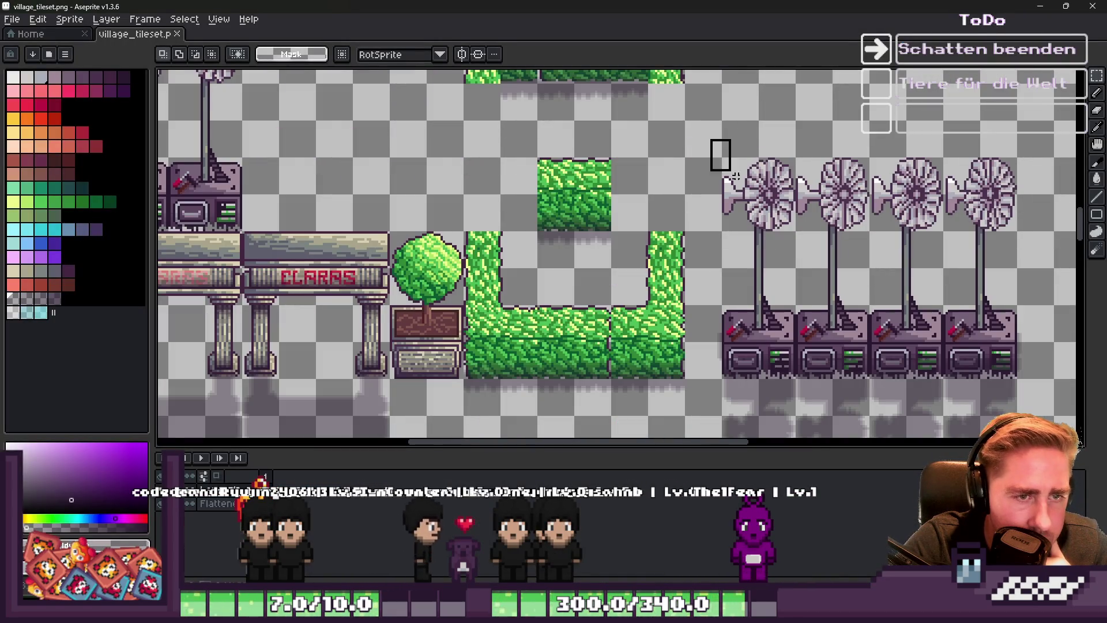
scroll(767, 248, down, 1)
scroll(778, 266, up, 3)
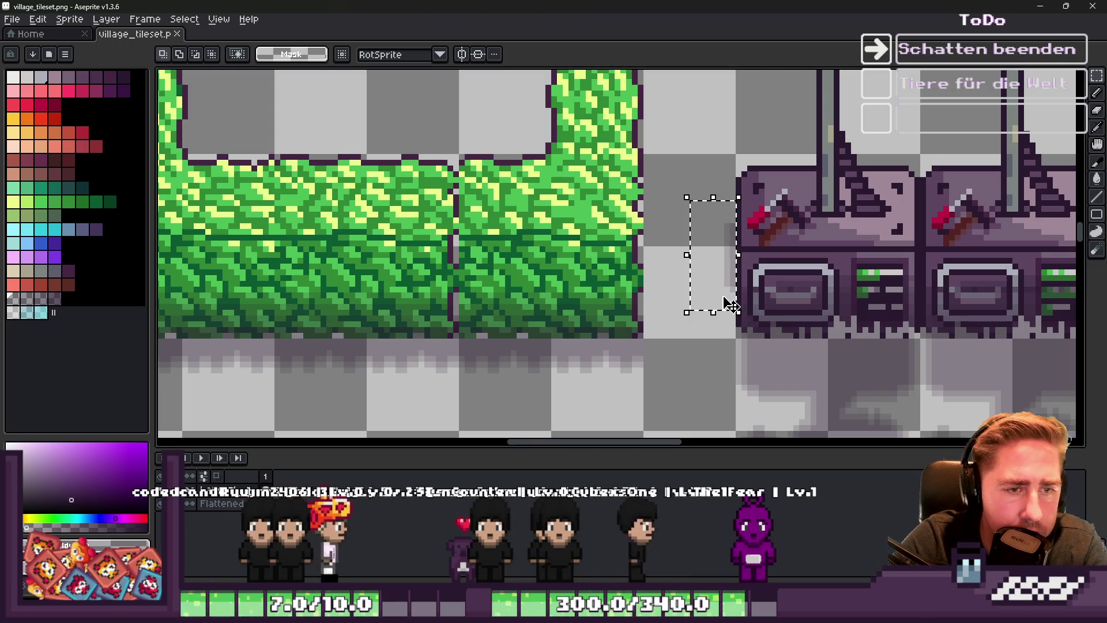
key(Delete)
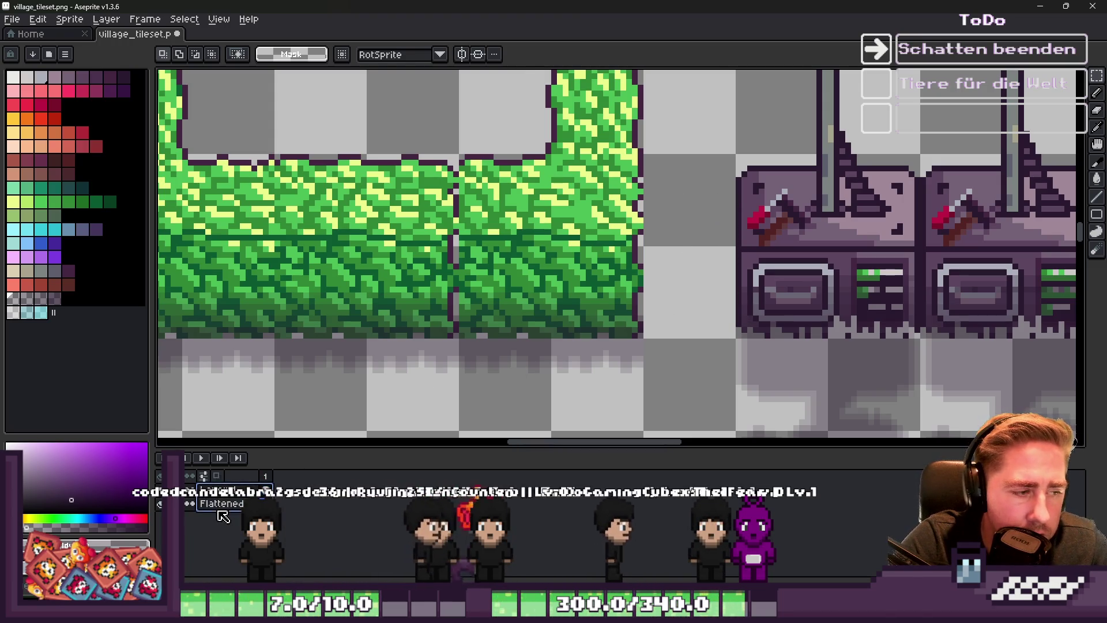
scroll(384, 282, down, 2)
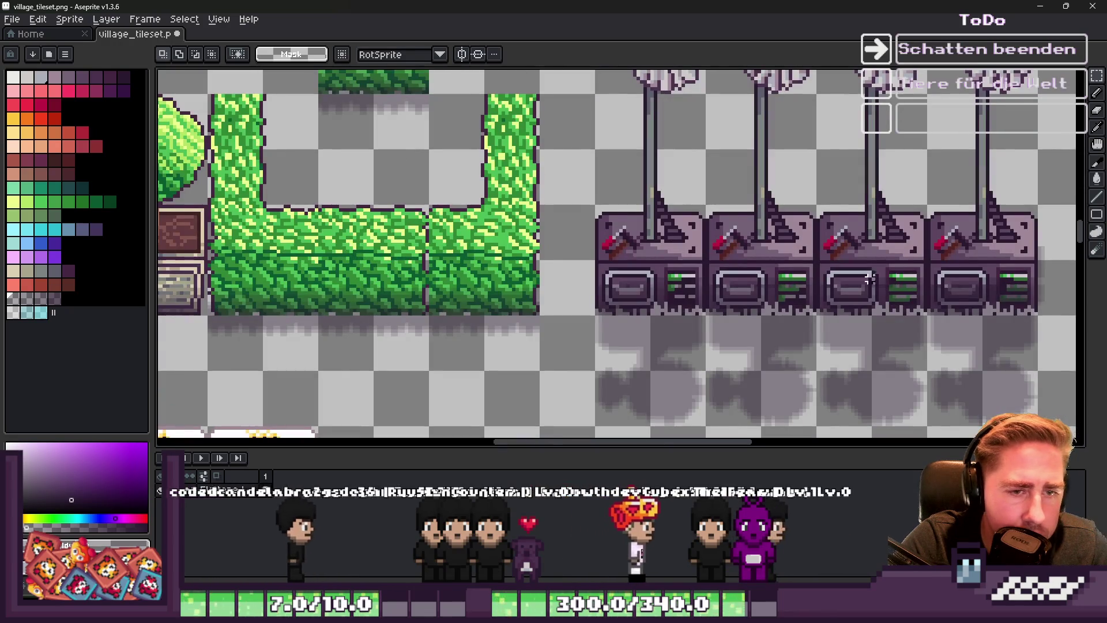
scroll(1026, 240, up, 2)
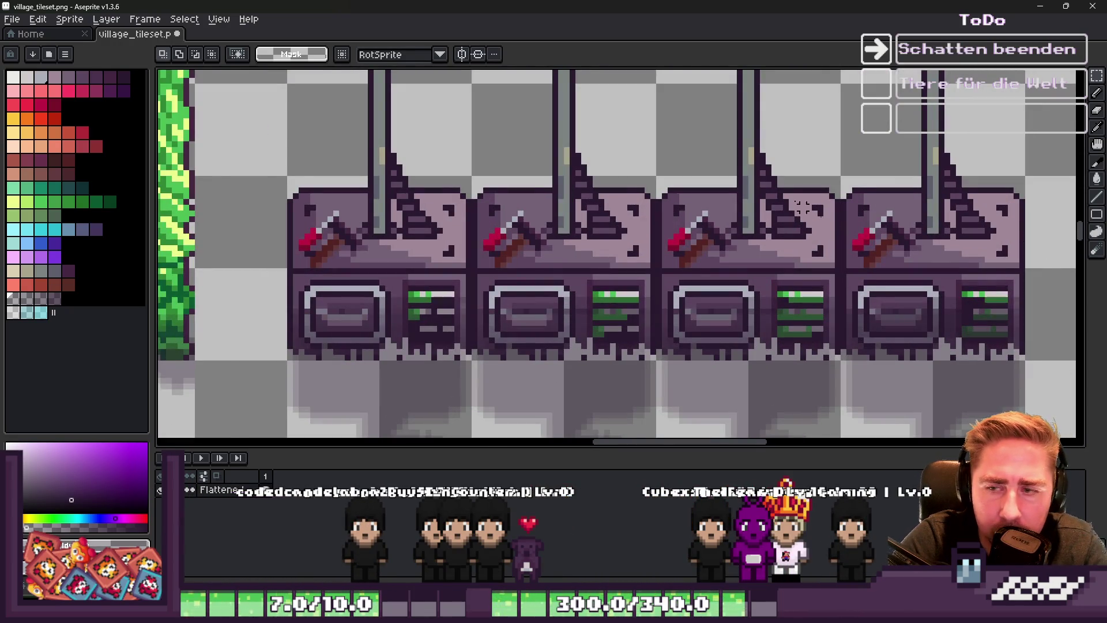
scroll(802, 206, down, 4)
scroll(602, 133, up, 4)
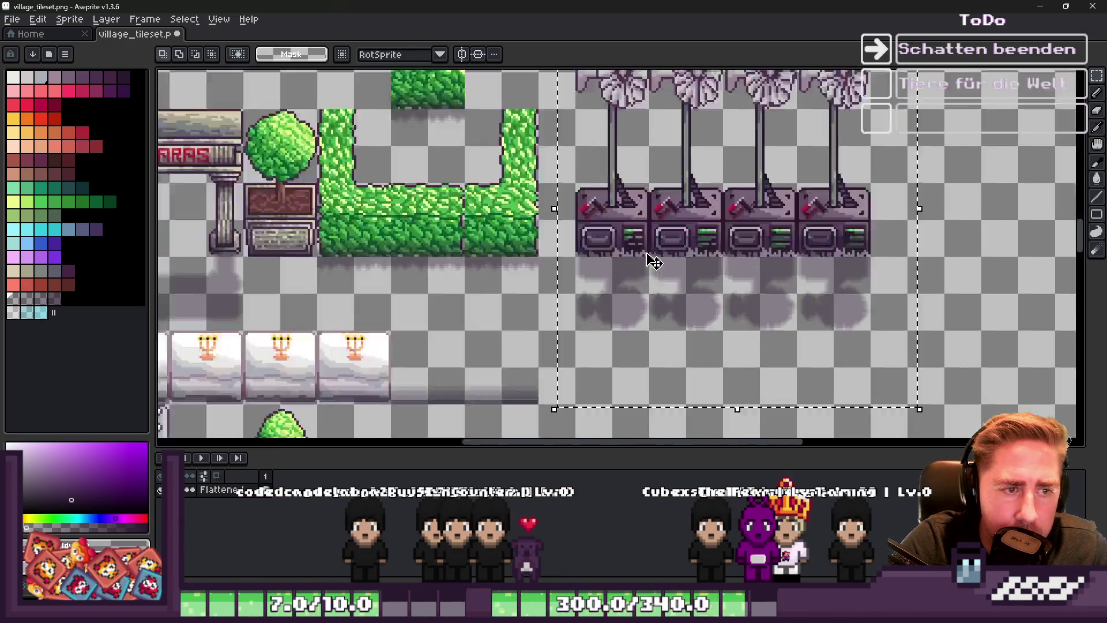
scroll(527, 228, down, 2)
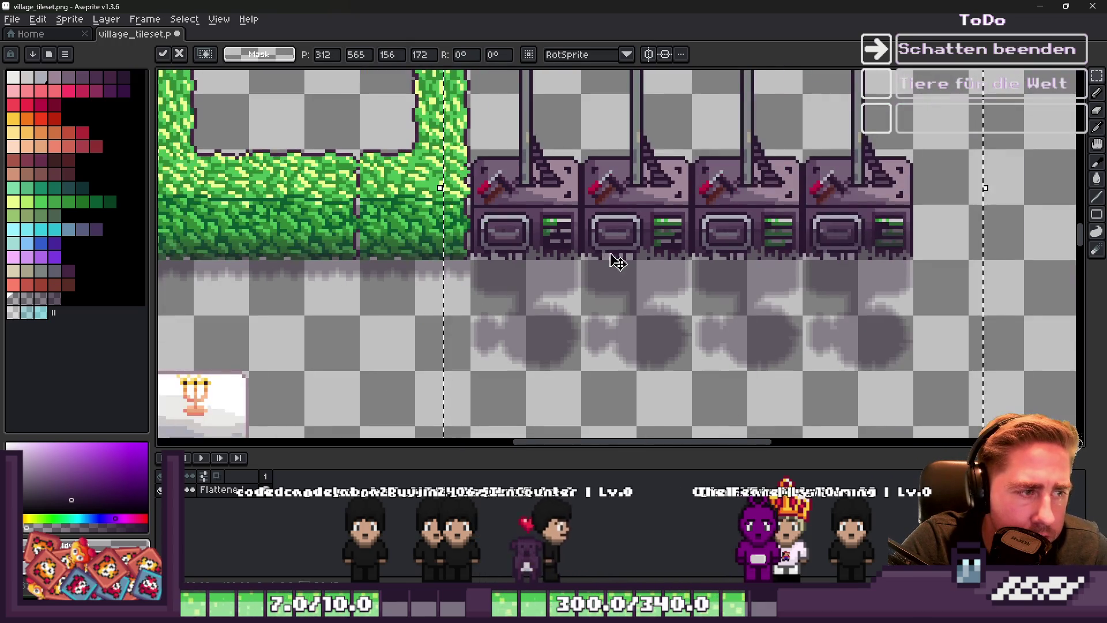
key(alt+Tab)
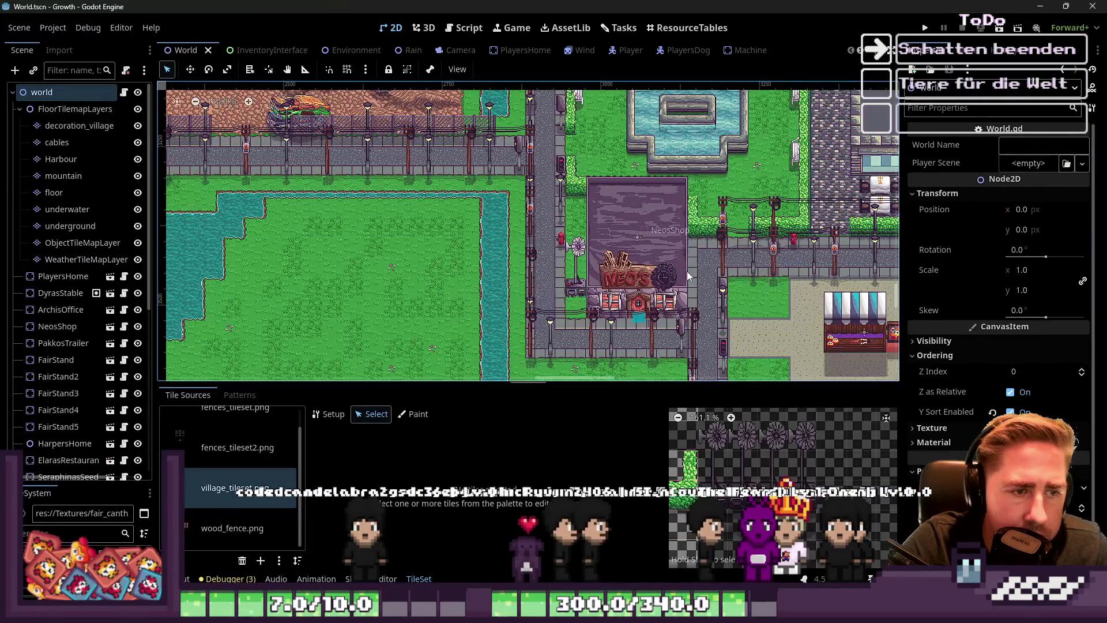
Enlarge the tileset editor panel and come back to it from the GrasTestShader code
scroll(538, 275, up, 6)
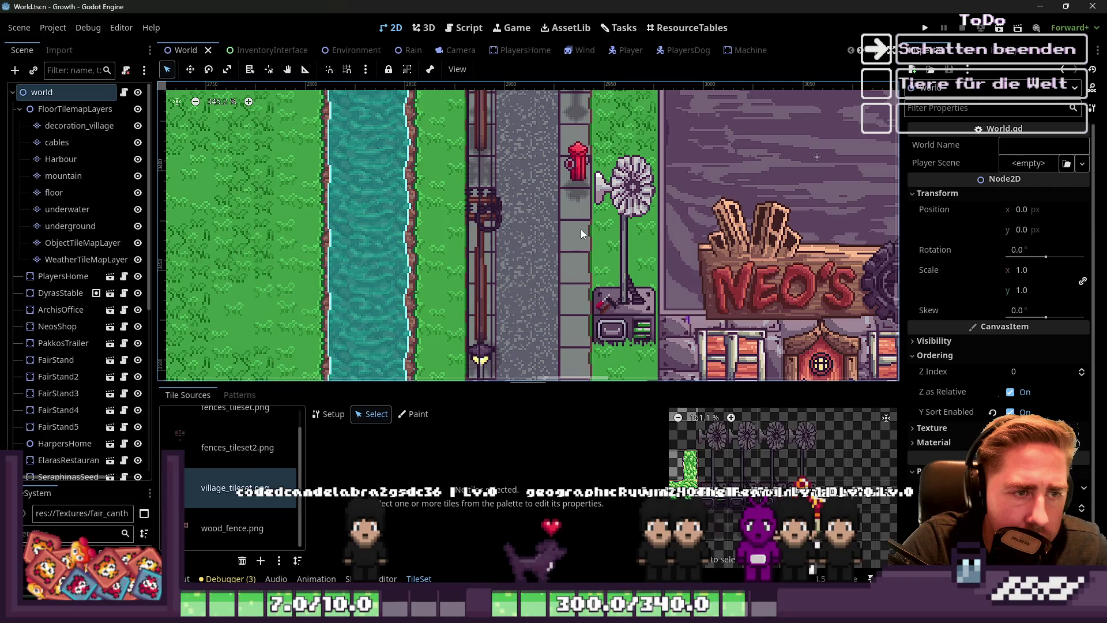
scroll(715, 480, down, 6)
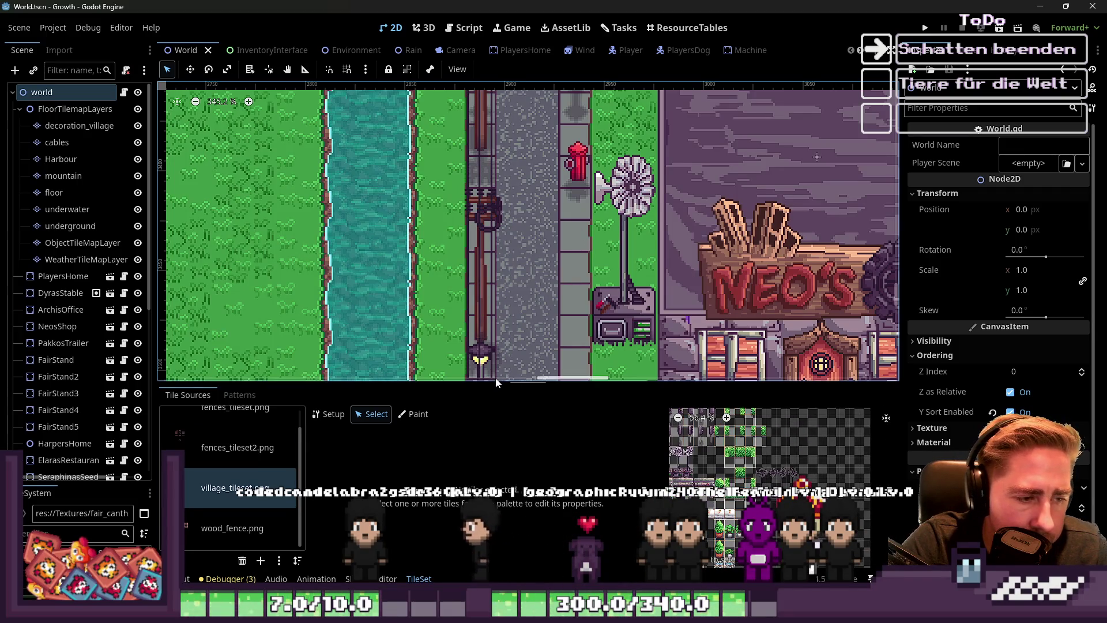
drag(483, 380, 484, 138)
scroll(794, 318, up, 1)
scroll(807, 366, down, 8)
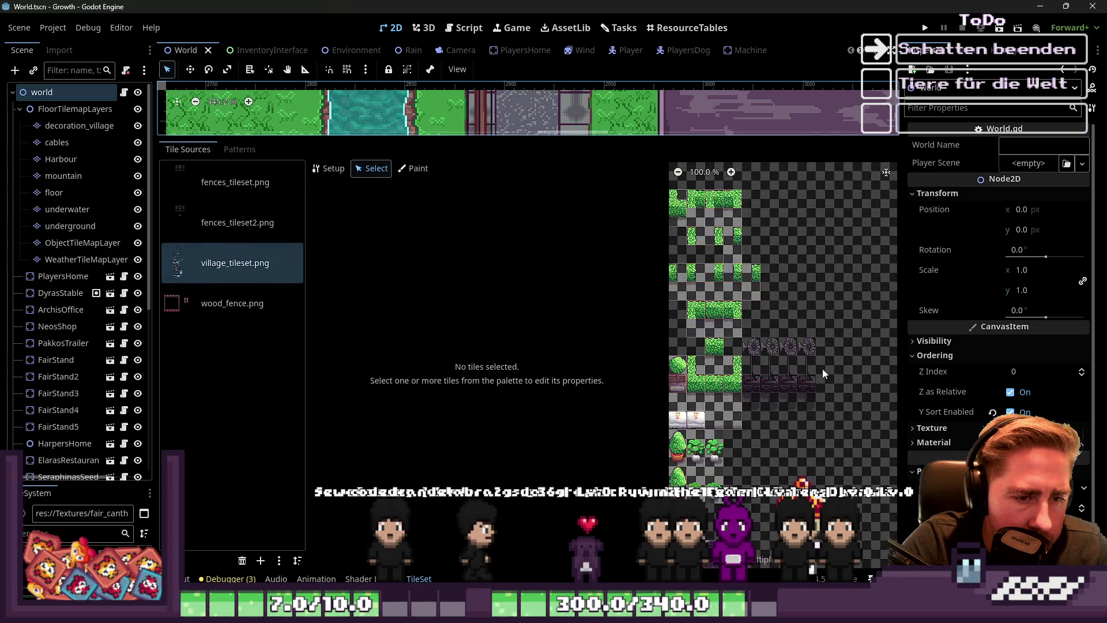
click(359, 578)
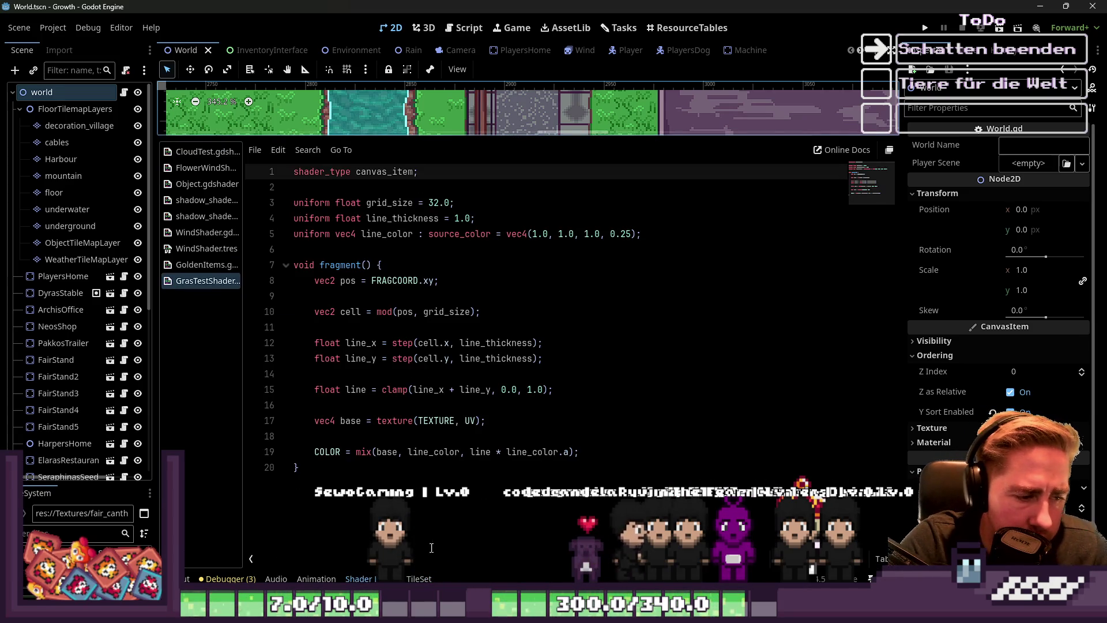
click(429, 578)
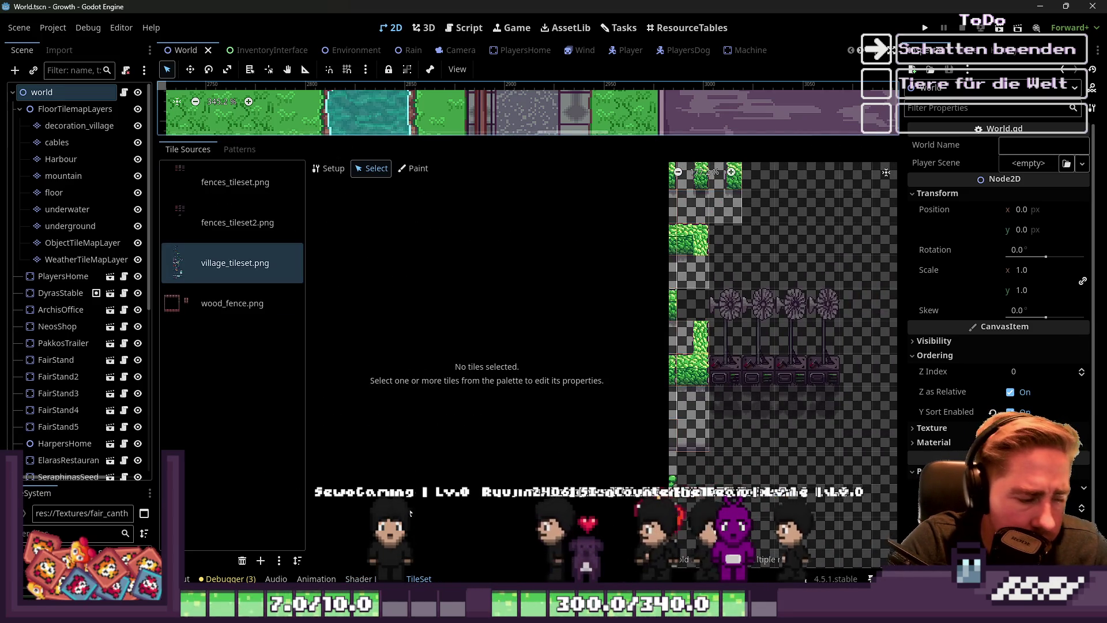
In Select mode, pick the tall 1x4 windmill tile at atlas (10,18) in village_tileset.png
click(328, 168)
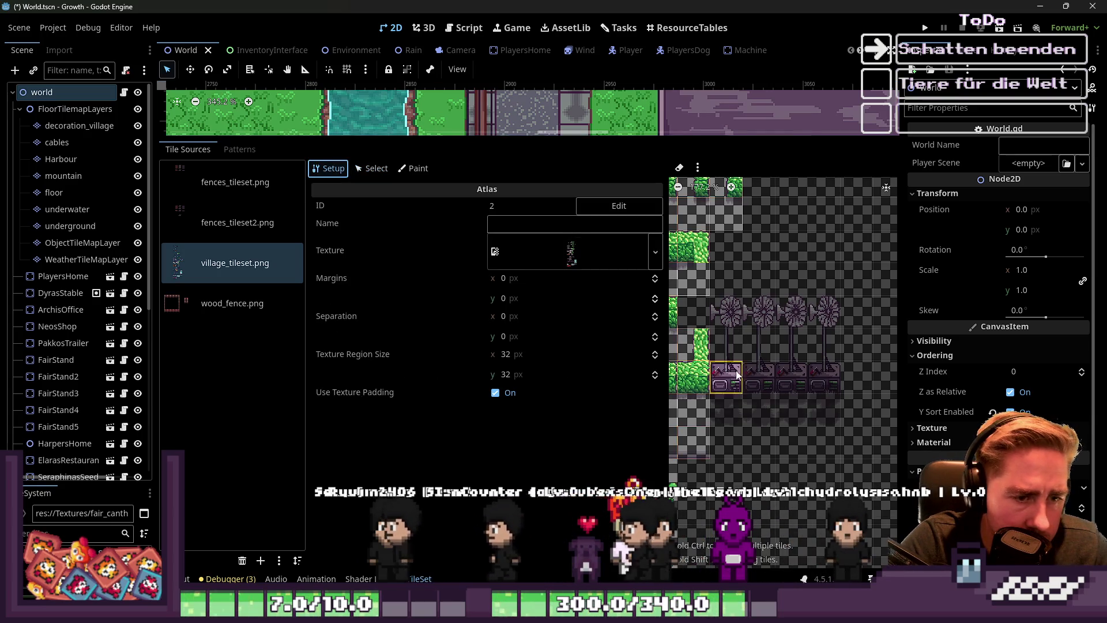
click(371, 168)
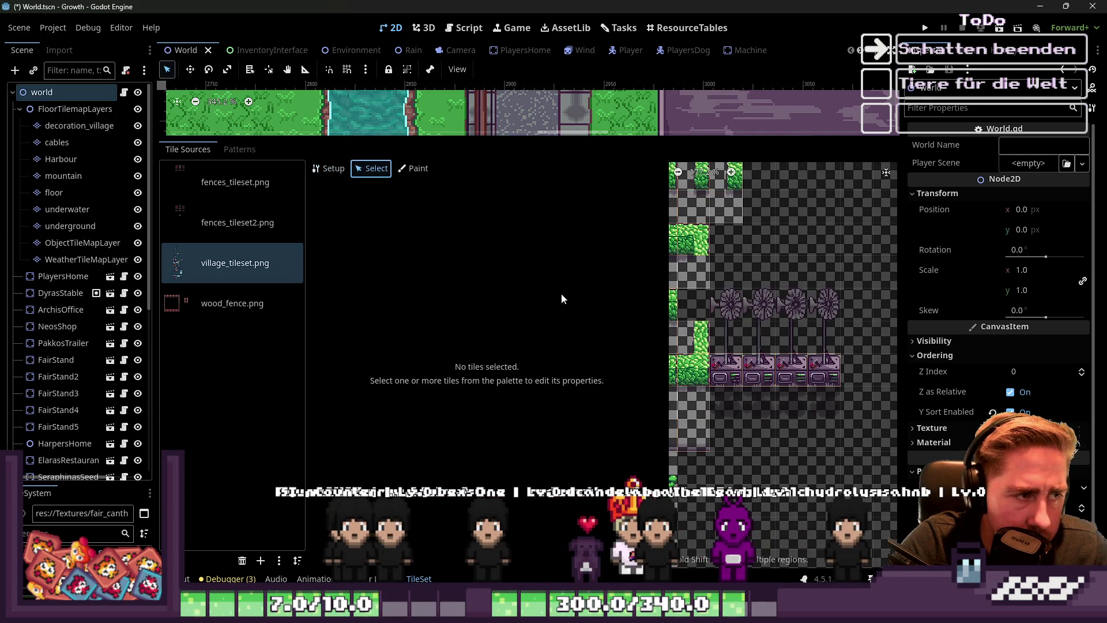
scroll(734, 365, up, 1)
click(734, 364)
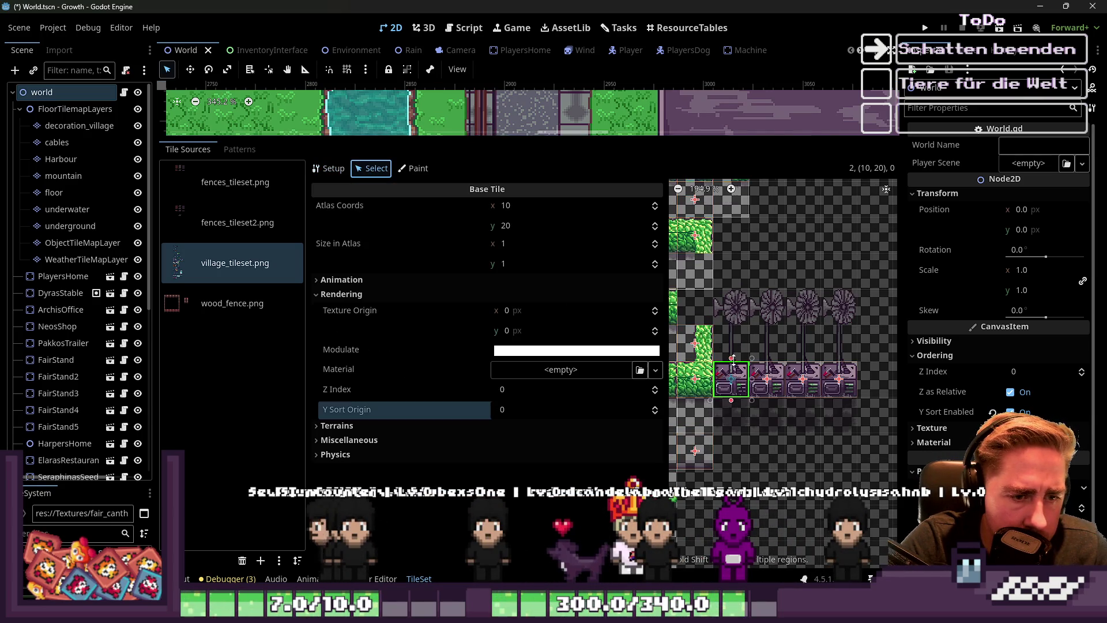
click(764, 374)
click(807, 376)
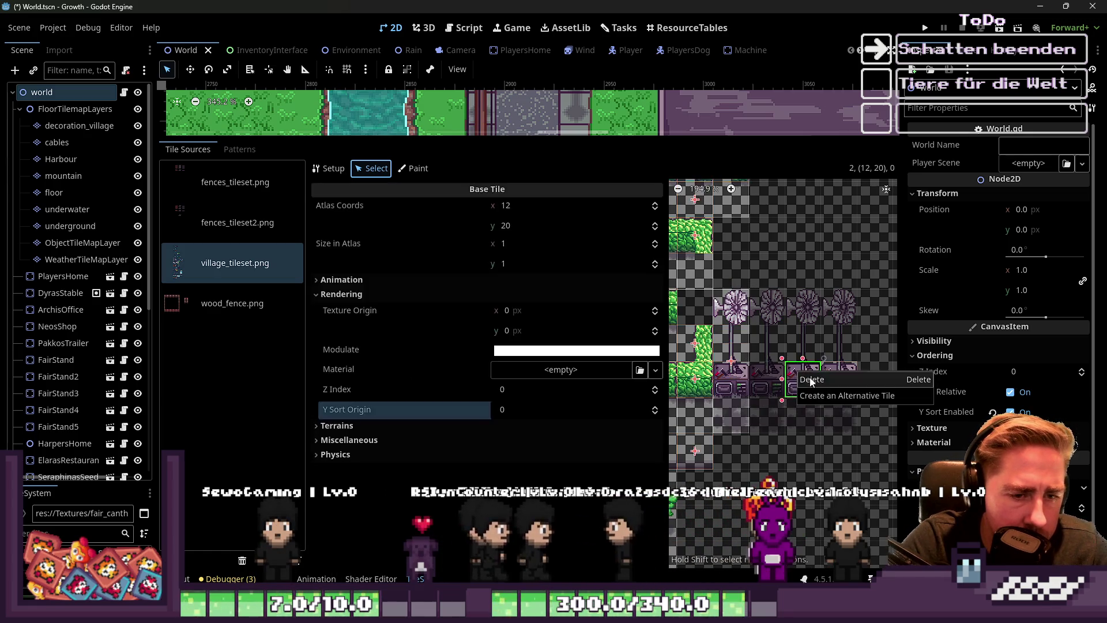
click(825, 374)
click(825, 375)
click(825, 375)
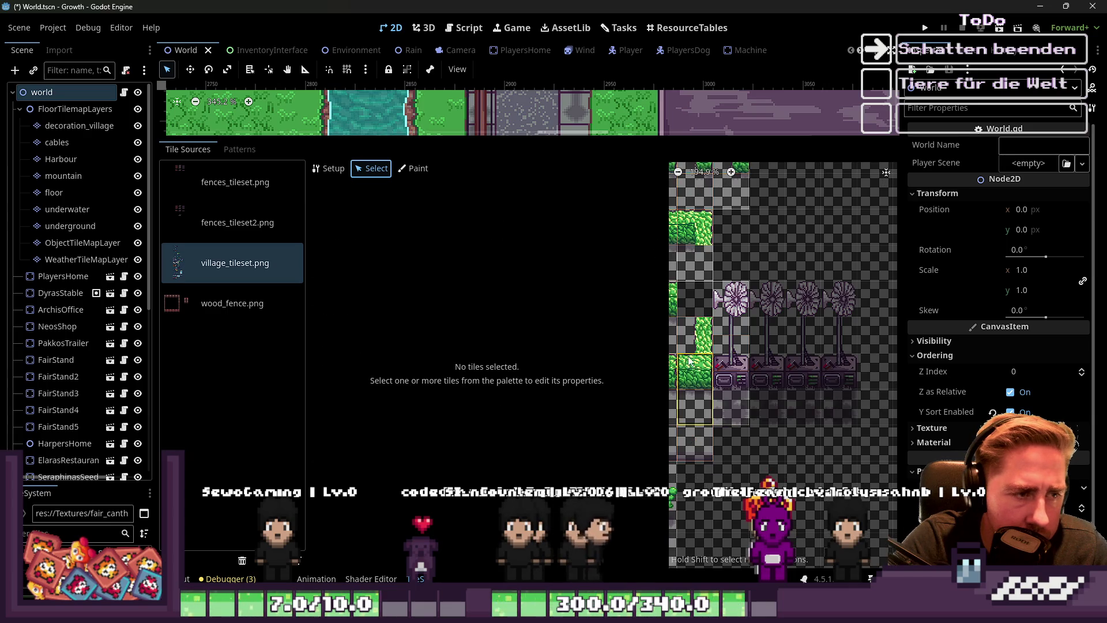
click(731, 358)
Give the windmill tile's Animation 4 columns and four Frames entries of 1.0 s each
click(371, 281)
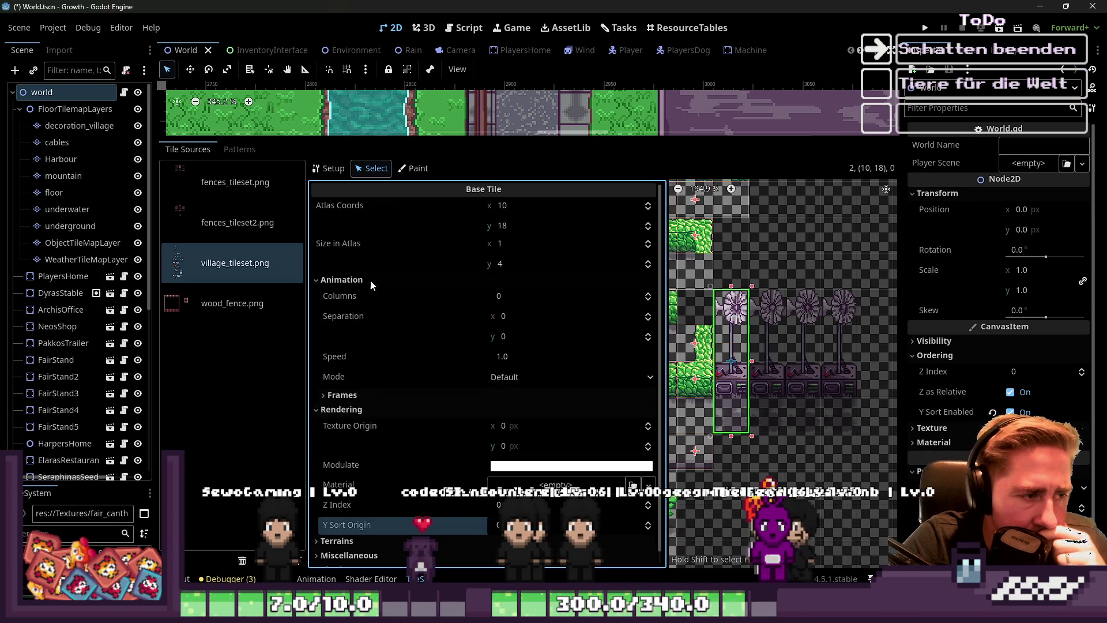
click(648, 296)
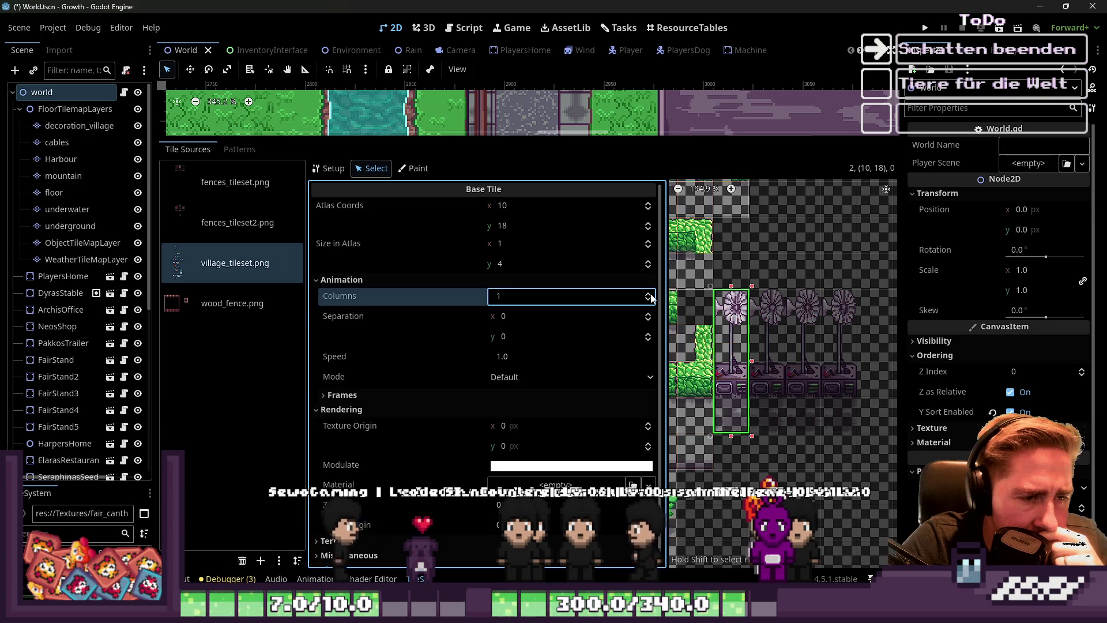
text(3)
click(611, 397)
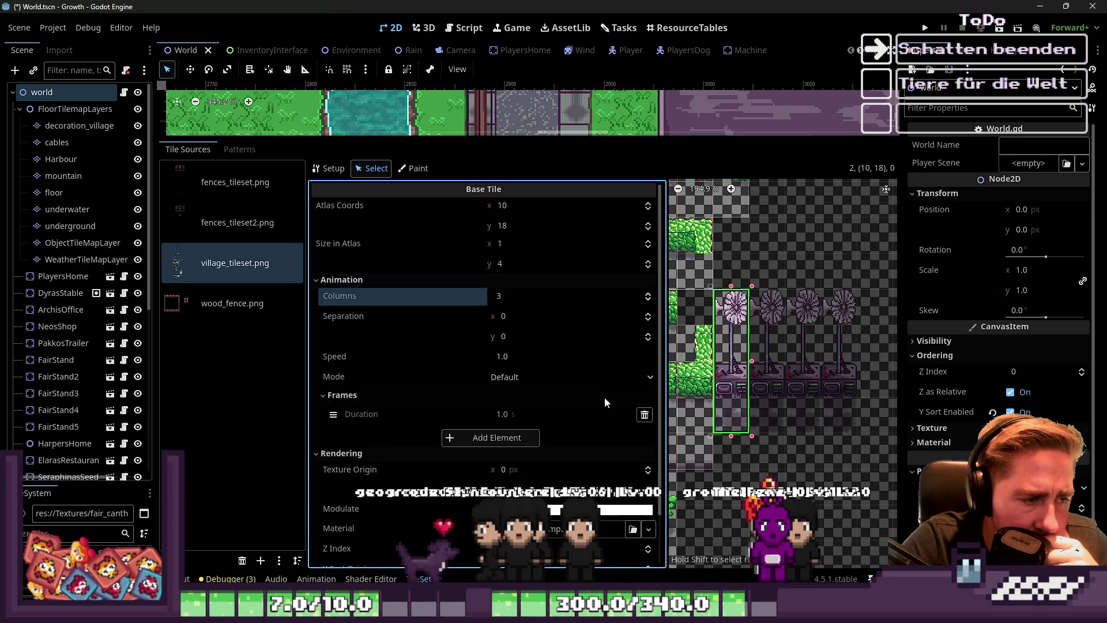
click(526, 437)
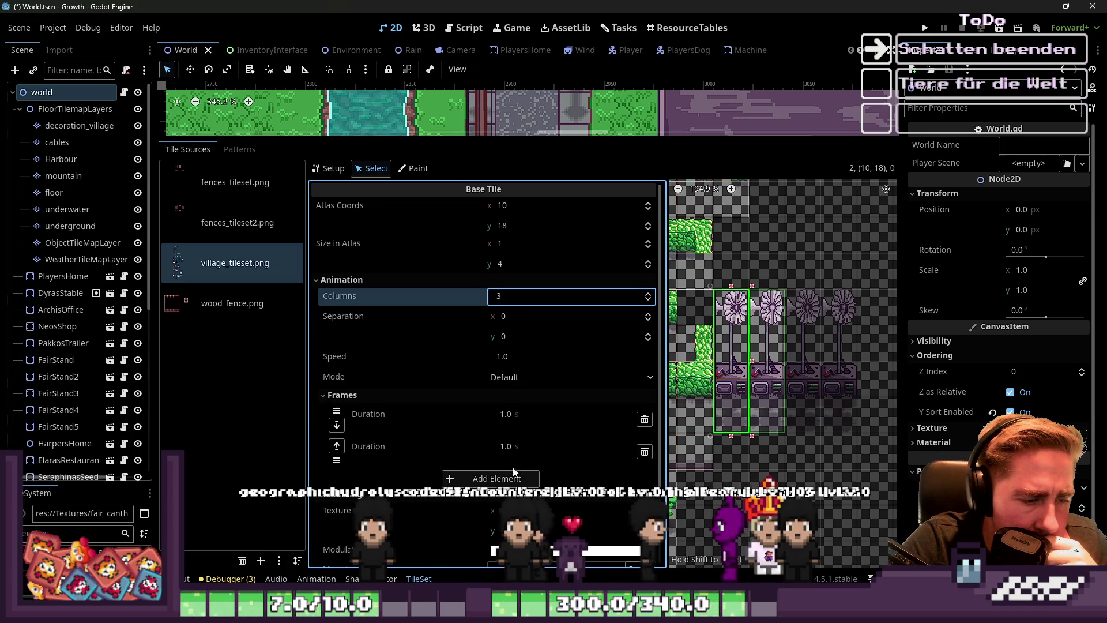
click(519, 484)
click(519, 527)
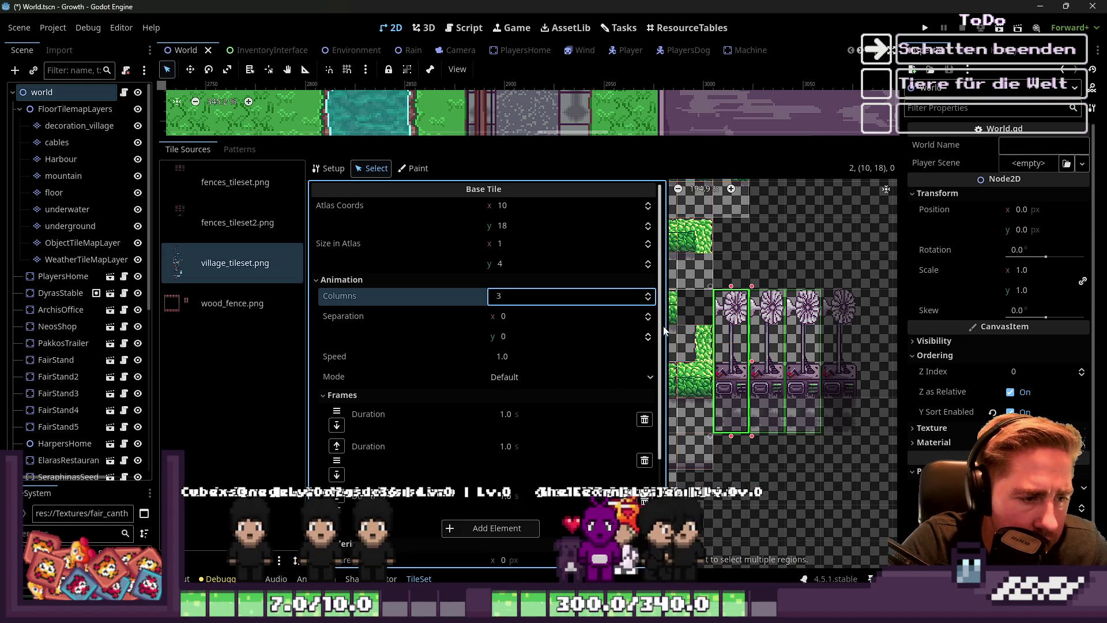
click(648, 293)
click(648, 294)
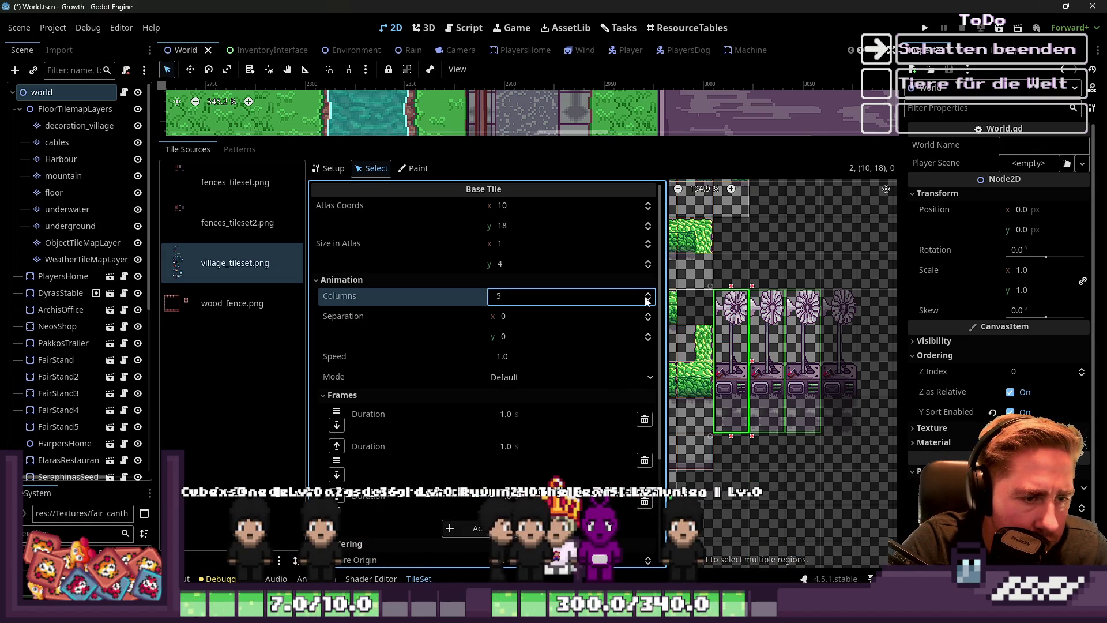
click(505, 529)
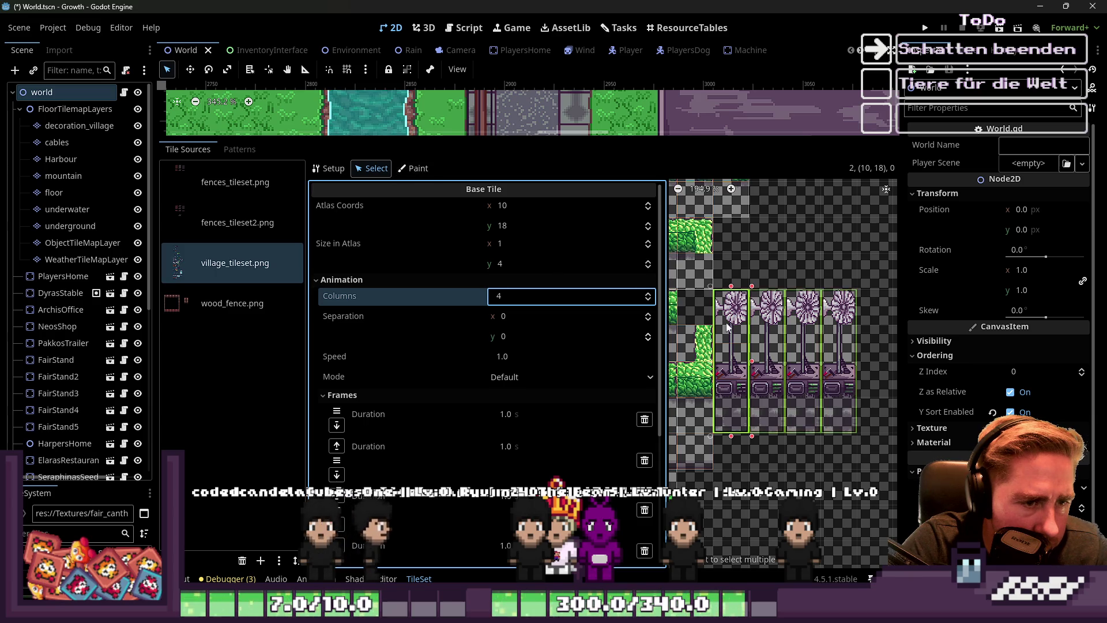
scroll(465, 354, down, 3)
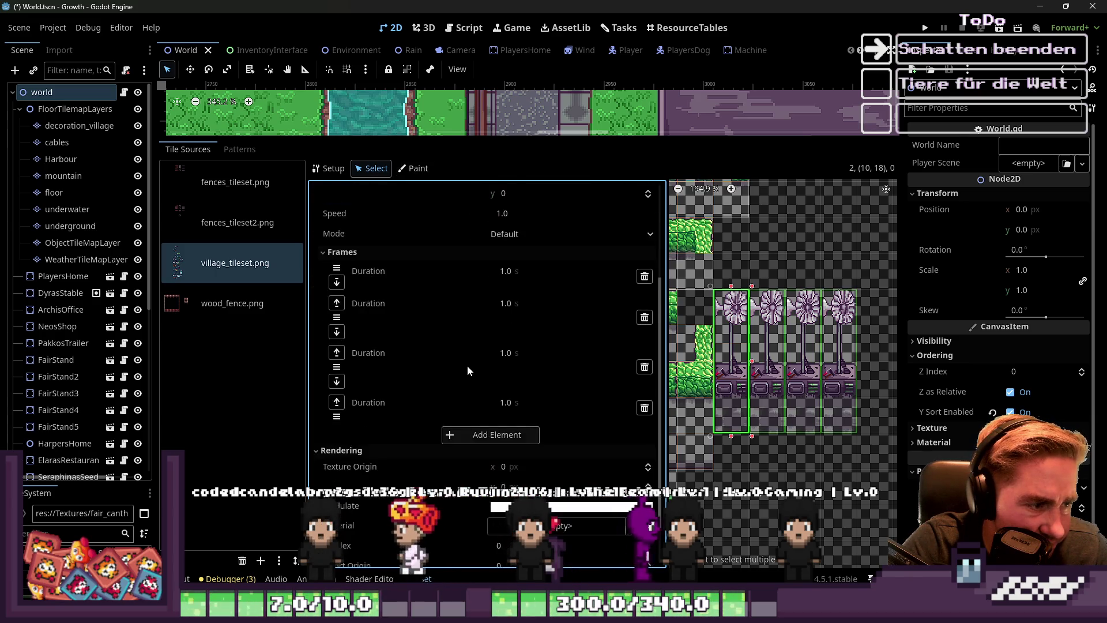
scroll(467, 365, down, 1)
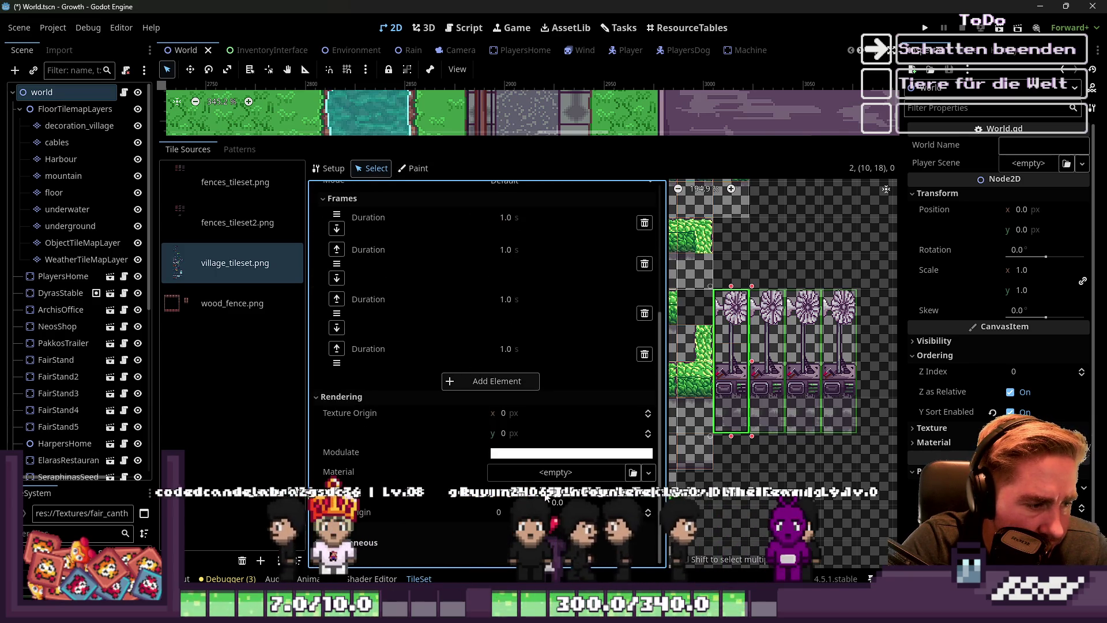
Under Rendering, enter Texture Origin x 0 and y 16 for the windmill tile
click(544, 415)
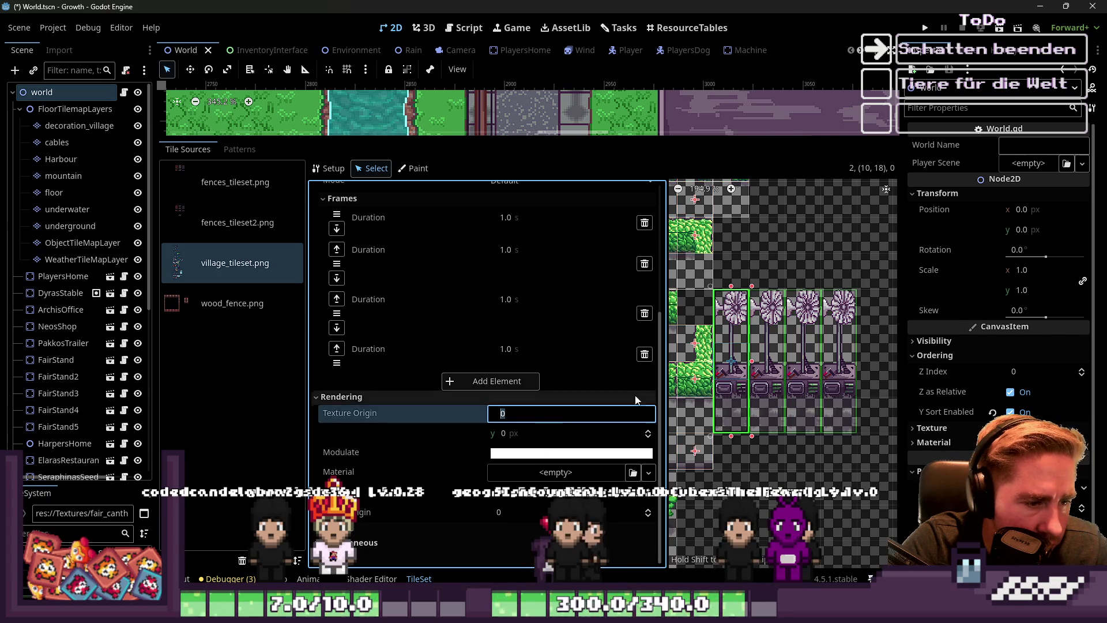
scroll(733, 379, up, 2)
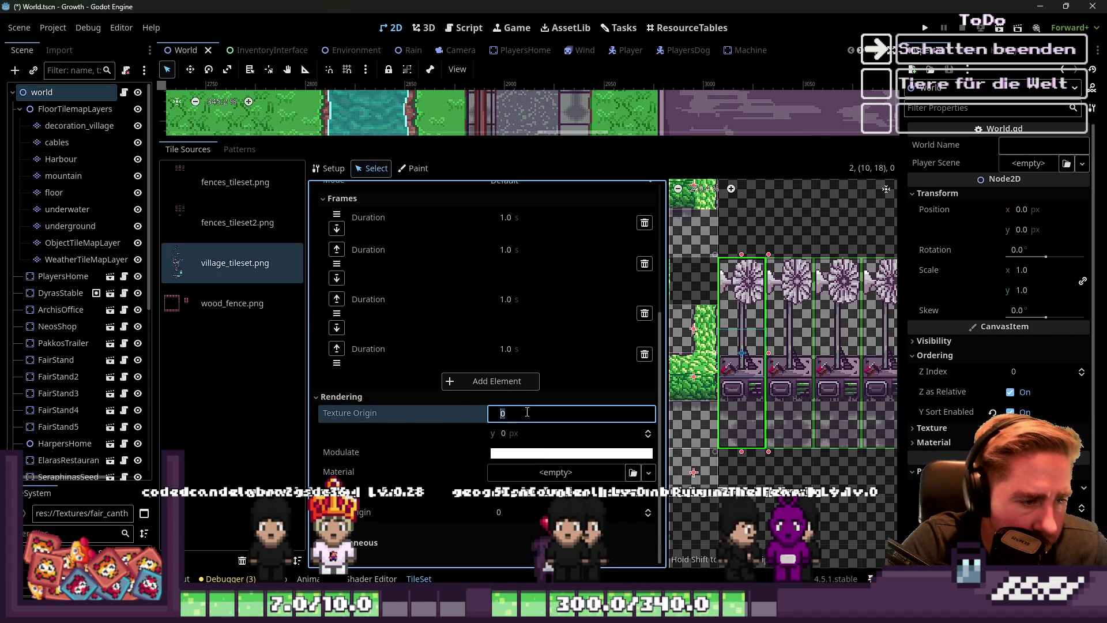
text(1)
text(0)
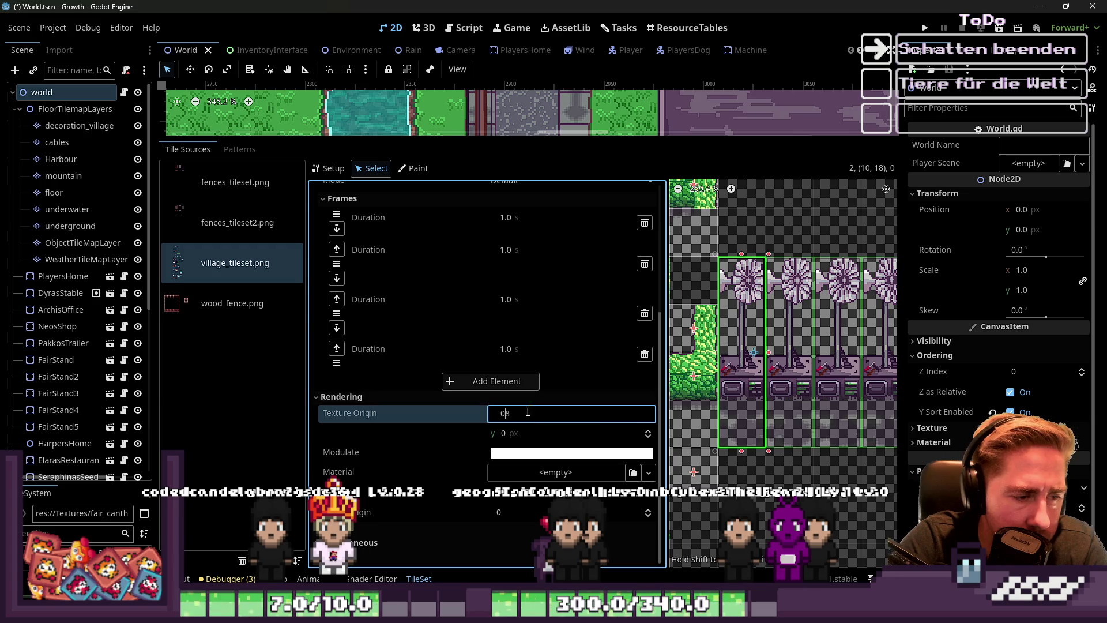
click(569, 430)
text(10)
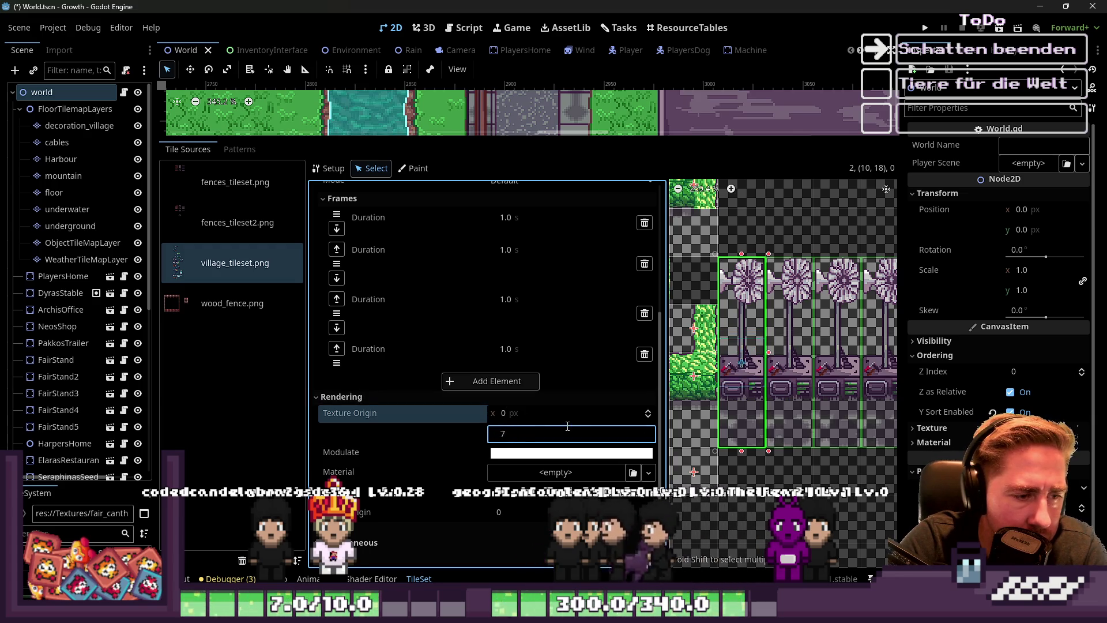
key(BackSpace)
text(7)
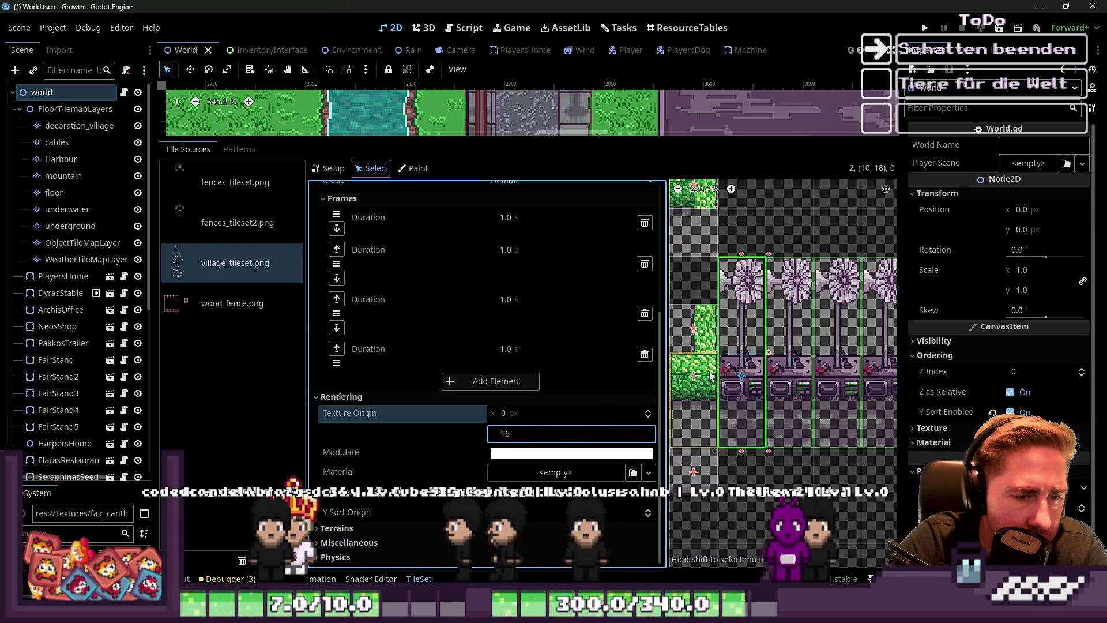
key(BackSpace)
text(8)
scroll(839, 350, up, 3)
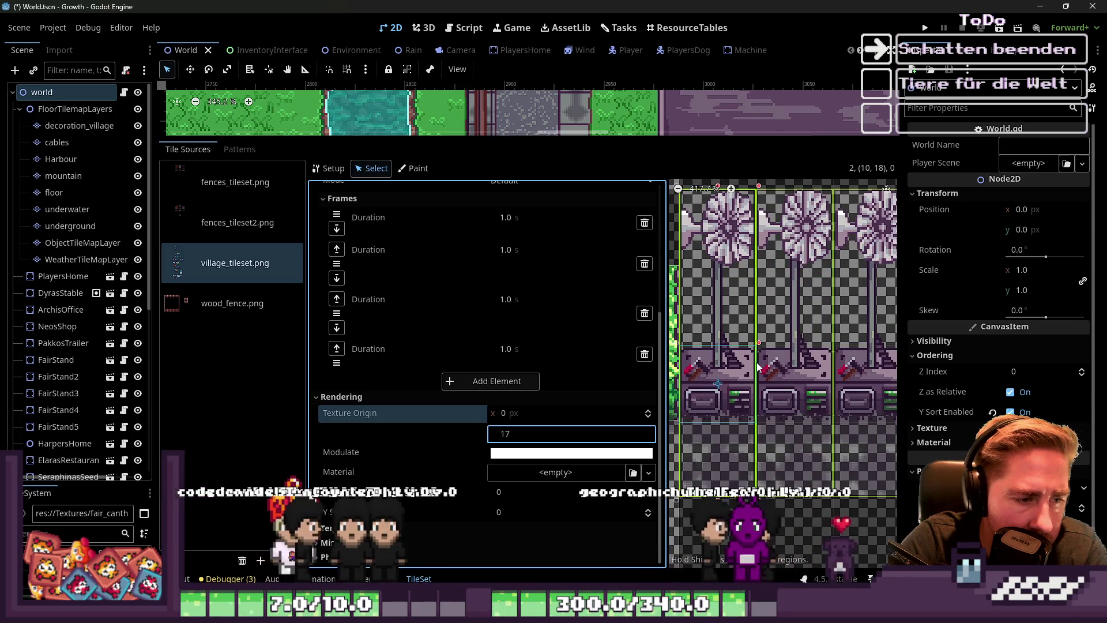
key(BackSpace)
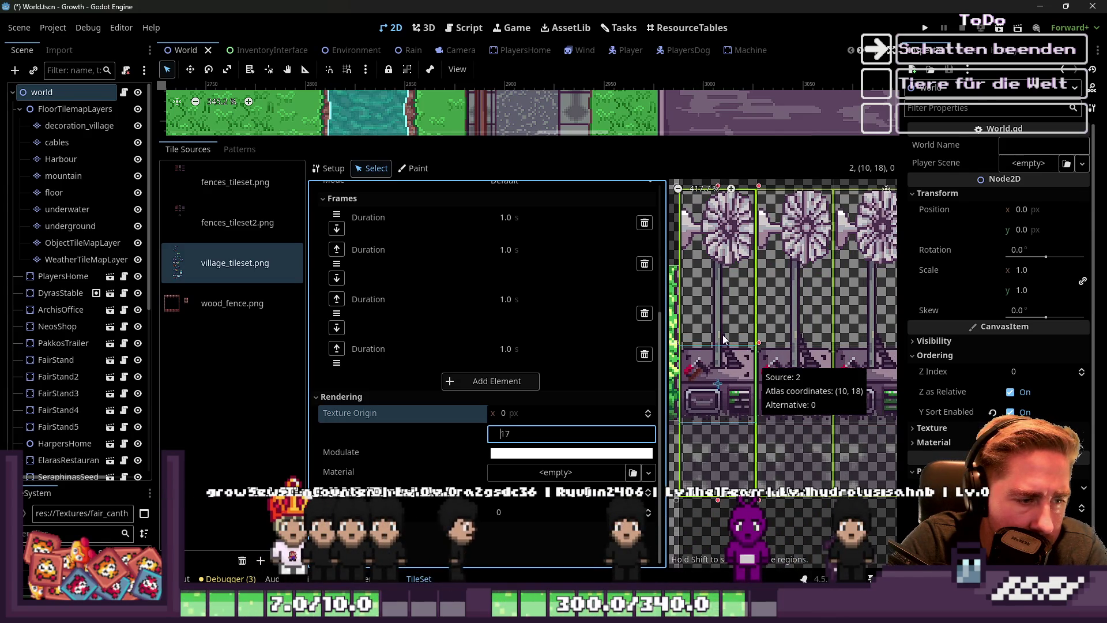
text(5)
key(BackSpace)
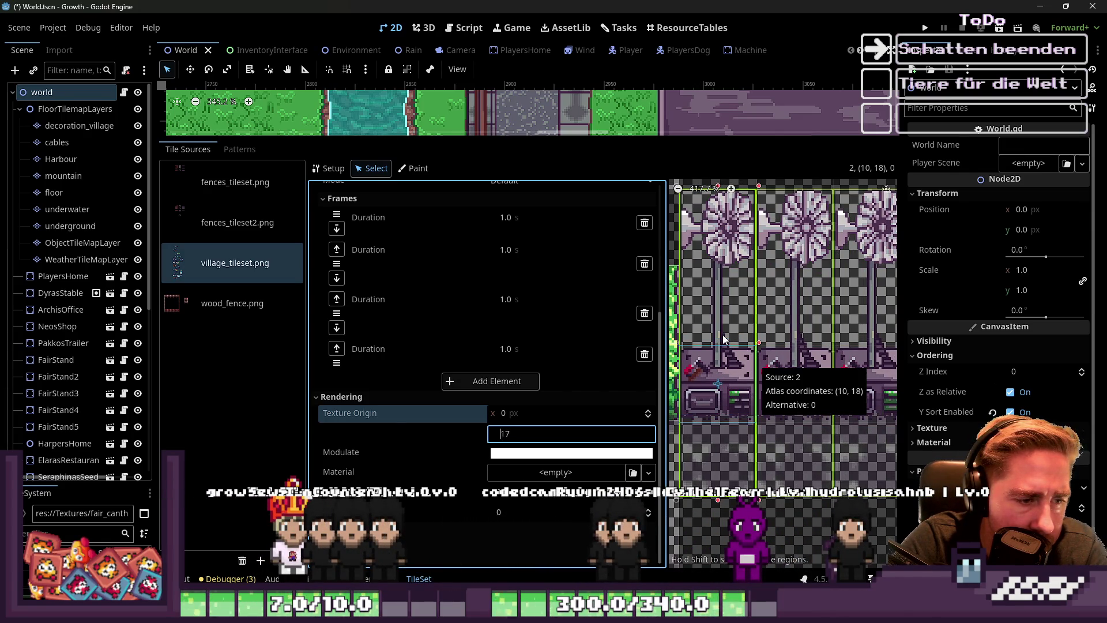
text(6)
scroll(724, 338, down, 4)
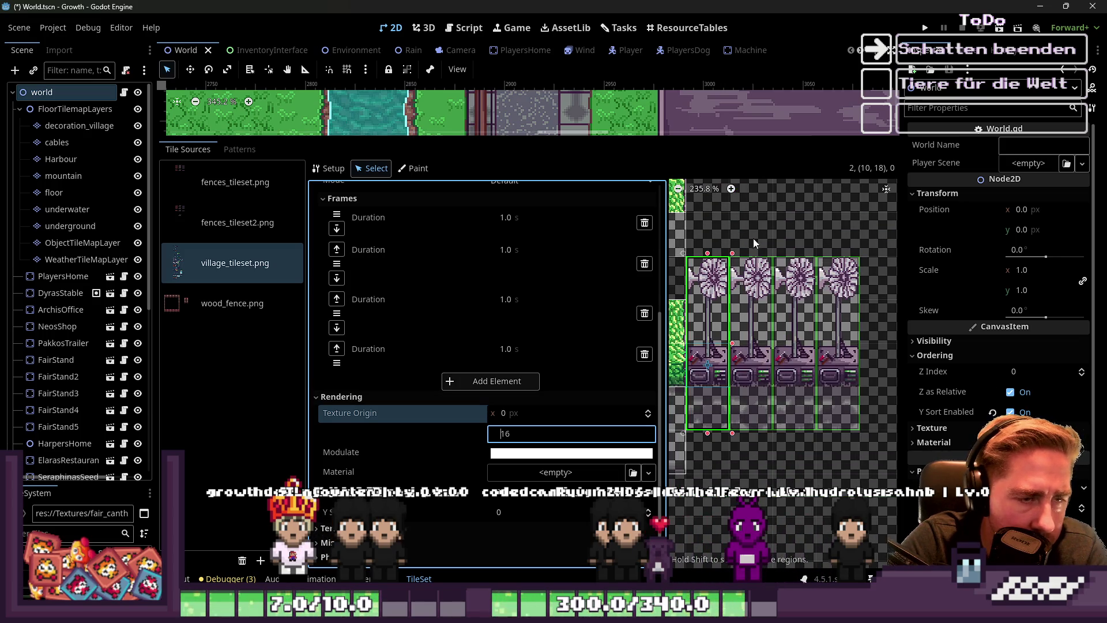
scroll(753, 237, down, 6)
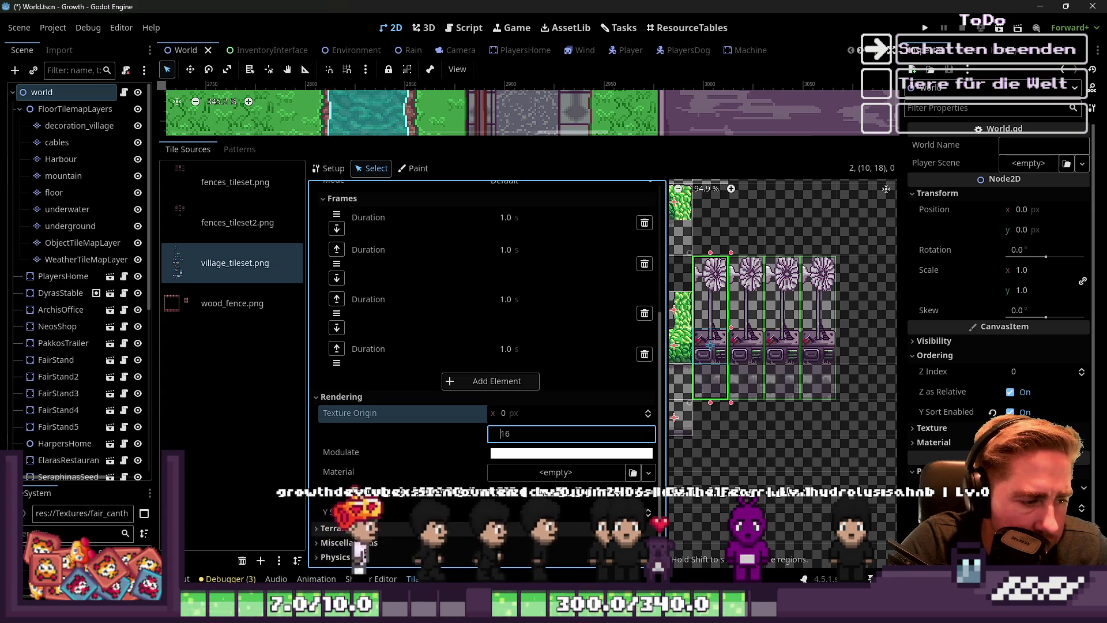
key(Return)
scroll(406, 497, down, 1)
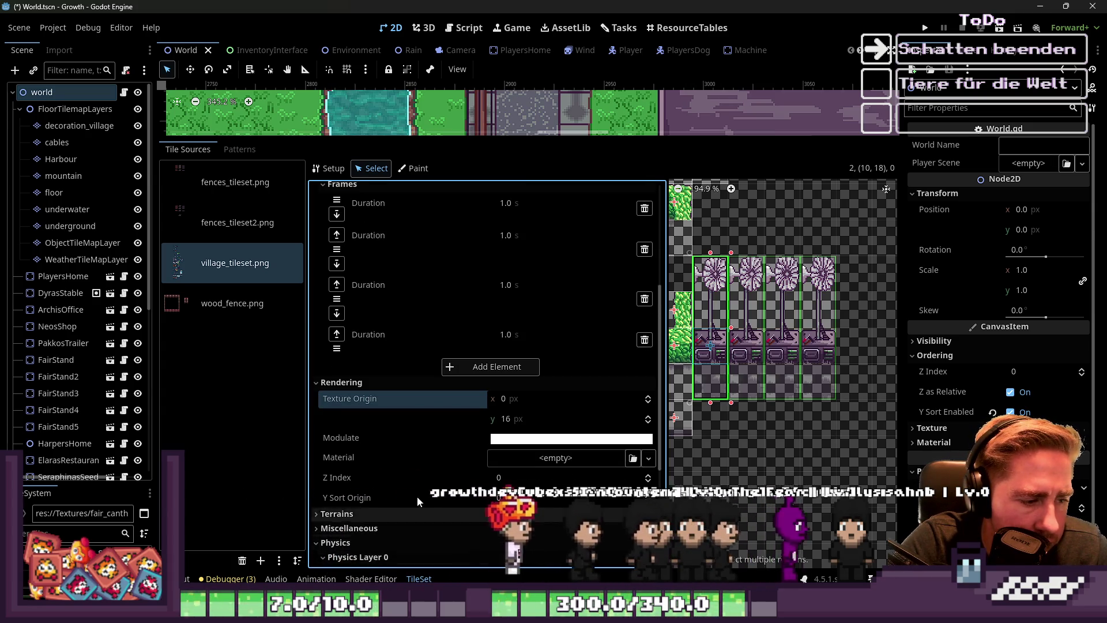
scroll(416, 496, down, 5)
scroll(460, 461, up, 4)
scroll(519, 433, down, 4)
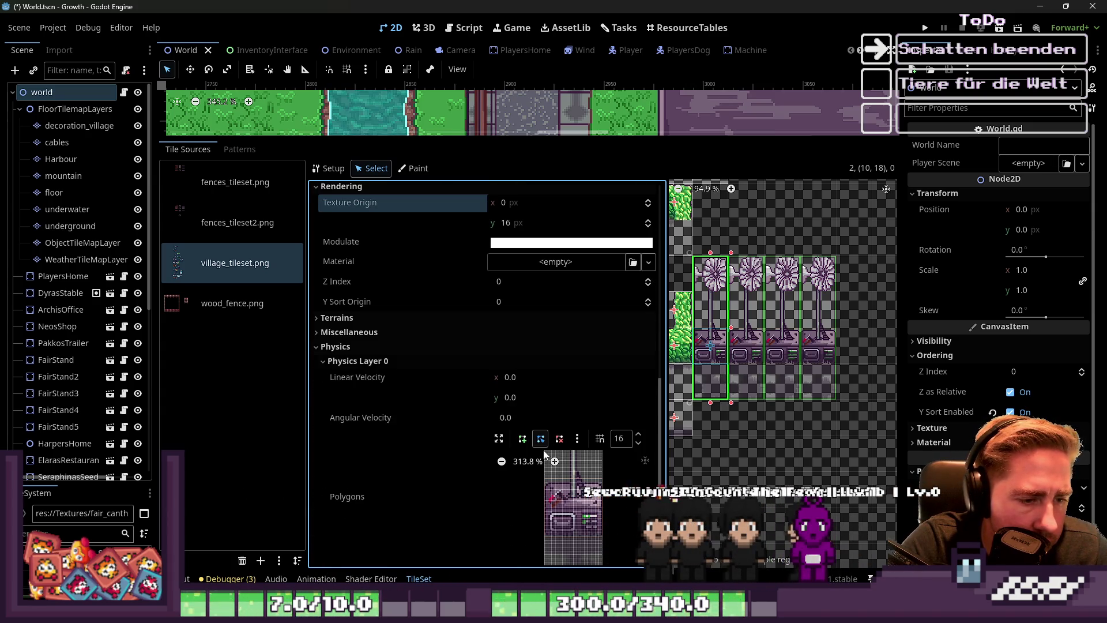
Draw a four-point rectangular Physics Layer 0 collision polygon around the windmill's base
click(499, 438)
scroll(514, 356, up, 9)
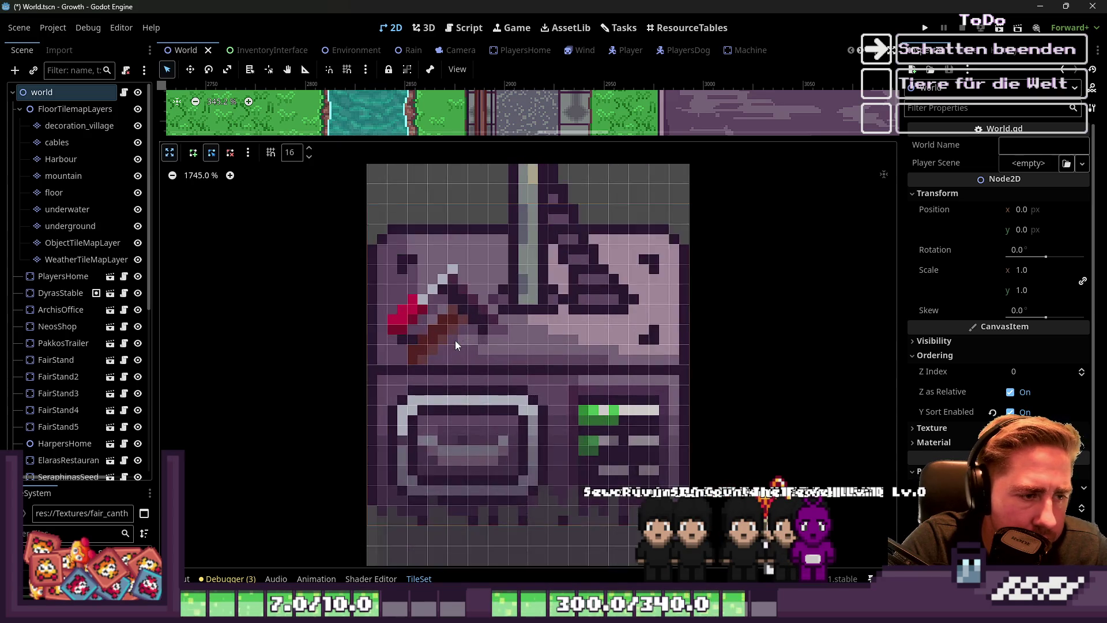
scroll(455, 344, down, 2)
click(417, 473)
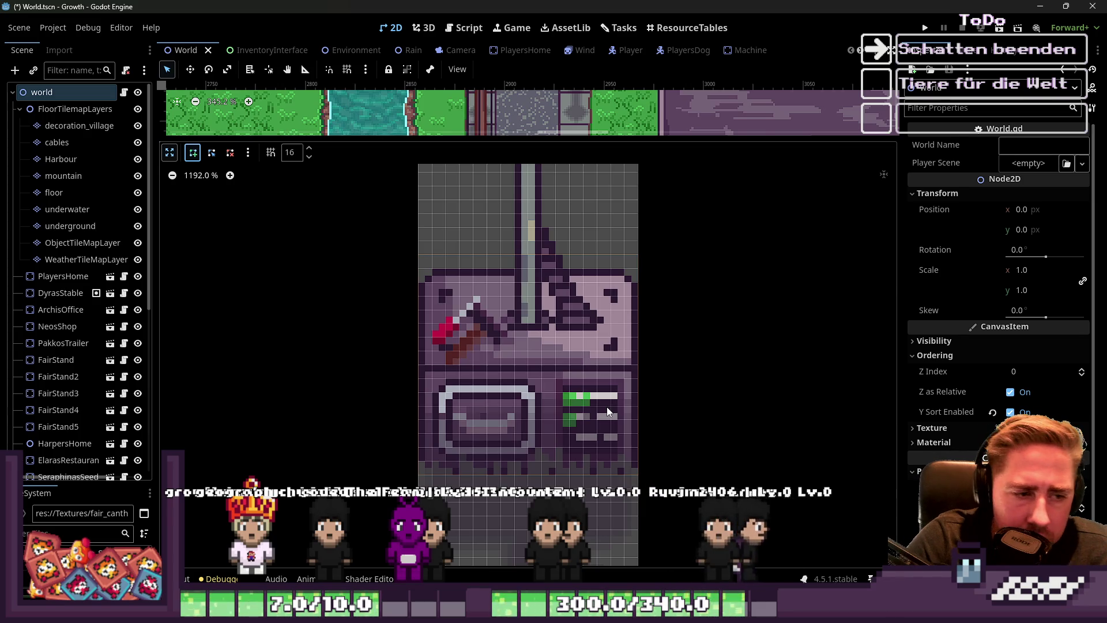
click(419, 475)
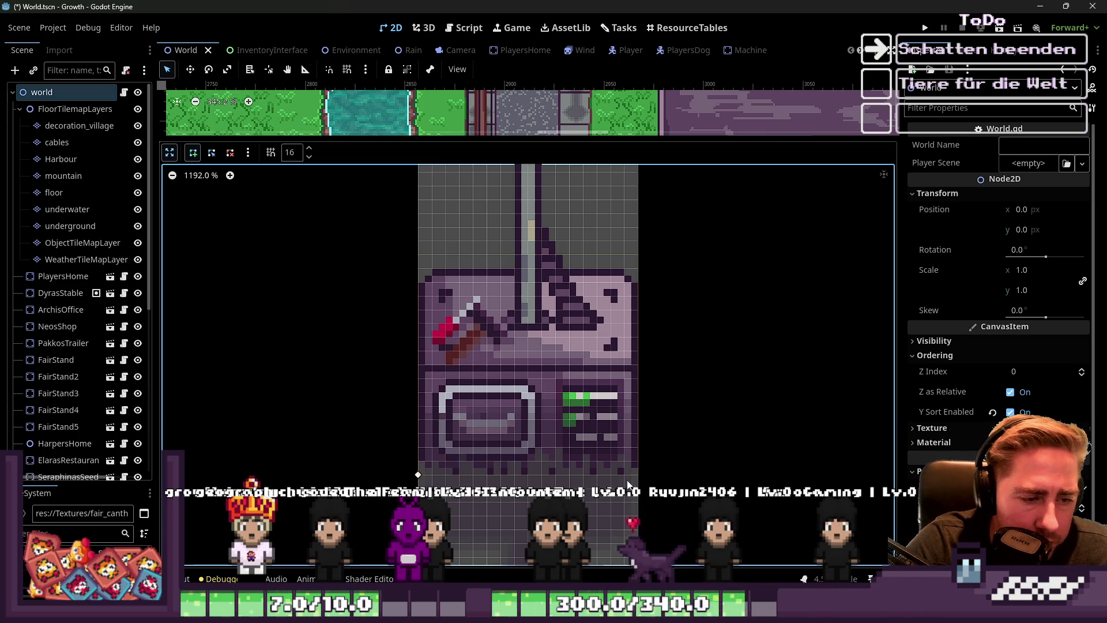
click(635, 357)
click(416, 352)
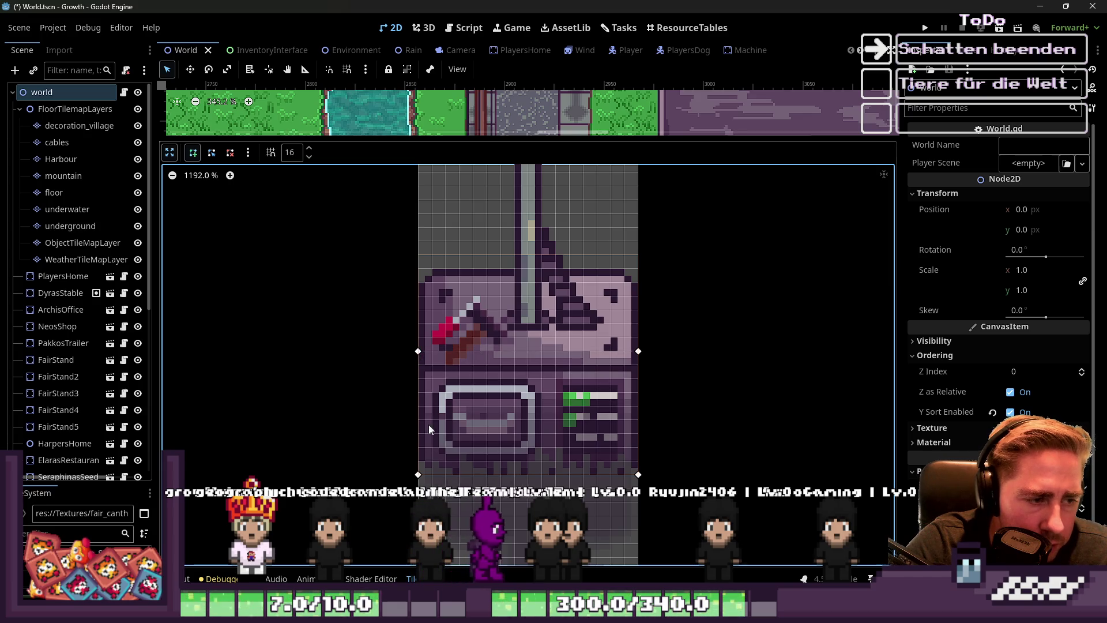
click(418, 474)
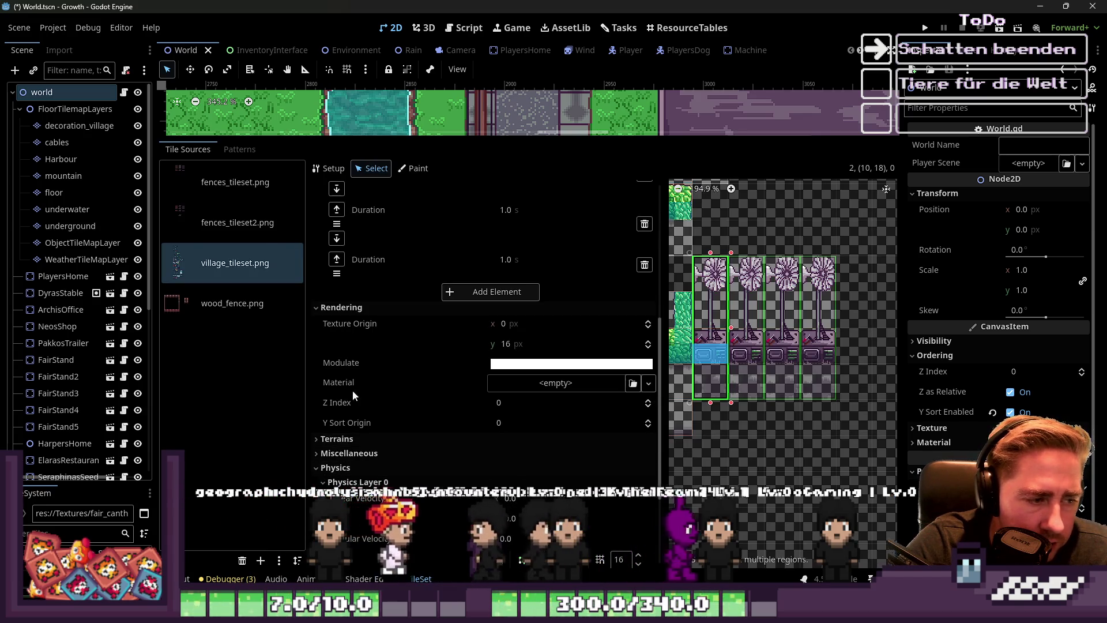
Review the windmill tile's collision polygon preview in the tile inspector
scroll(478, 396, down, 3)
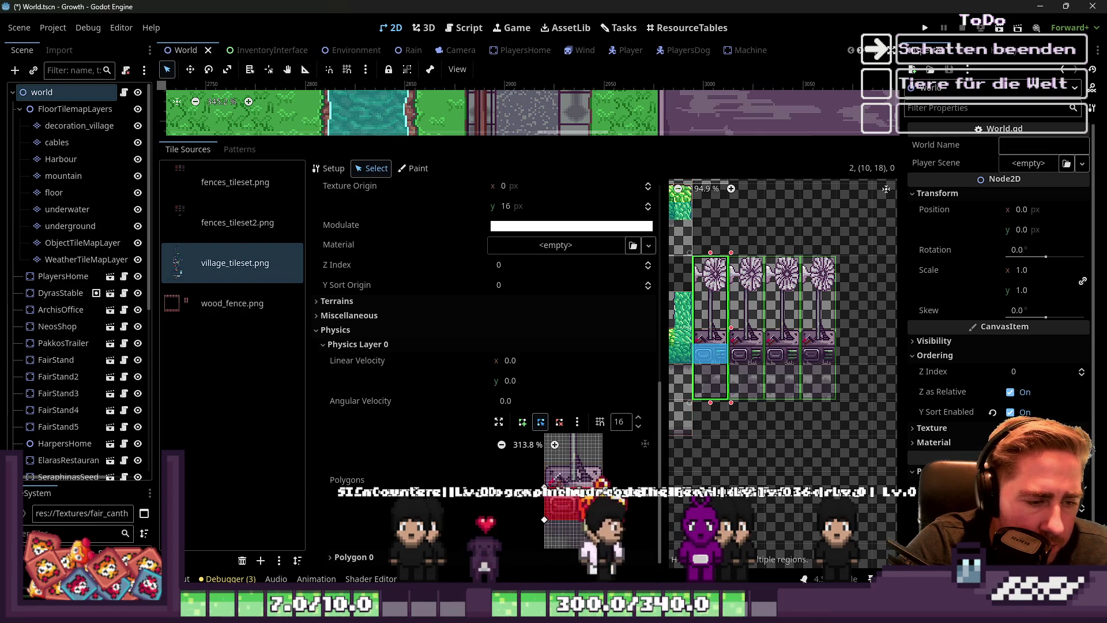
click(576, 496)
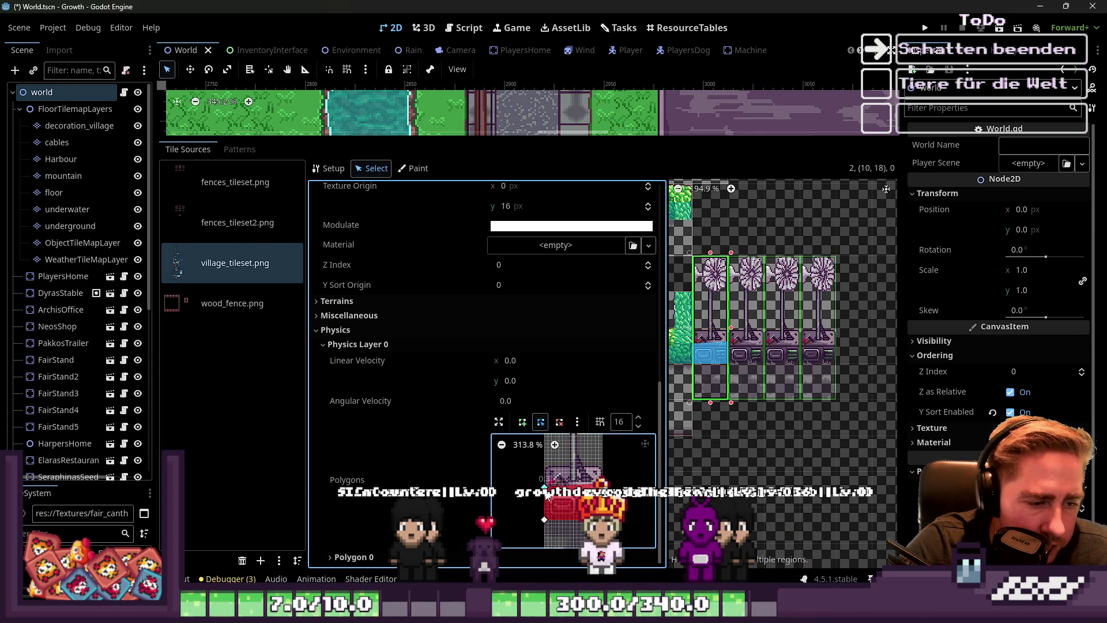
scroll(778, 408, down, 2)
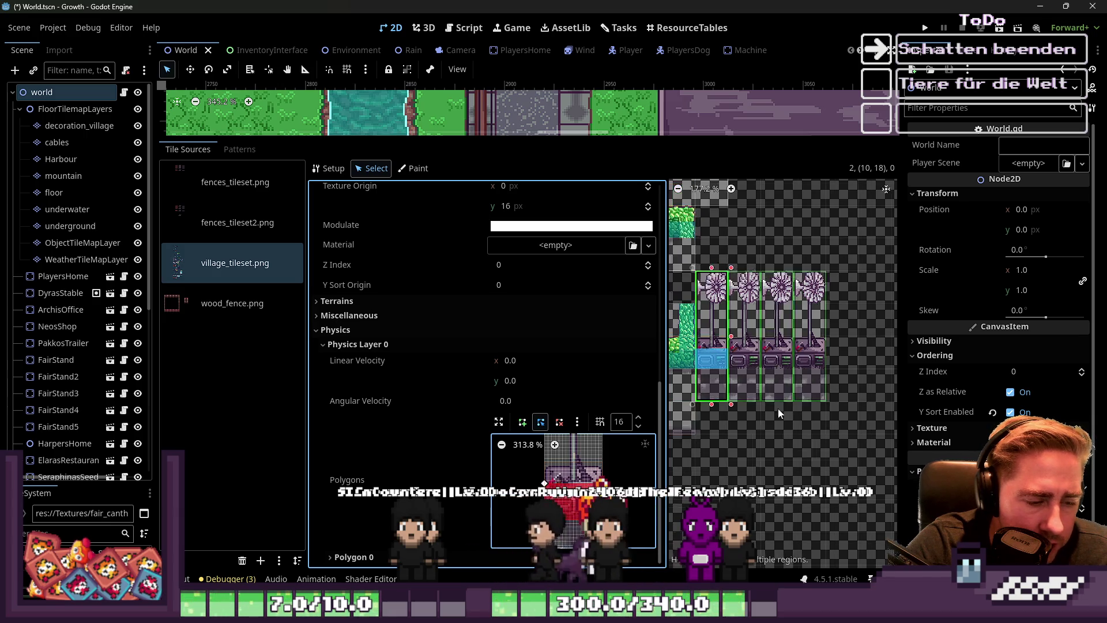
scroll(718, 350, up, 4)
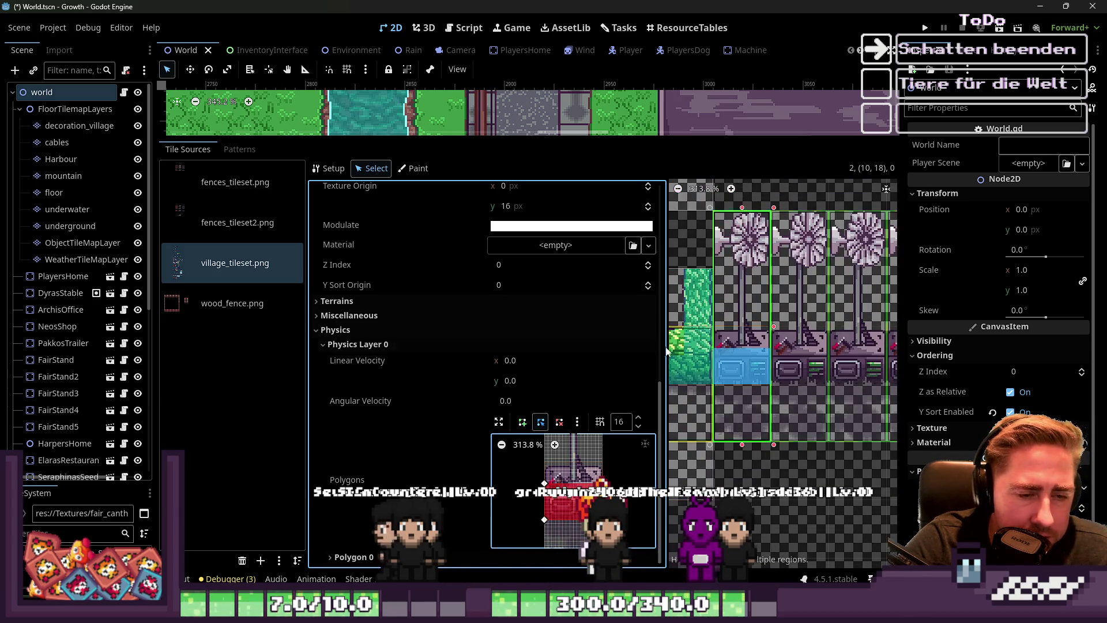
Shrink the TileSet panel and zoom the map out to the windmill beside Neo's shop
drag(466, 138, 465, 452)
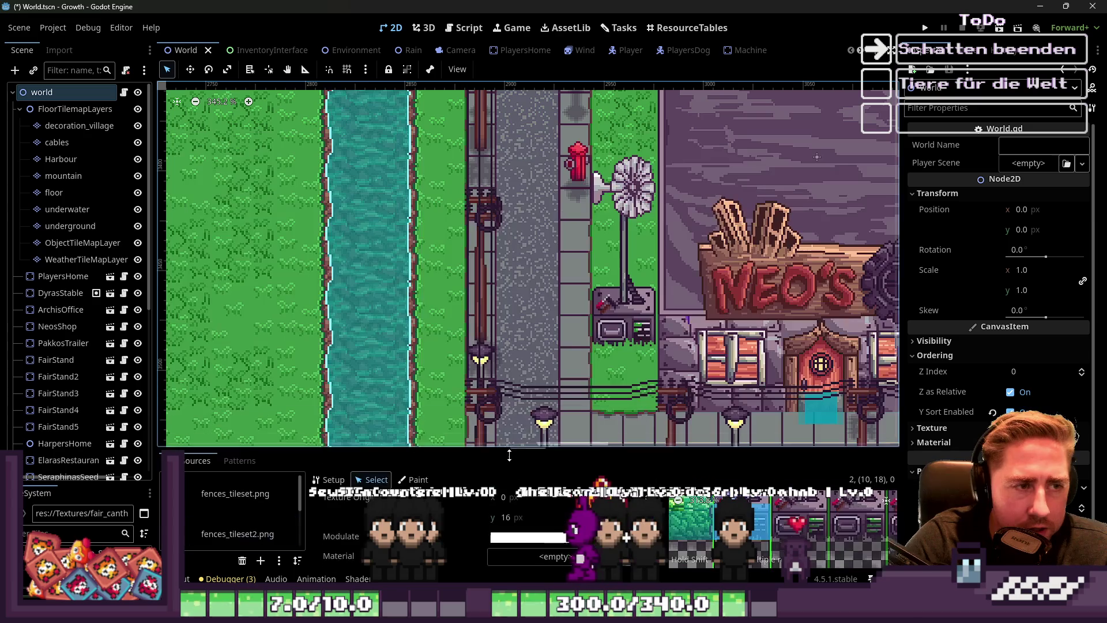
scroll(583, 313, down, 1)
scroll(578, 286, down, 5)
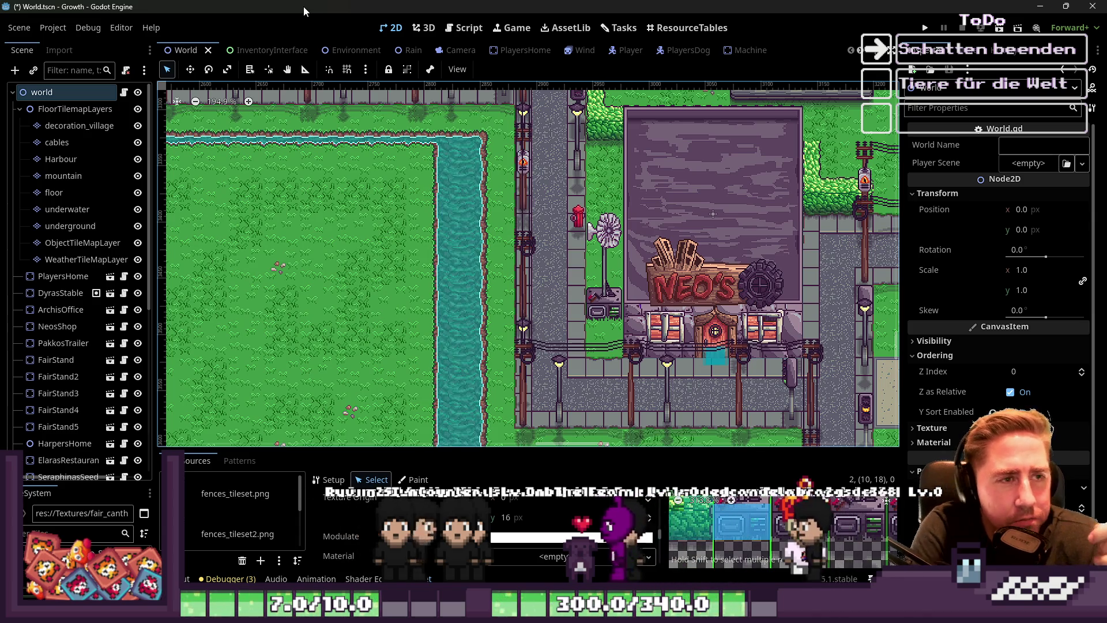
Switch to the Script view and open GlobalSignals.gd from the script list
click(466, 26)
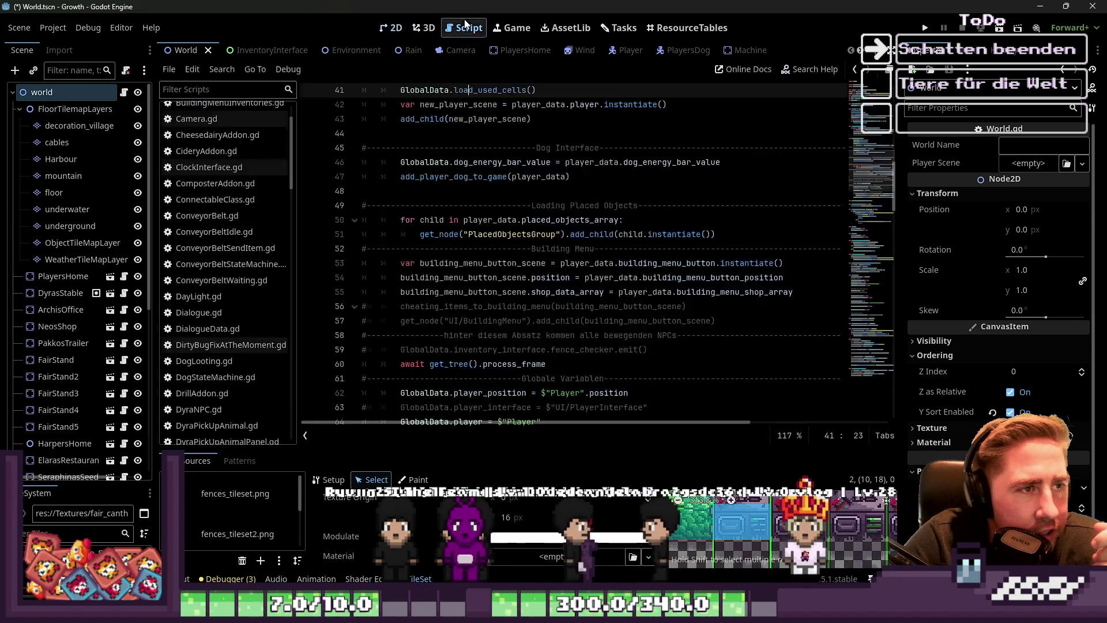
scroll(222, 386, down, 10)
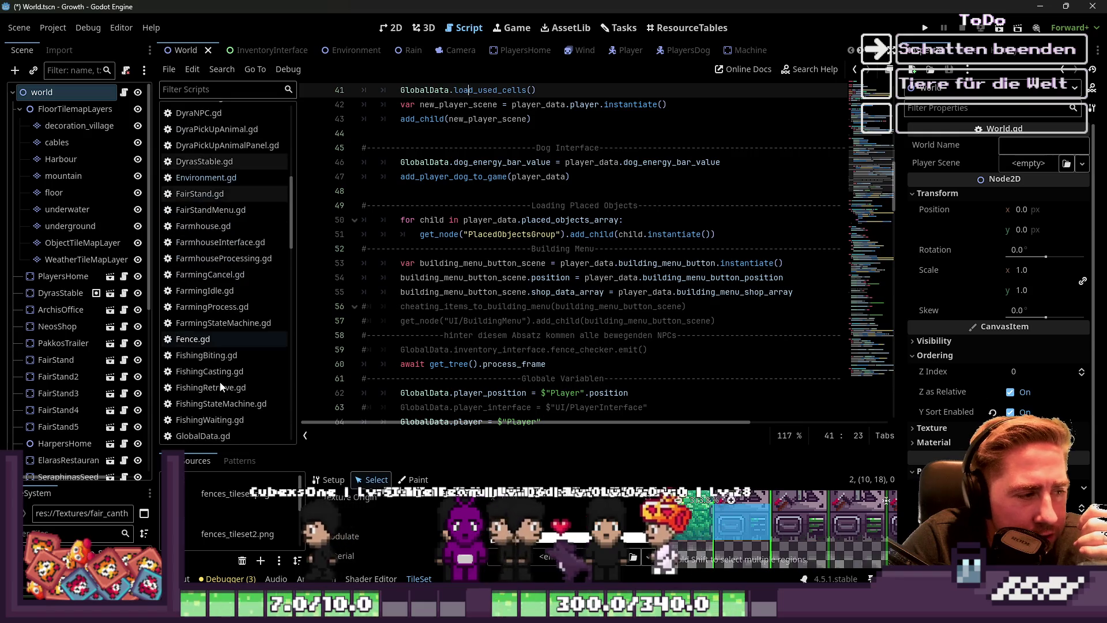
scroll(222, 385, down, 2)
click(219, 308)
click(230, 324)
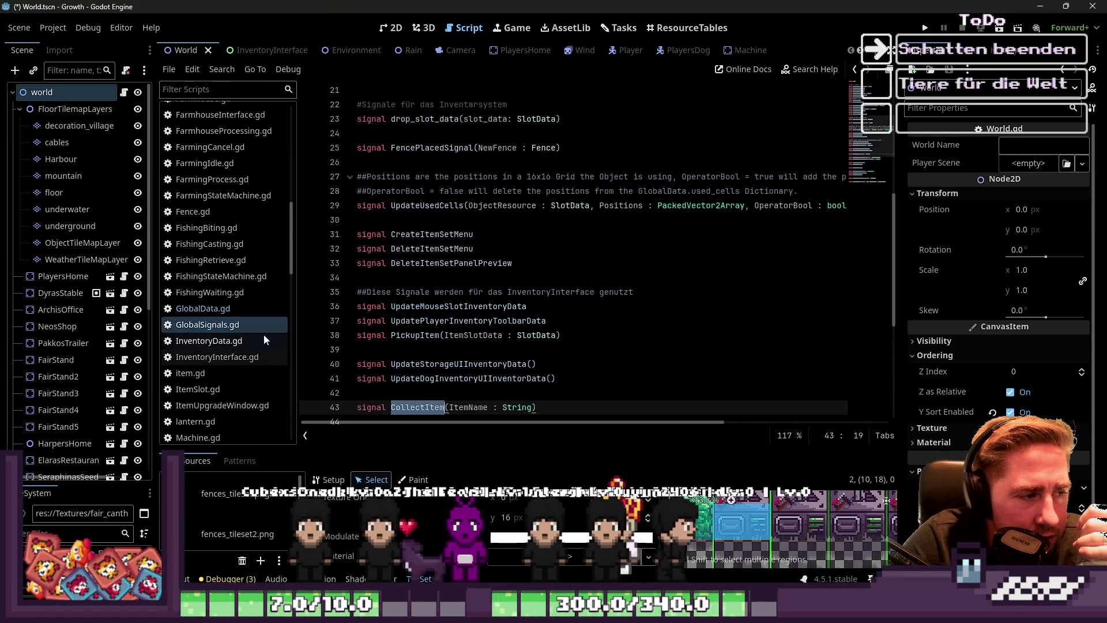
scroll(653, 321, down, 3)
Select the PickupItem signal name in GlobalSignals.gd
double_click(426, 205)
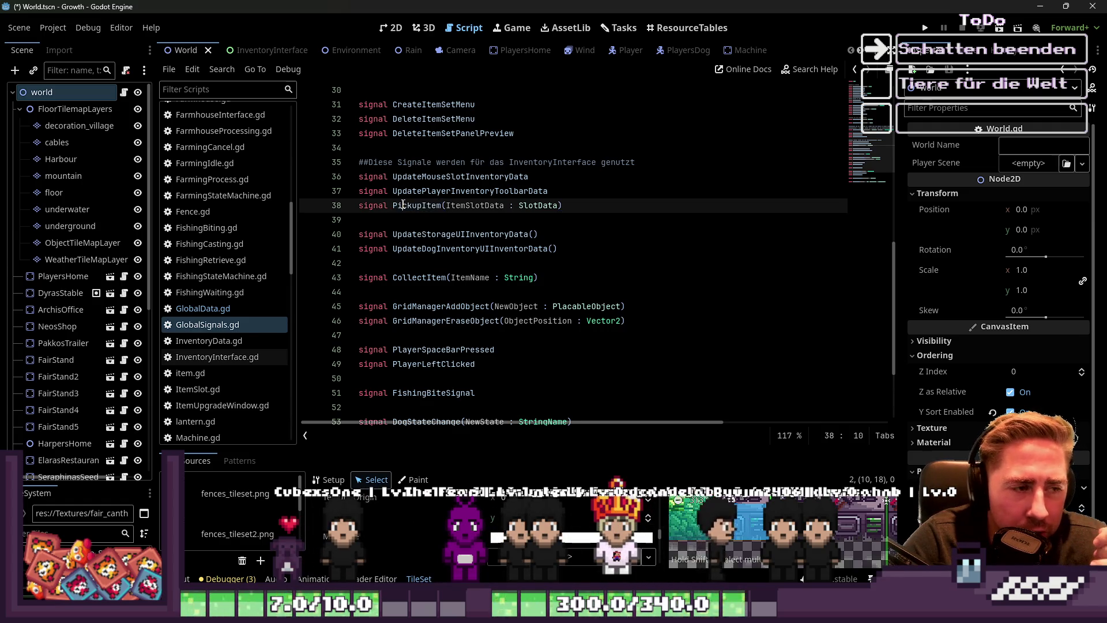
double_click(403, 205)
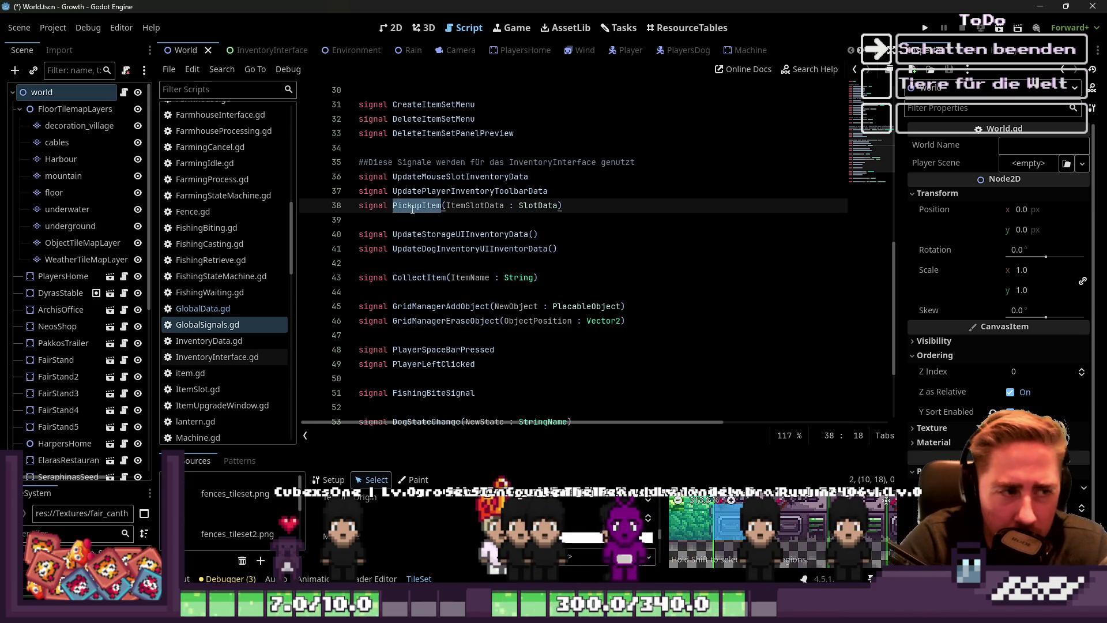
double_click(414, 207)
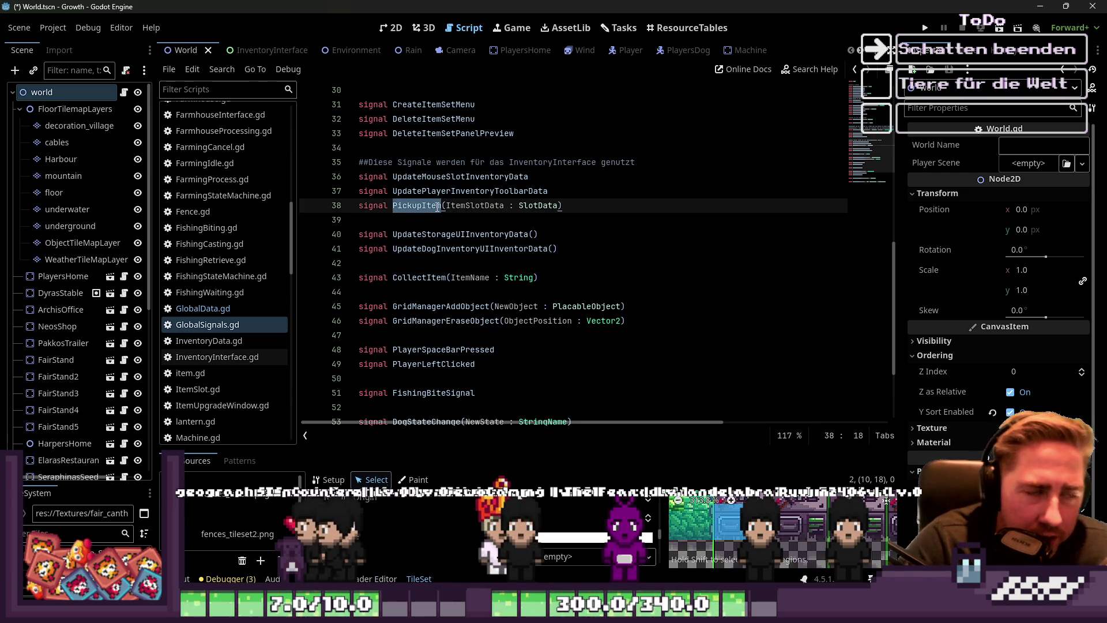
click(440, 223)
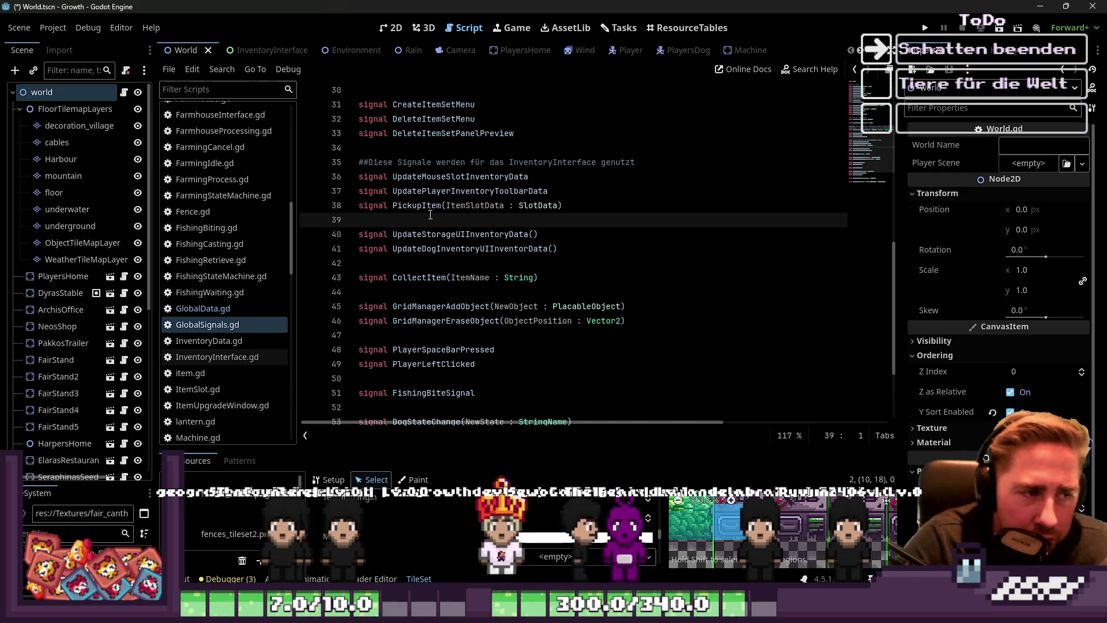
double_click(433, 205)
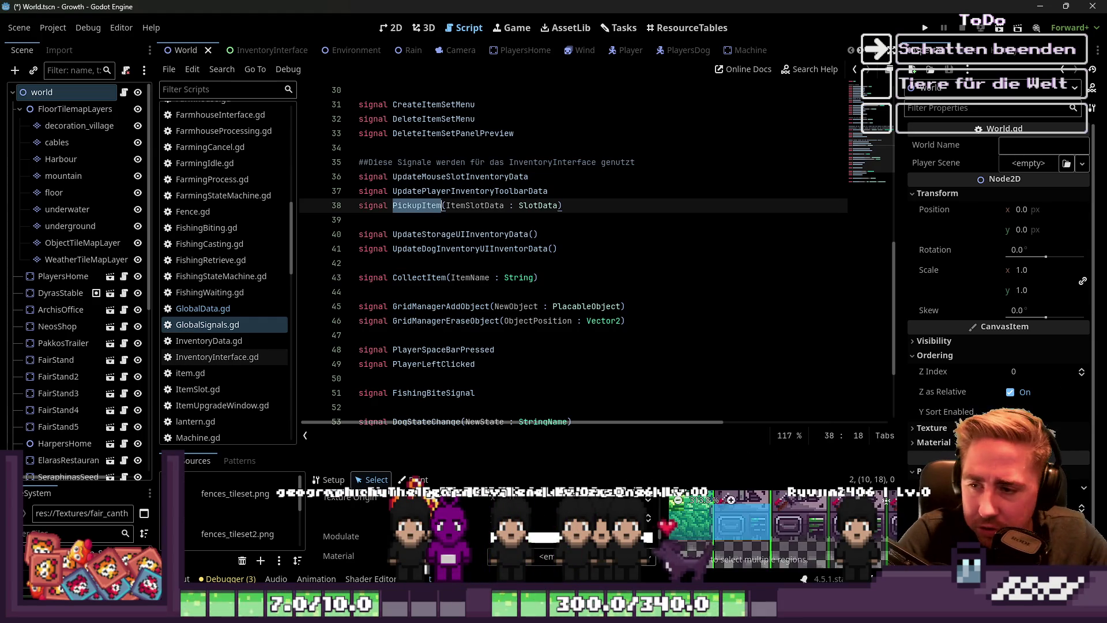
Select the World node's draw() signal in the Node dock and scroll GlobalSignals.gd to the top
click(967, 50)
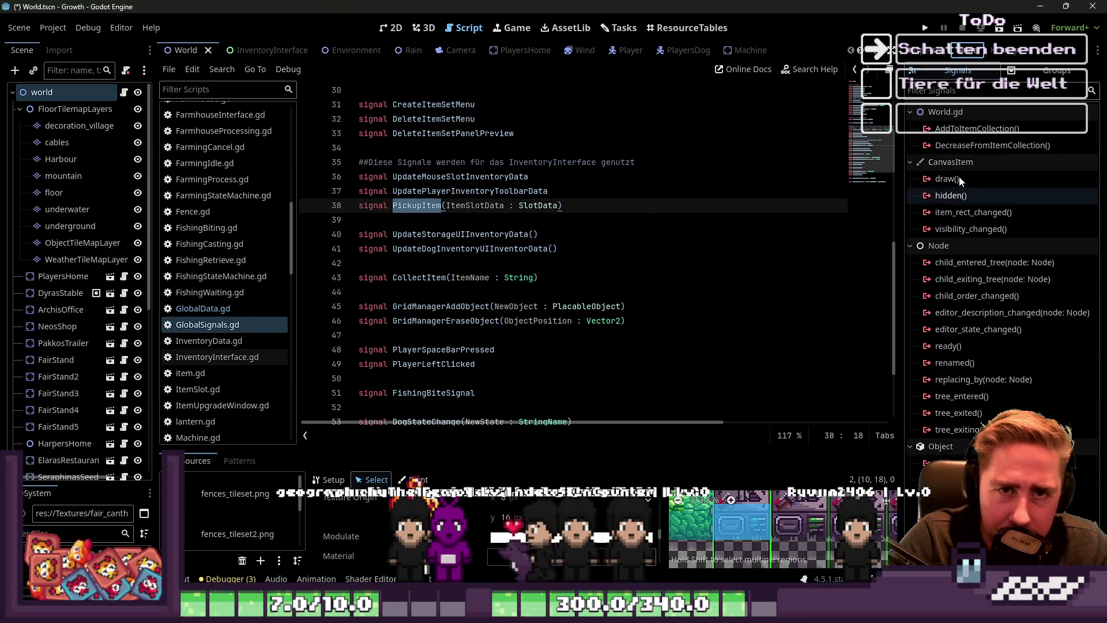
click(950, 179)
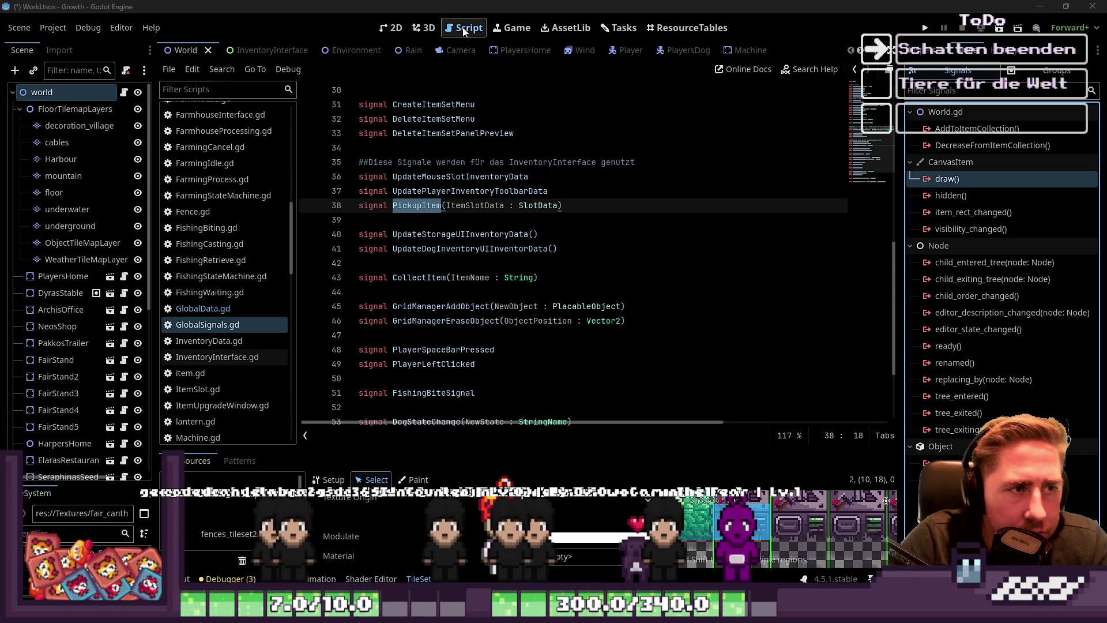
scroll(618, 238, up, 1)
scroll(526, 297, up, 8)
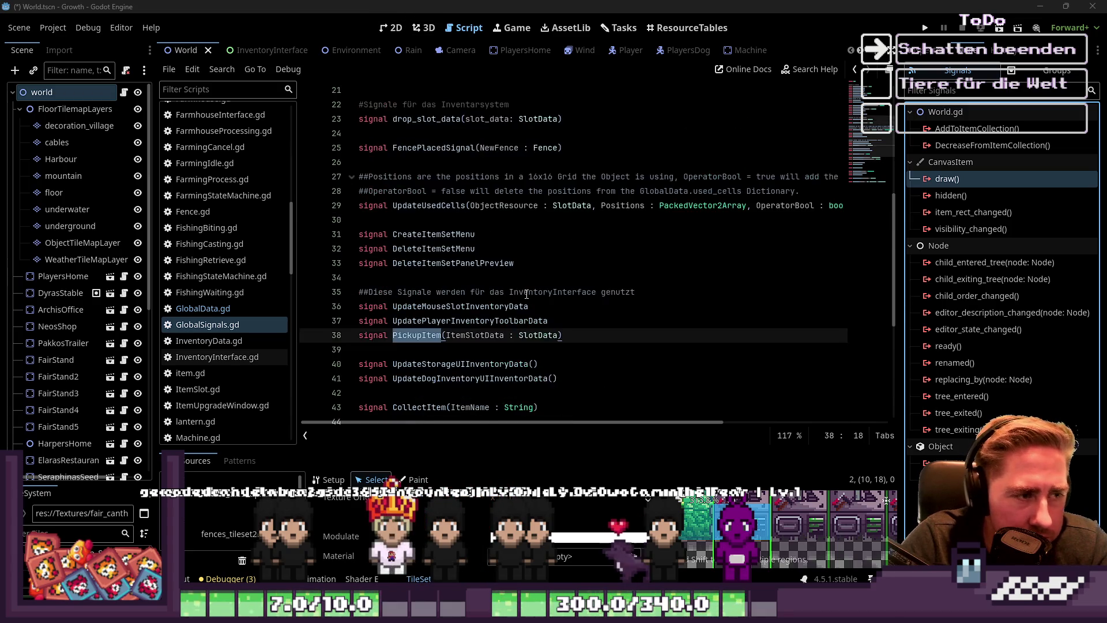
scroll(512, 260, up, 2)
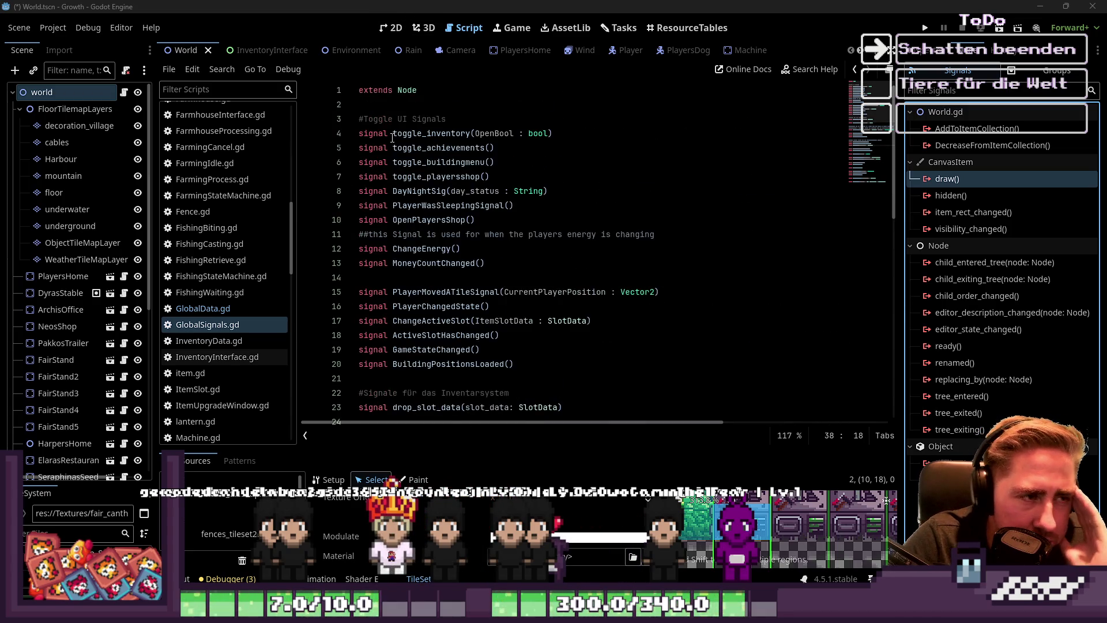
drag(358, 292, 359, 379)
click(466, 205)
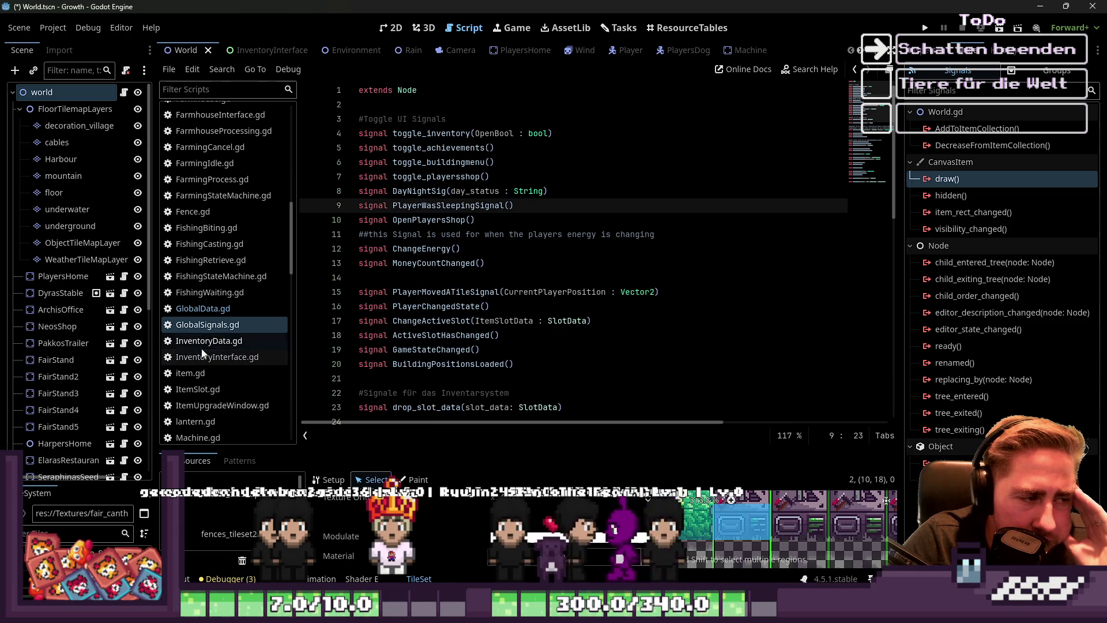
click(63, 31)
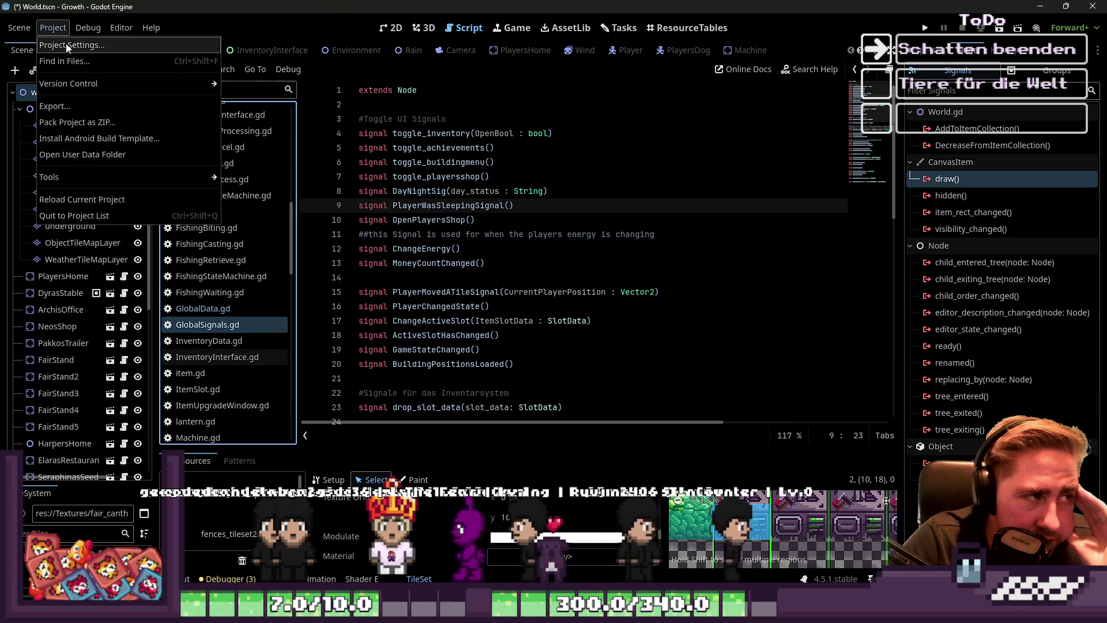
click(64, 45)
click(480, 66)
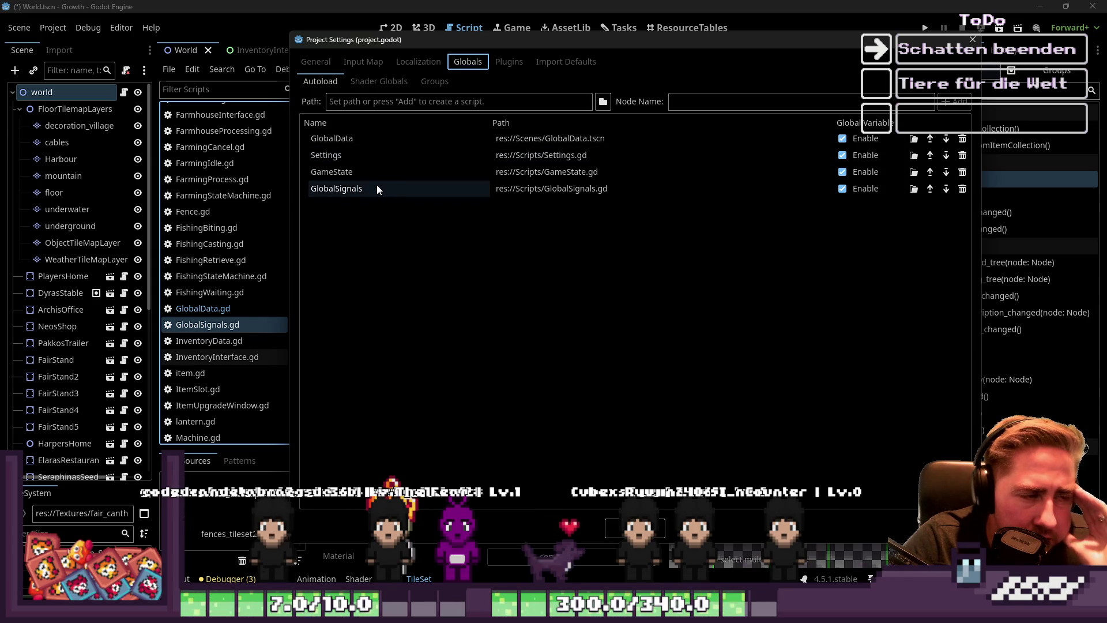
drag(392, 188, 365, 195)
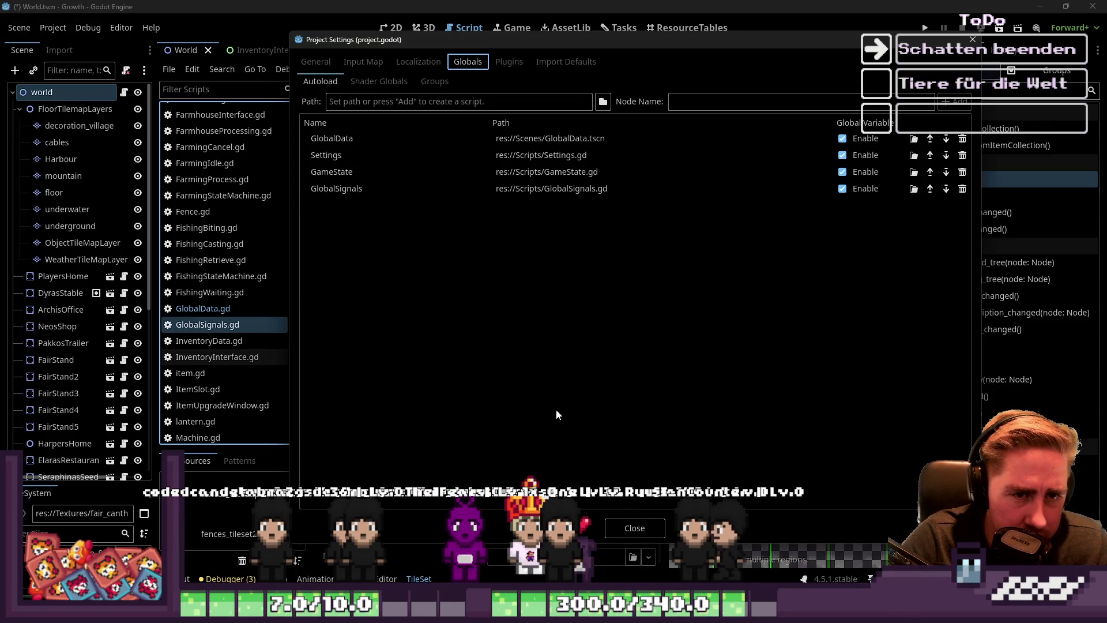
click(630, 524)
drag(392, 207, 515, 210)
click(534, 210)
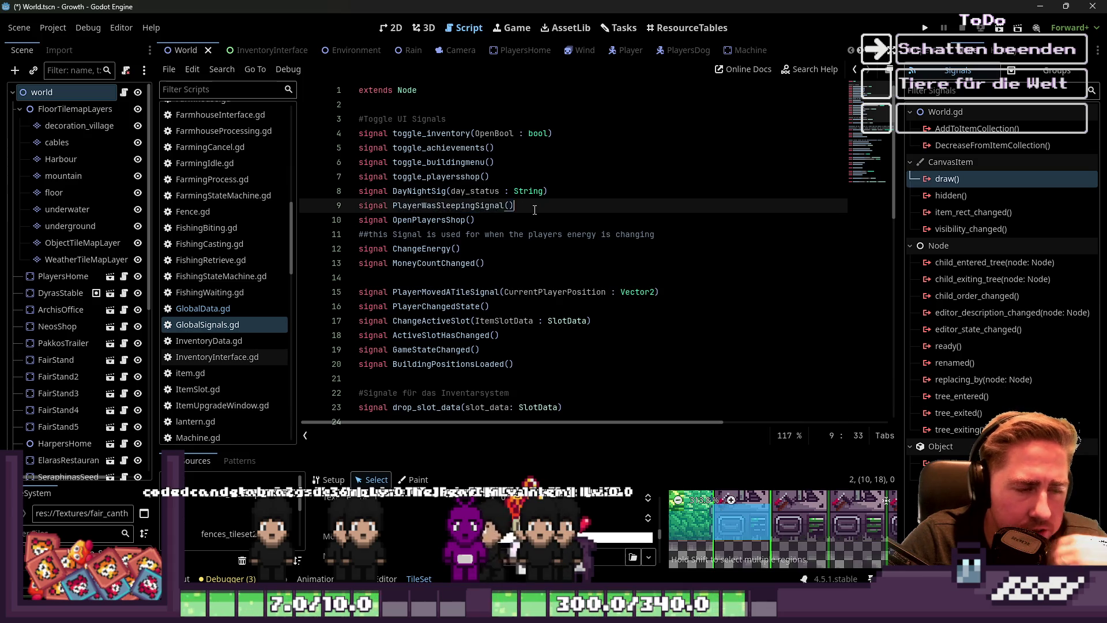
drag(515, 208, 394, 210)
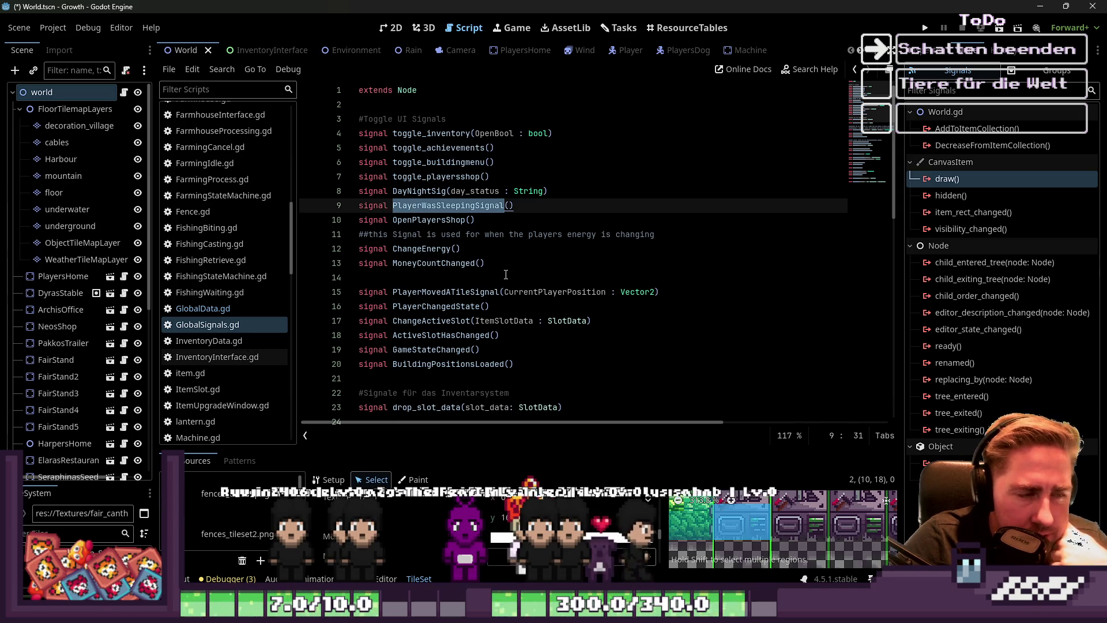
click(414, 263)
double_click(414, 260)
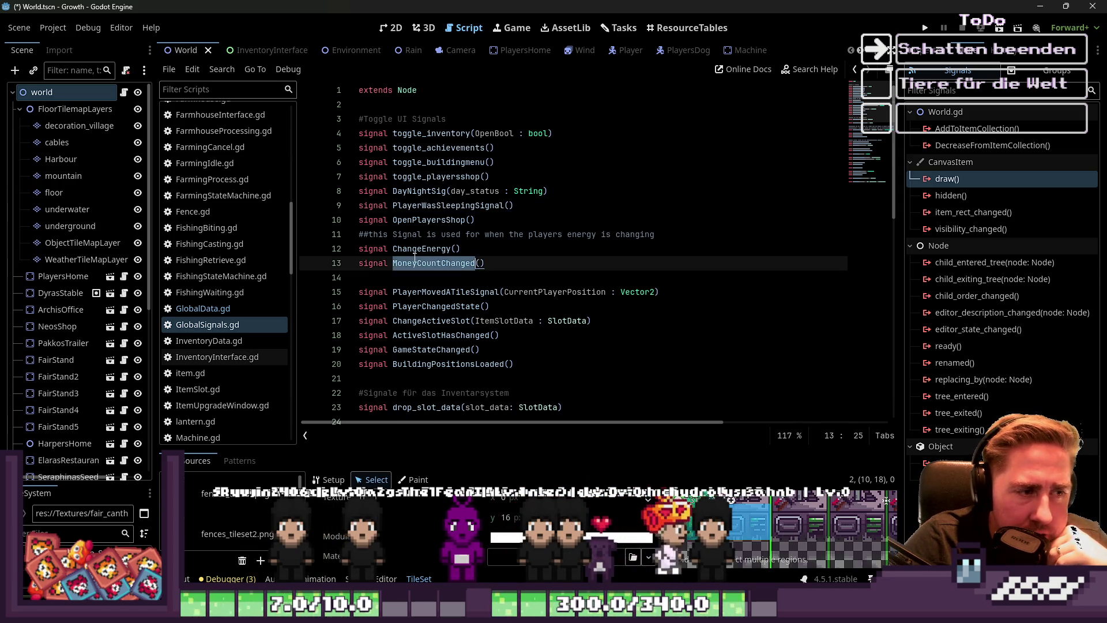
double_click(417, 252)
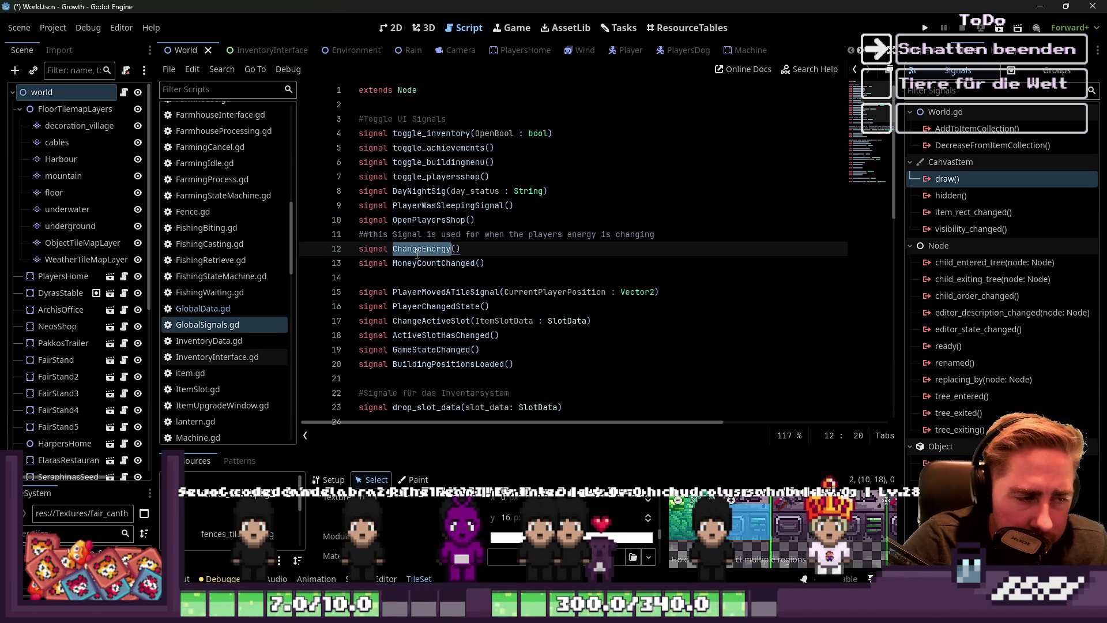
double_click(433, 250)
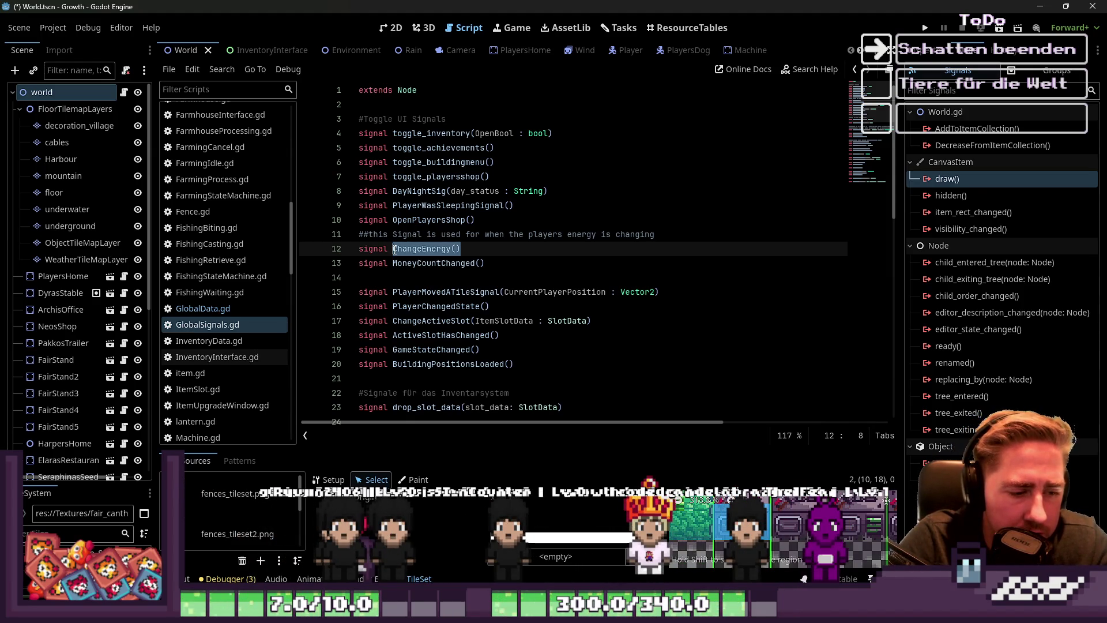
double_click(427, 248)
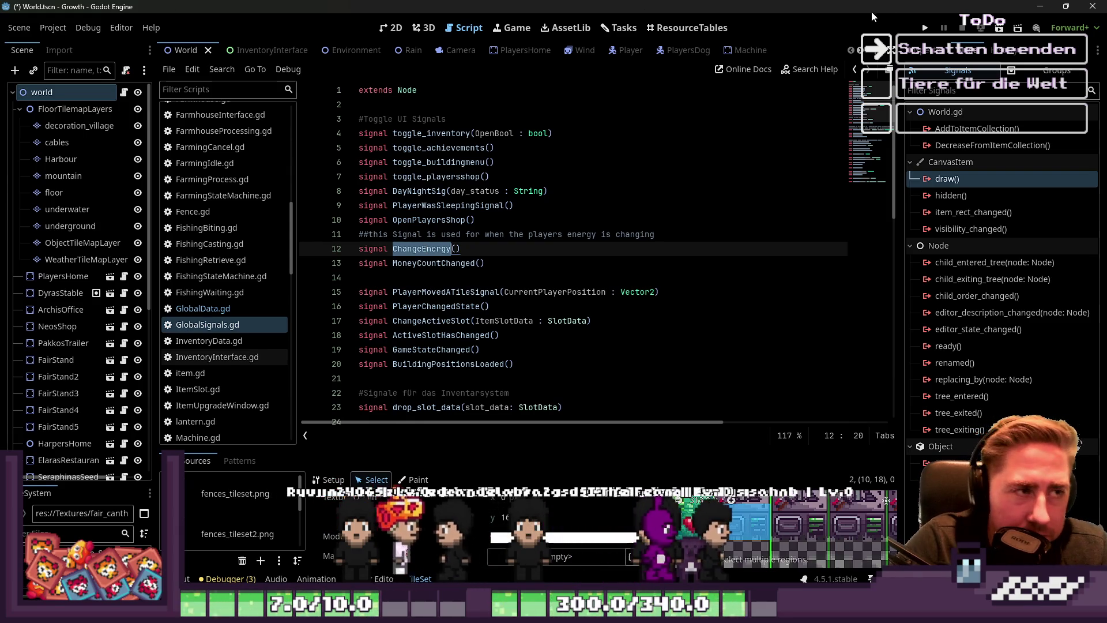
Run the game with F5 and start a new game with a character named 'ewq'
key(F5)
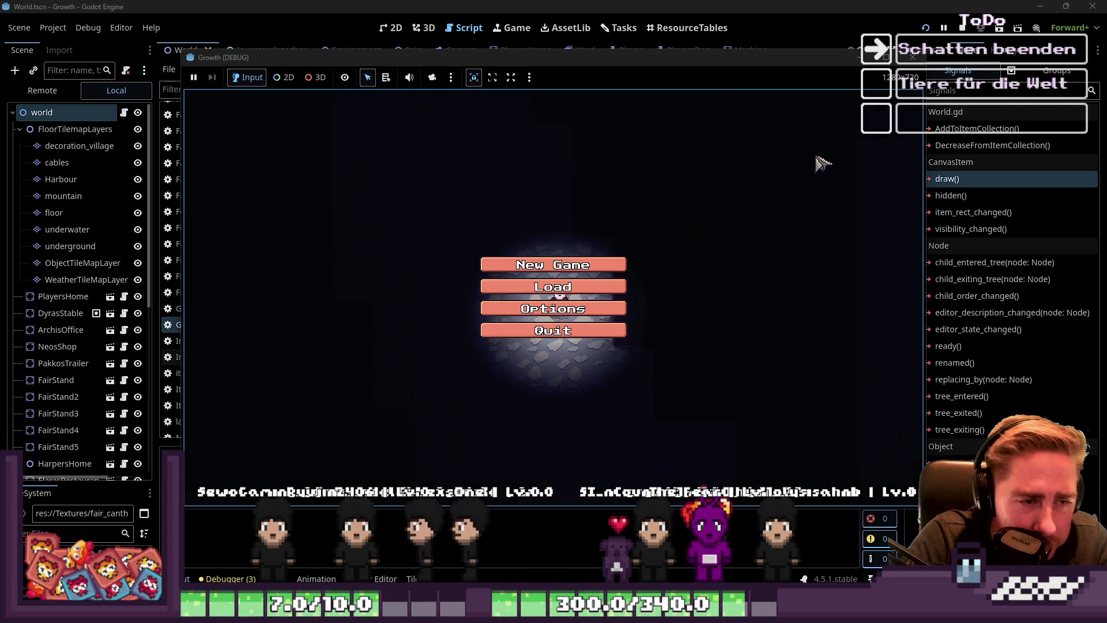
click(611, 262)
click(610, 183)
text(ewq)
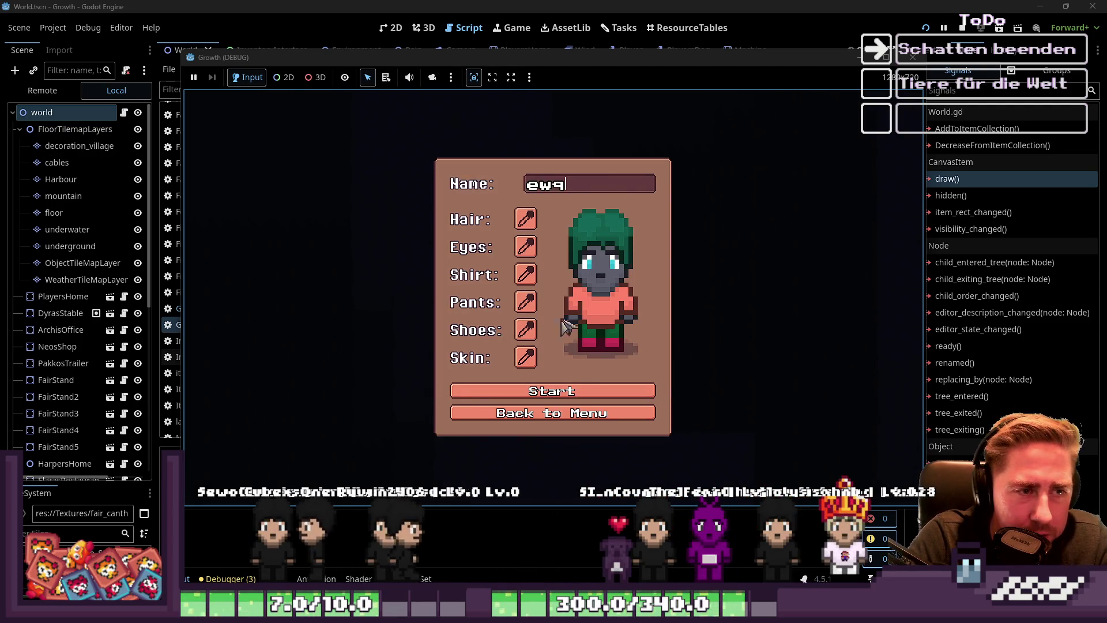
click(615, 391)
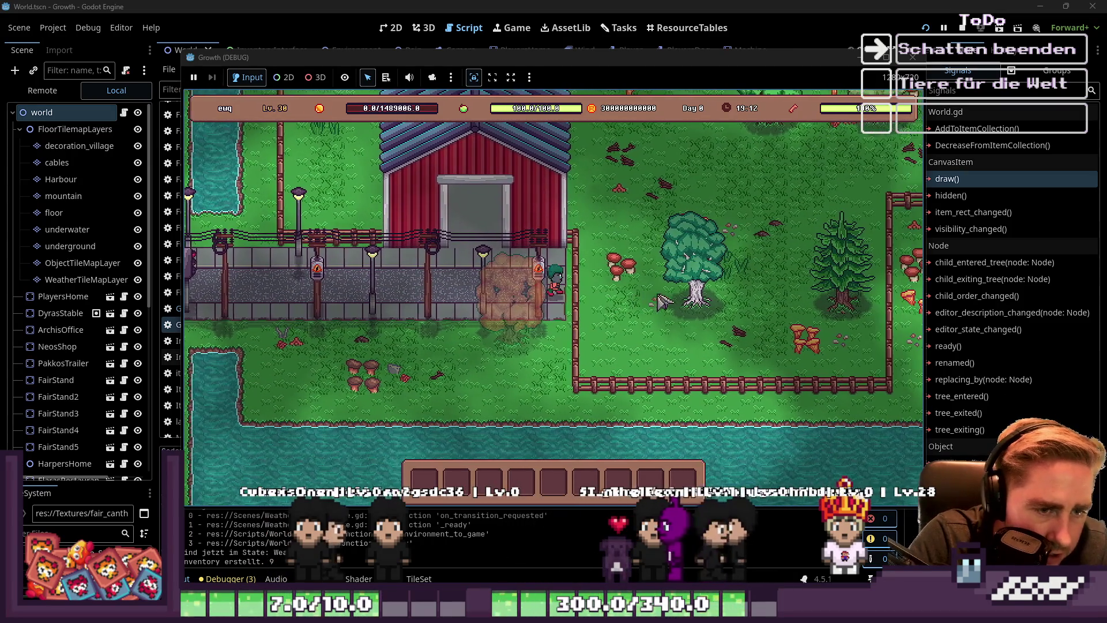
Toggle the inventory and walk the player through the village past the barn
key(i)
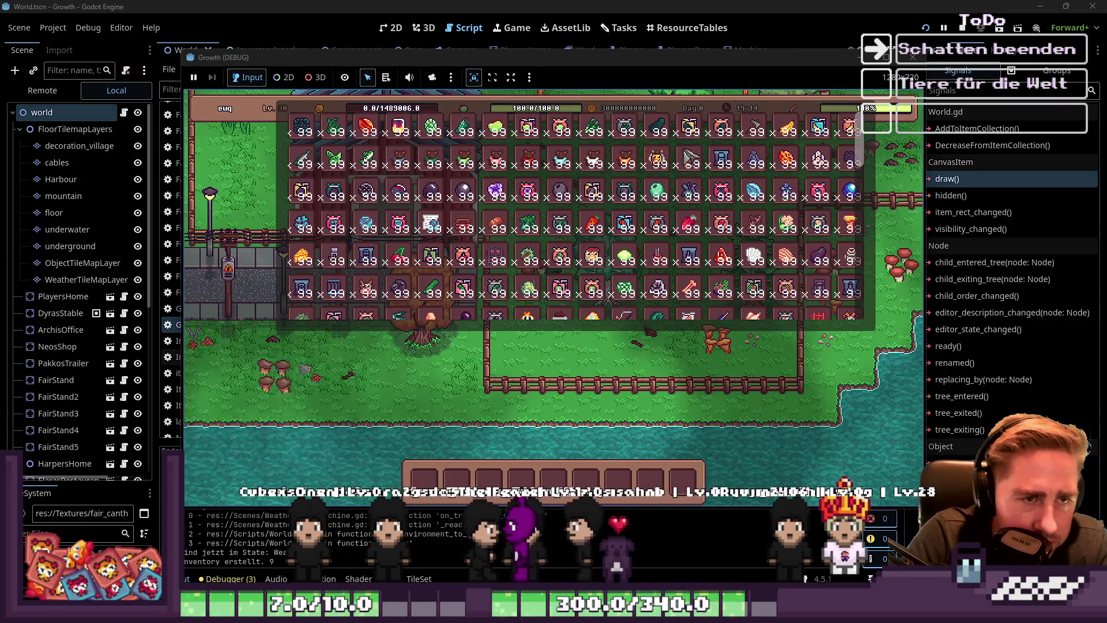
key(i)
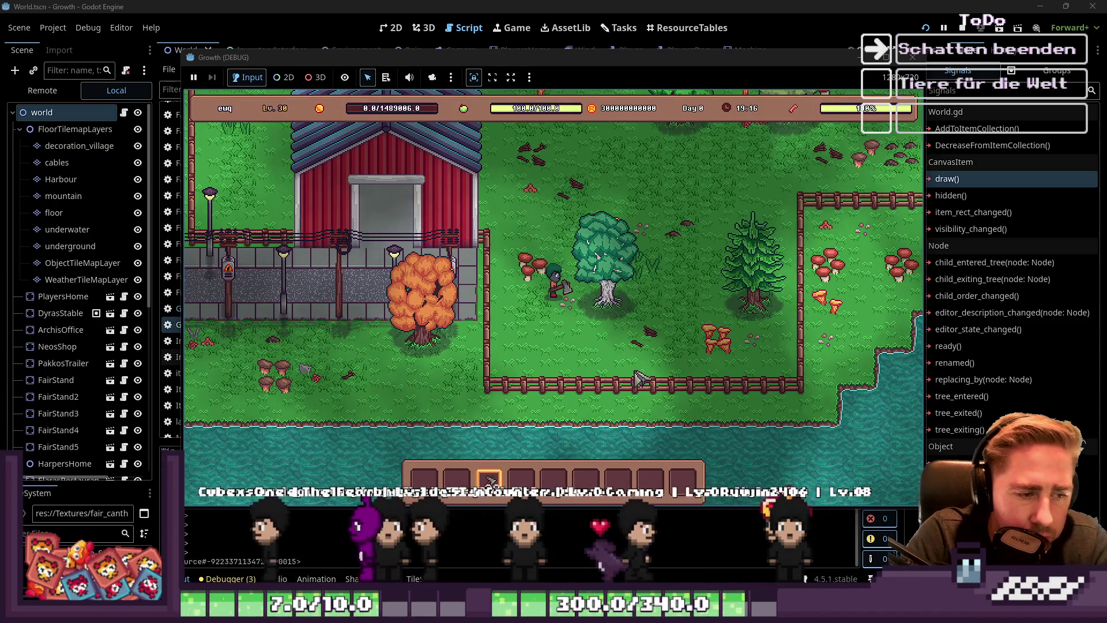
key(s)
key(d)
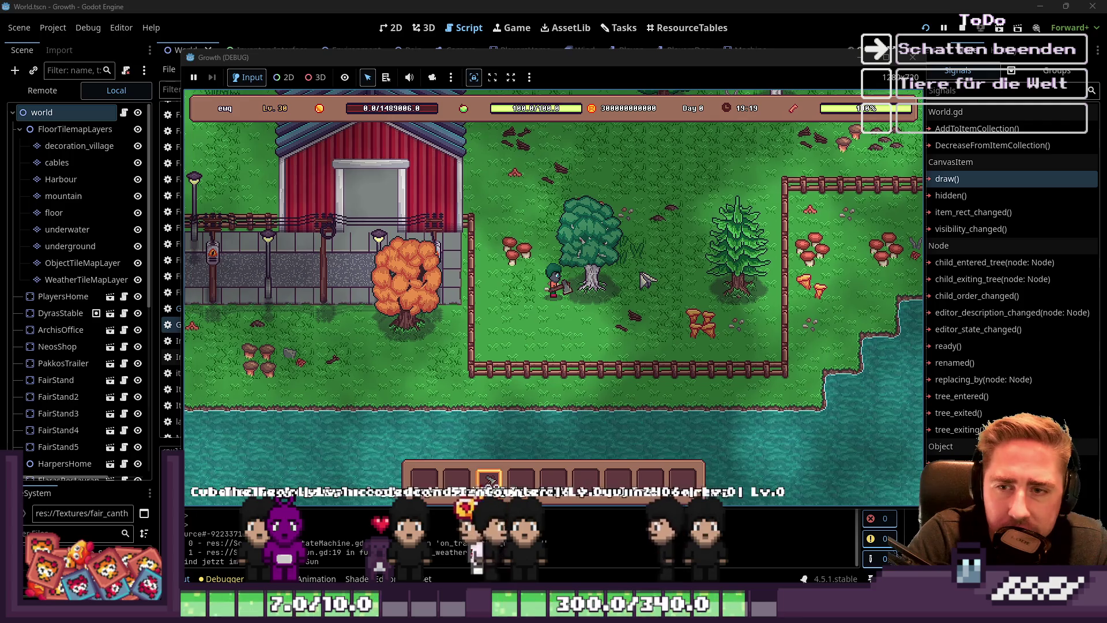
key(w)
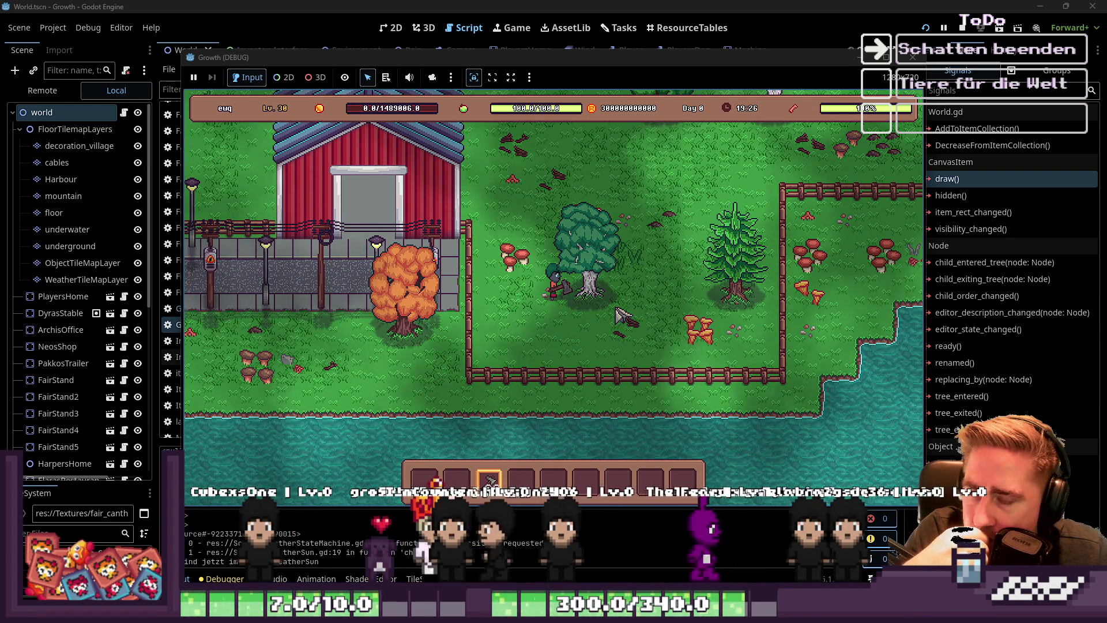
Bring the village tileset image in Aseprite to the front
mouse_move(582, 611)
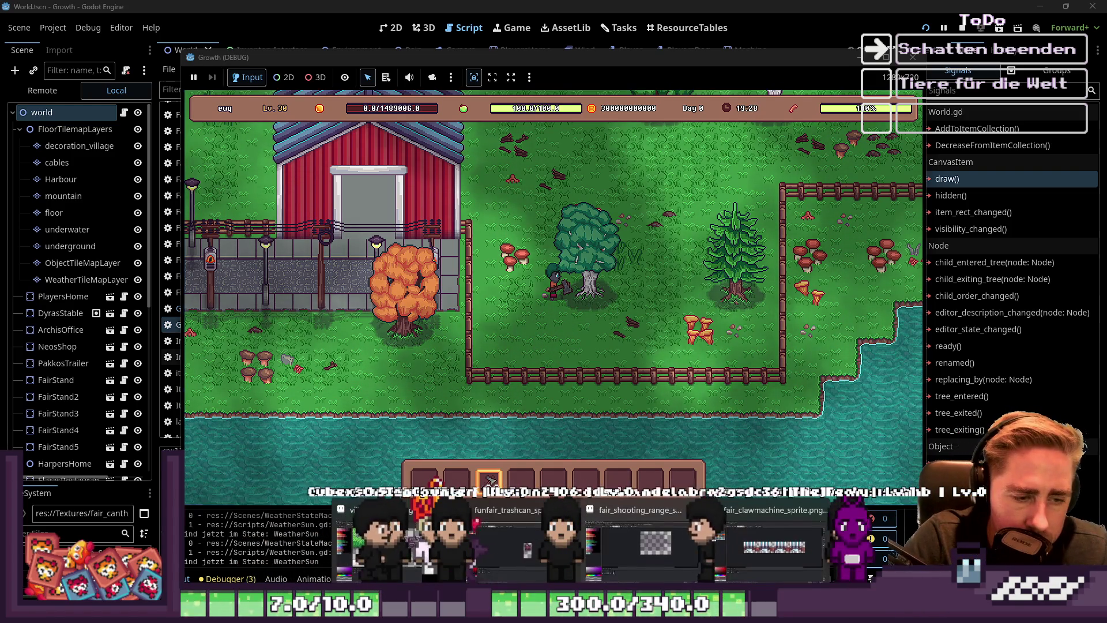
click(404, 542)
scroll(870, 243, down, 2)
scroll(871, 244, up, 4)
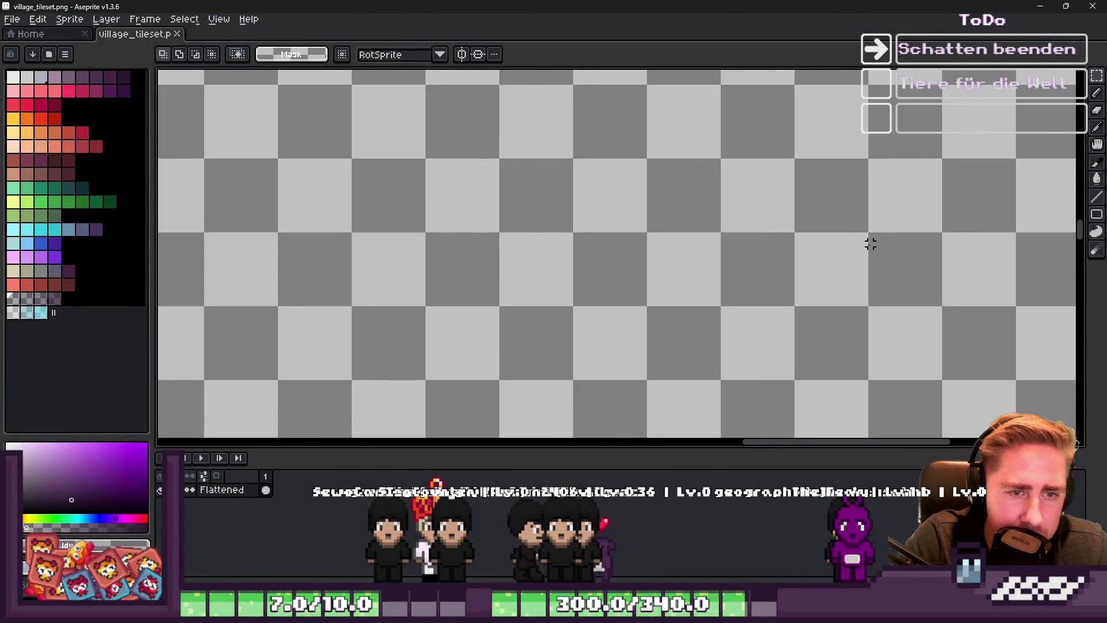
scroll(589, 179, up, 1)
Try a white bucket fill on the canvas, then undo it
key(g)
scroll(610, 185, down, 1)
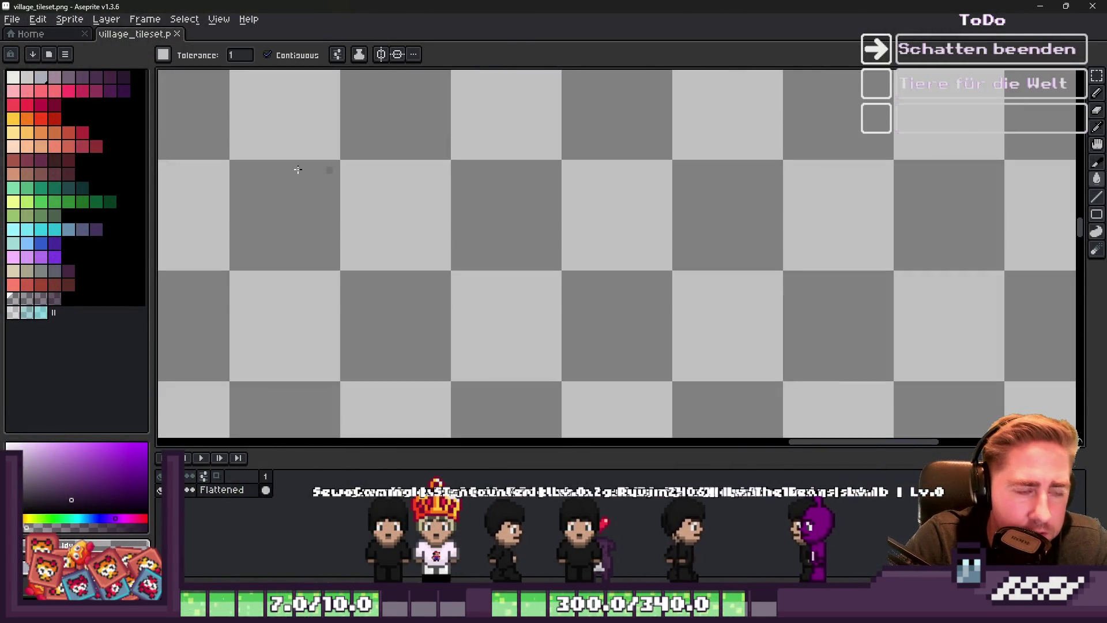
click(17, 78)
scroll(628, 178, up, 1)
scroll(504, 245, down, 1)
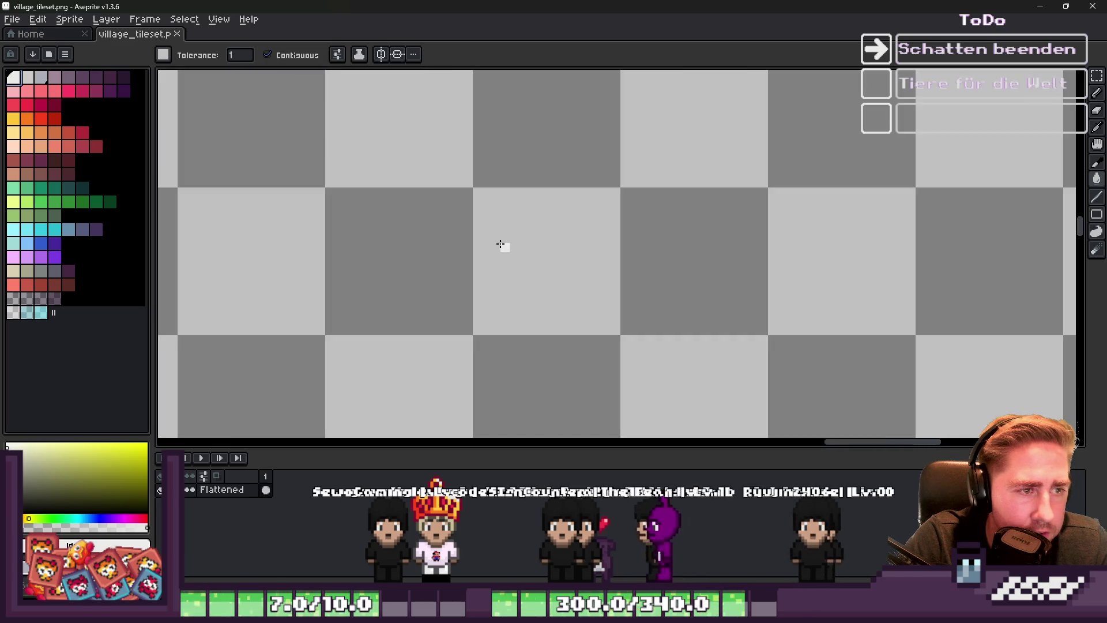
scroll(454, 237, up, 1)
scroll(454, 237, down, 1)
scroll(452, 225, up, 1)
click(437, 228)
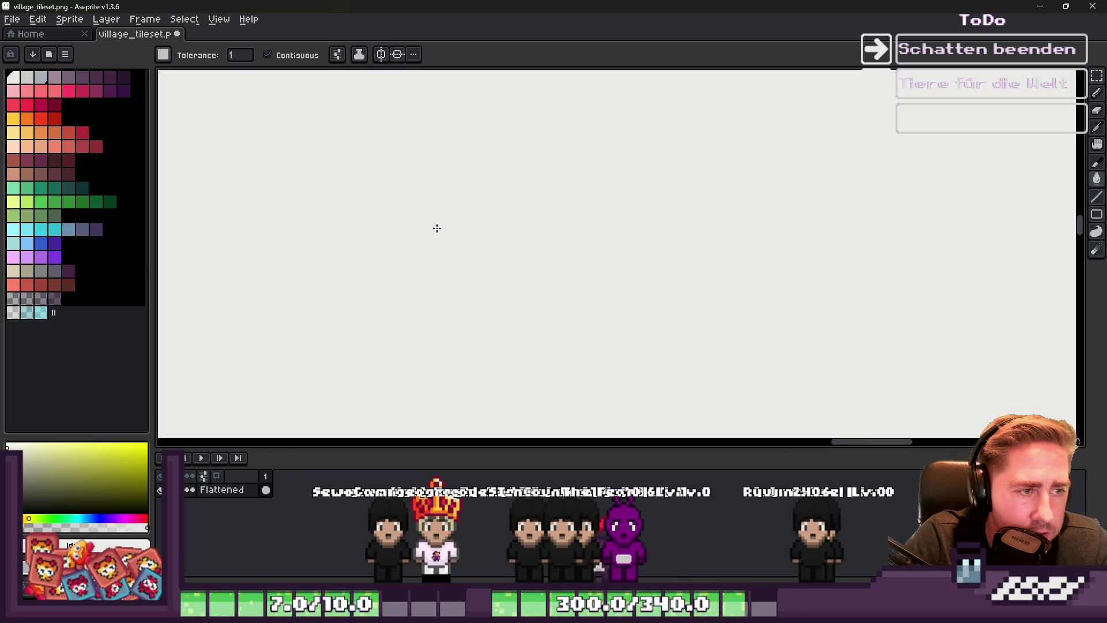
key(ctrl+z)
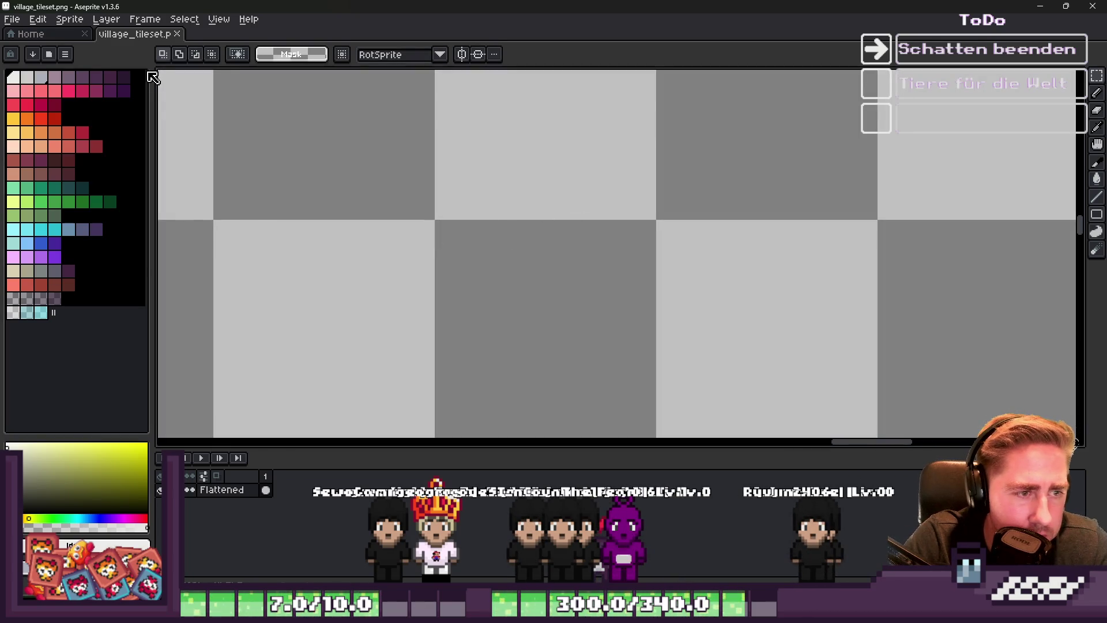
In dark purple, draw a lamp stem with two rays bursting above it
click(124, 76)
click(455, 186)
scroll(521, 218, down, 18)
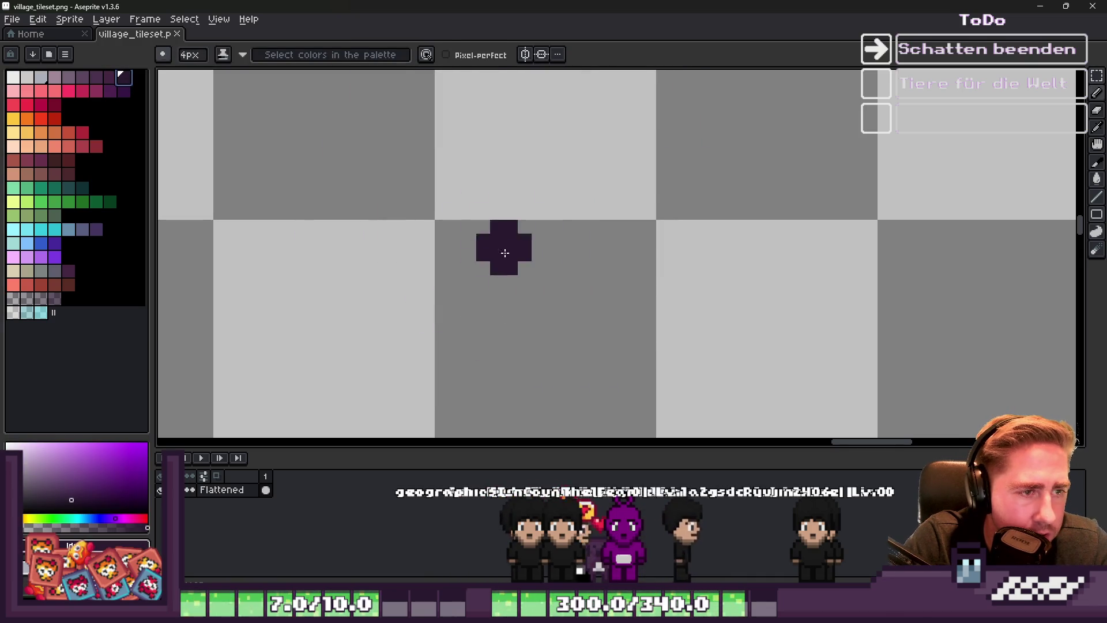
scroll(541, 252, up, 1)
scroll(537, 197, down, 1)
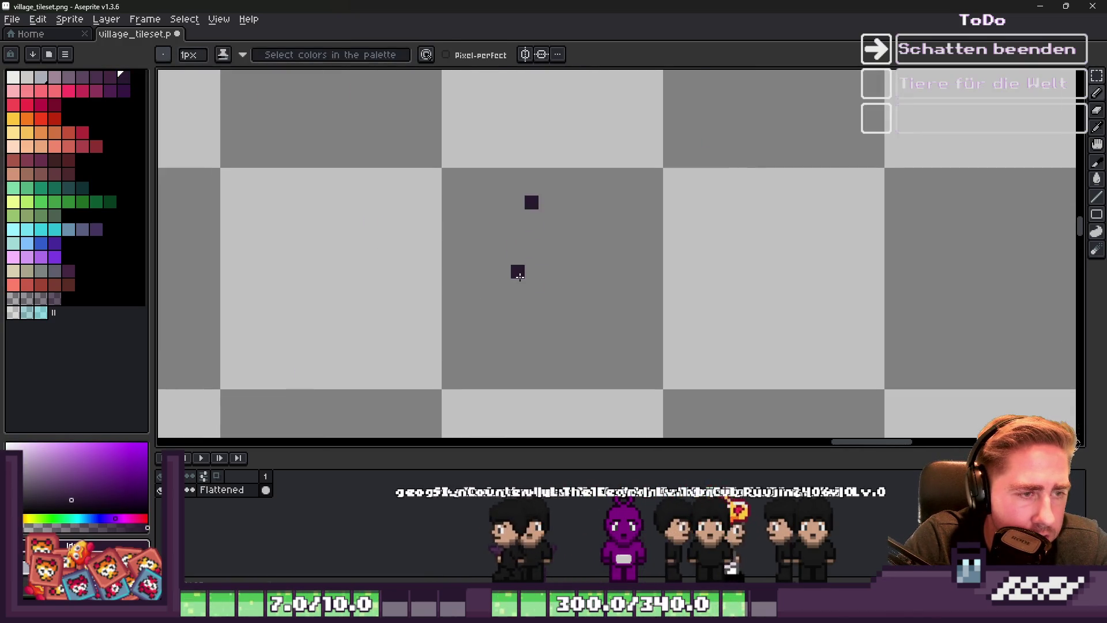
mouse_move(531, 202)
mouse_down()
mouse_move(532, 326)
mouse_move(515, 179)
mouse_move(562, 160)
mouse_move(575, 191)
mouse_move(558, 326)
mouse_up()
scroll(558, 193, down, 3)
scroll(550, 186, up, 3)
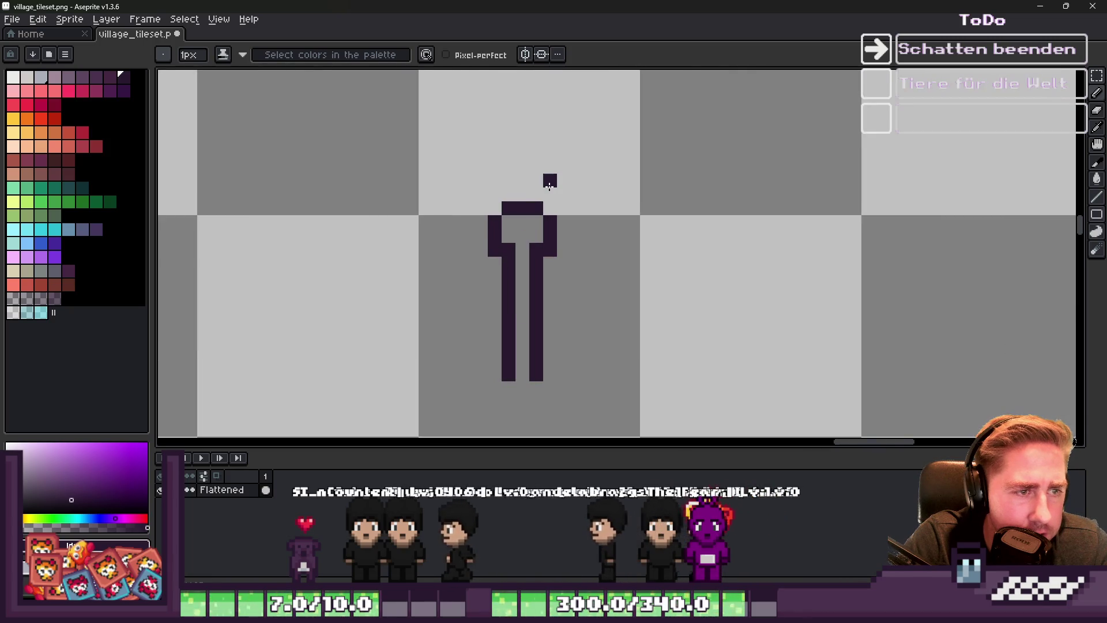
mouse_move(549, 184)
mouse_down()
mouse_move(621, 109)
mouse_move(703, 98)
mouse_up()
drag(587, 194, 721, 166)
Letter the word EMIT beside the lamp
scroll(527, 154, down, 2)
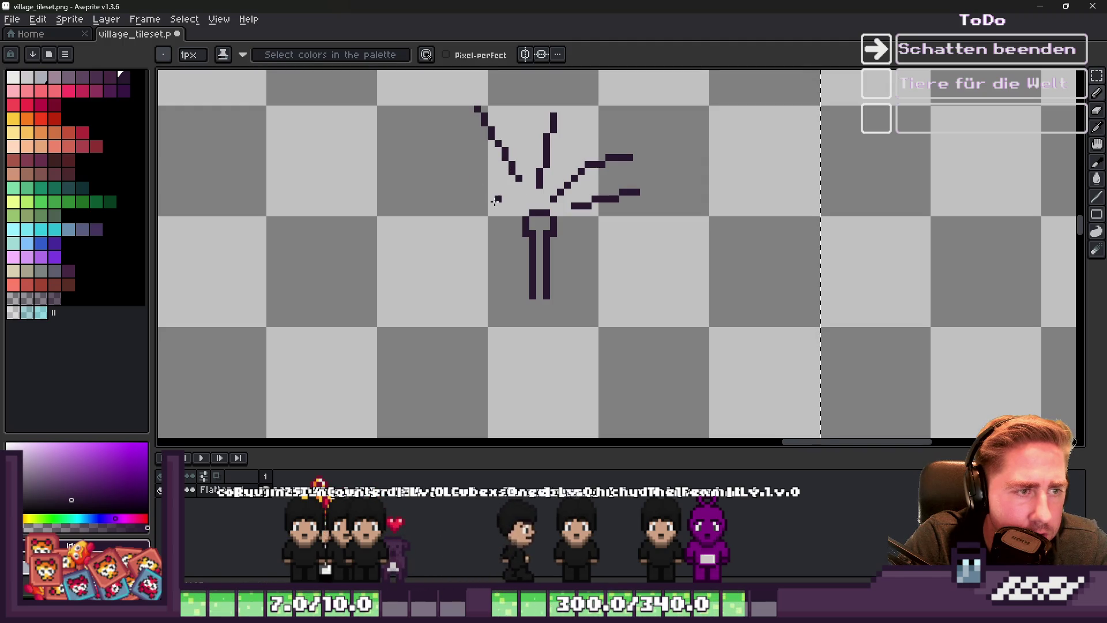
scroll(646, 196, down, 3)
scroll(573, 241, up, 6)
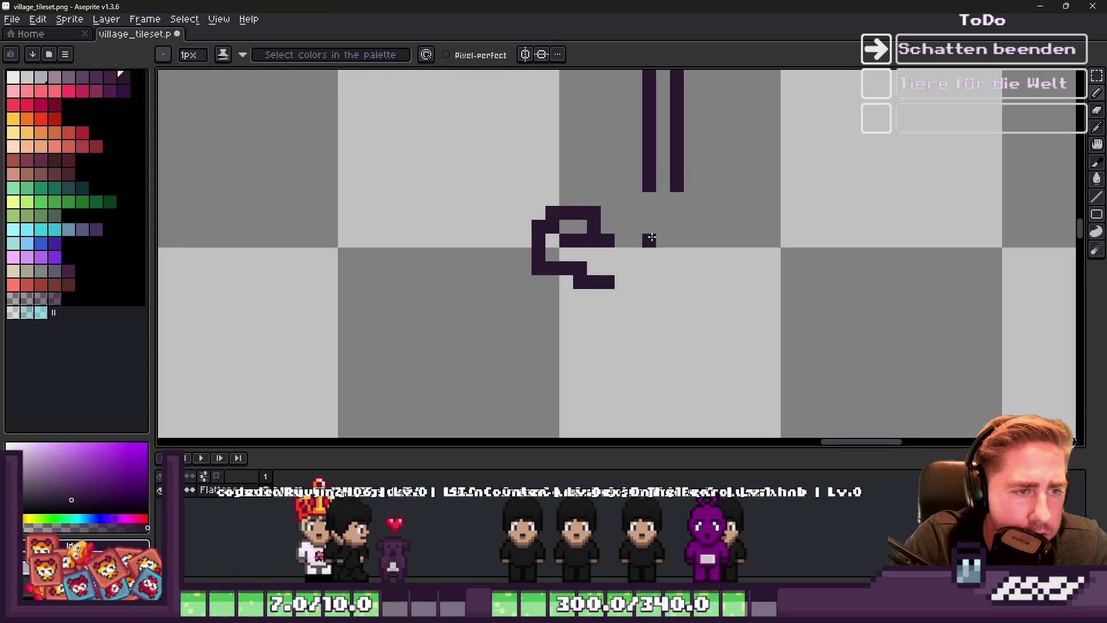
drag(757, 229, 755, 285)
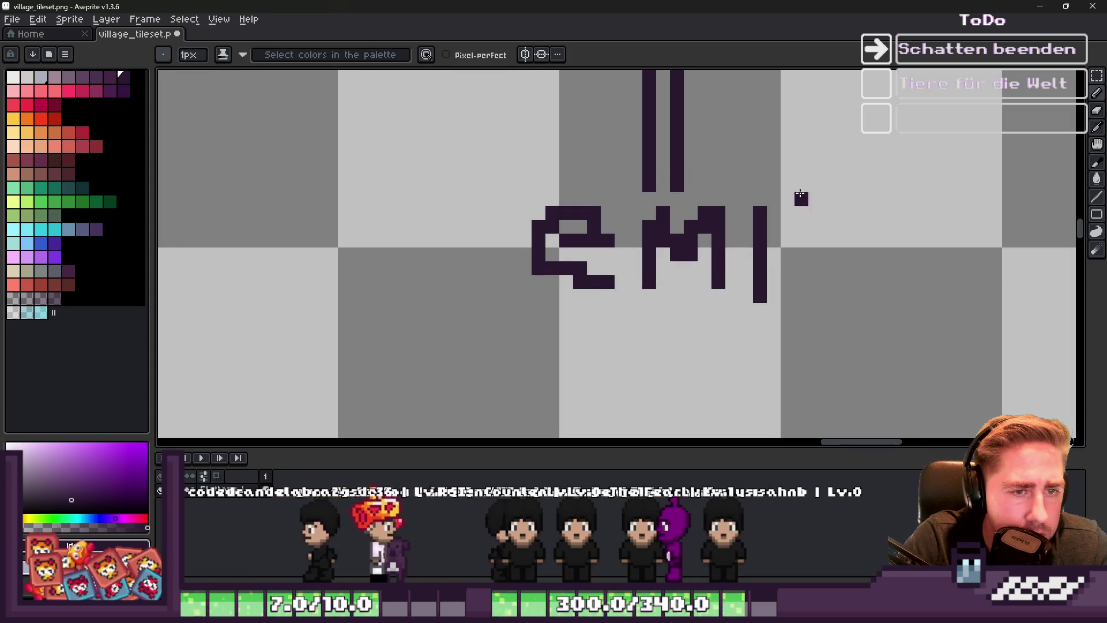
mouse_move(786, 198)
mouse_down()
mouse_move(786, 288)
mouse_move(840, 202)
mouse_up()
scroll(624, 252, down, 2)
Extend the lamp's upper-right ray and draw a smiling face with eyes and a round head
scroll(635, 189, up, 2)
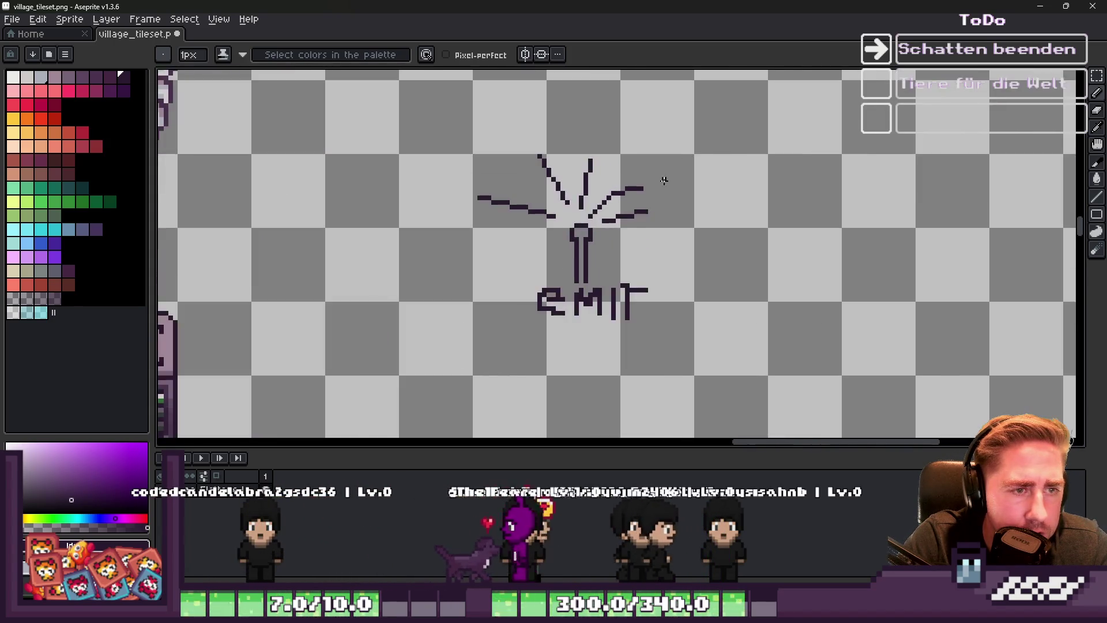
drag(638, 187, 682, 162)
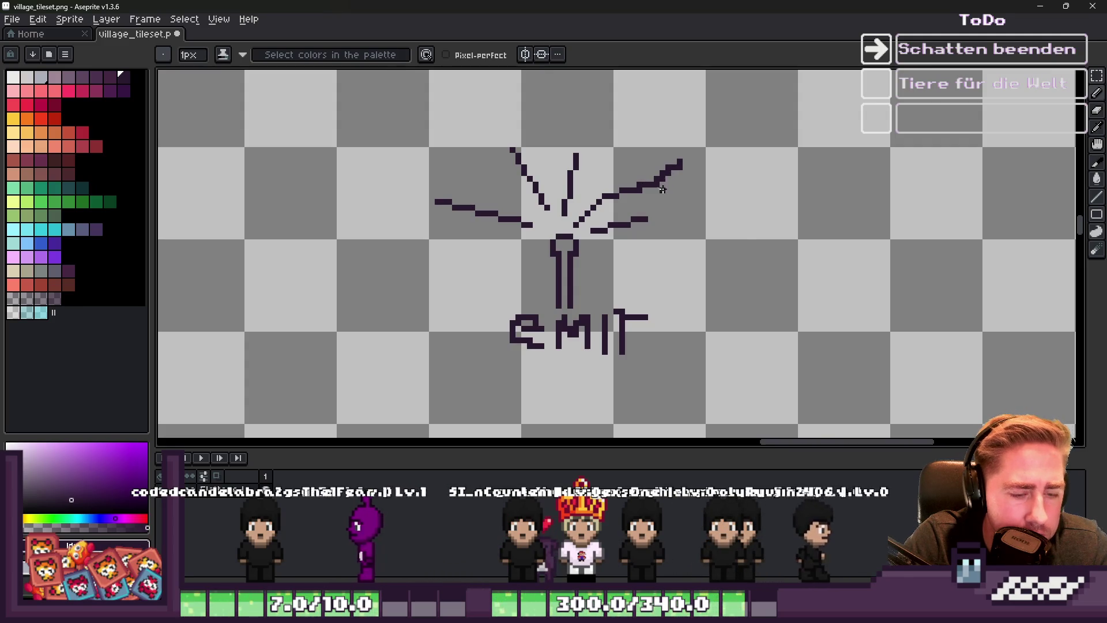
scroll(746, 232, up, 1)
scroll(781, 222, up, 1)
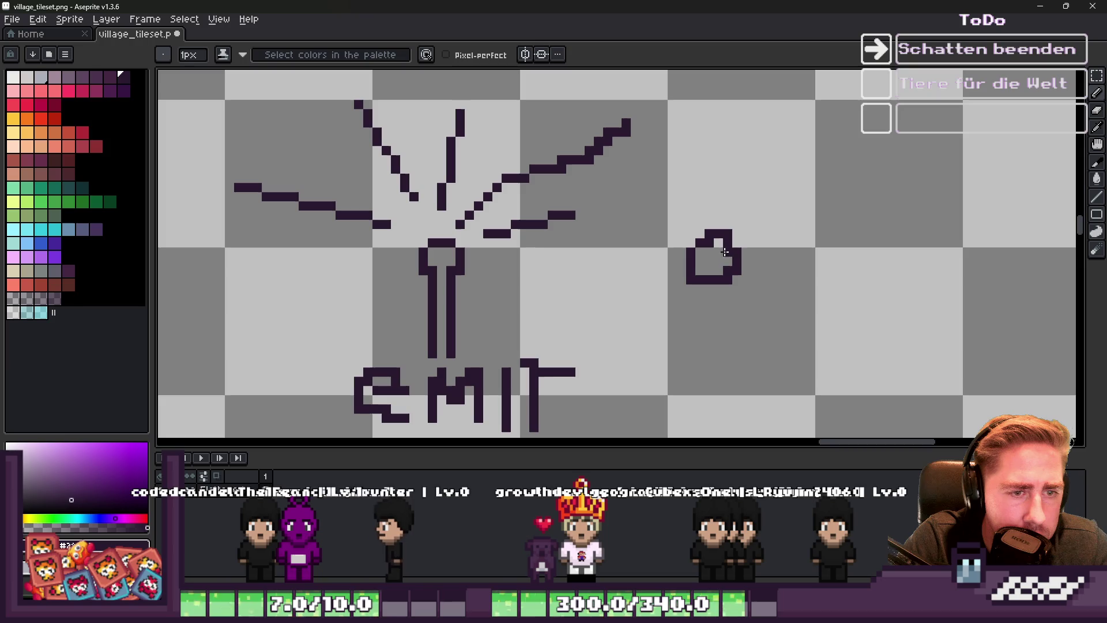
mouse_move(818, 249)
mouse_down()
mouse_move(767, 234)
mouse_move(813, 277)
mouse_up()
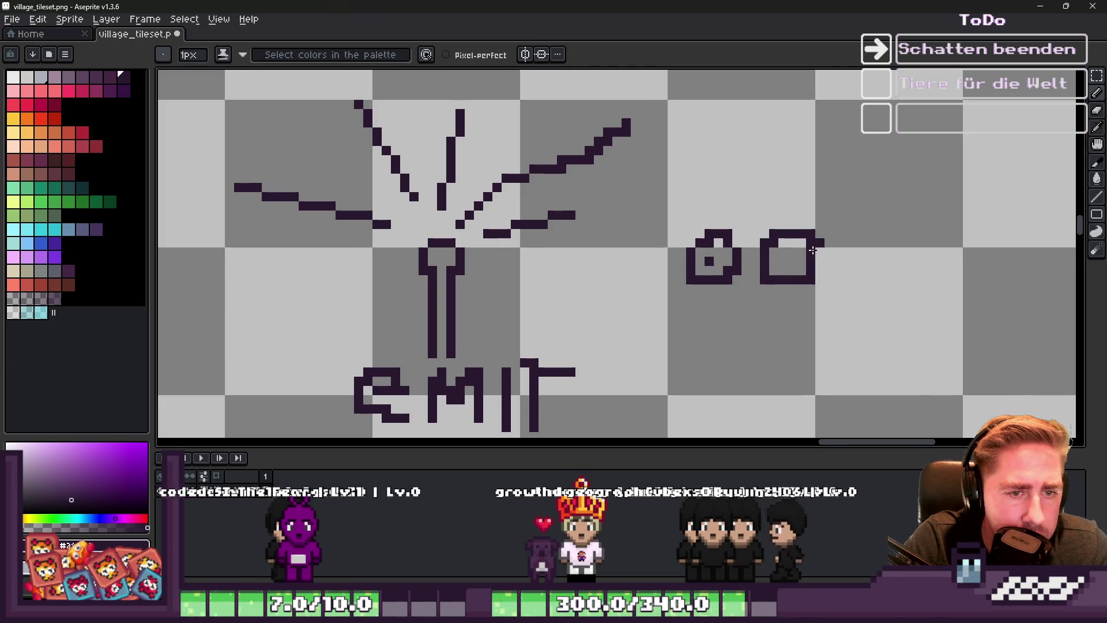
drag(819, 316, 682, 314)
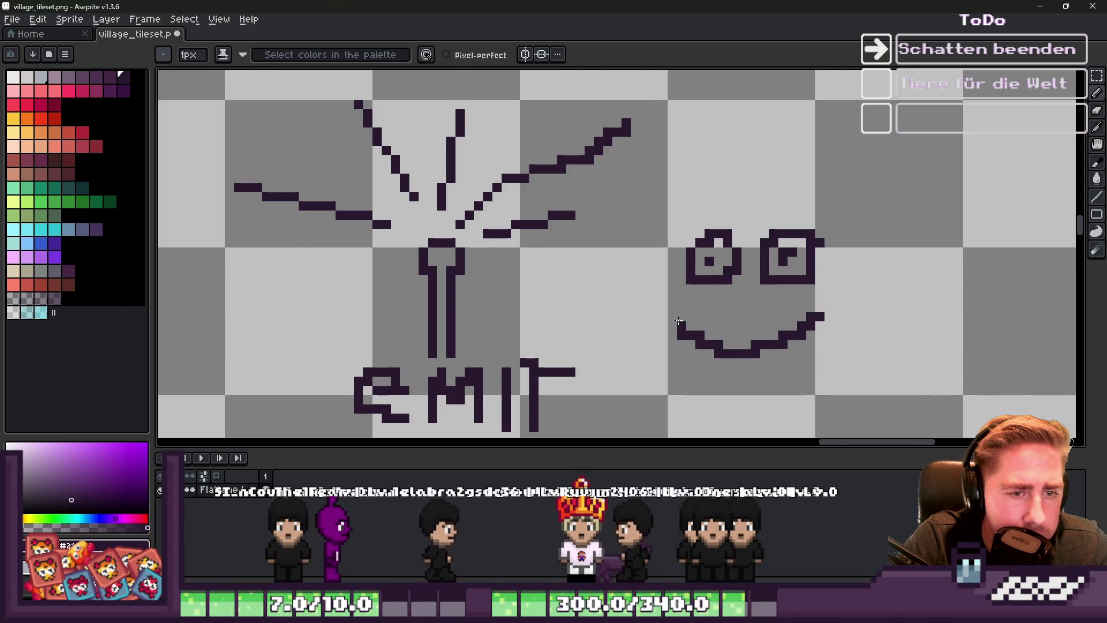
mouse_move(741, 214)
mouse_down()
mouse_move(678, 215)
mouse_move(690, 384)
mouse_move(863, 298)
mouse_up()
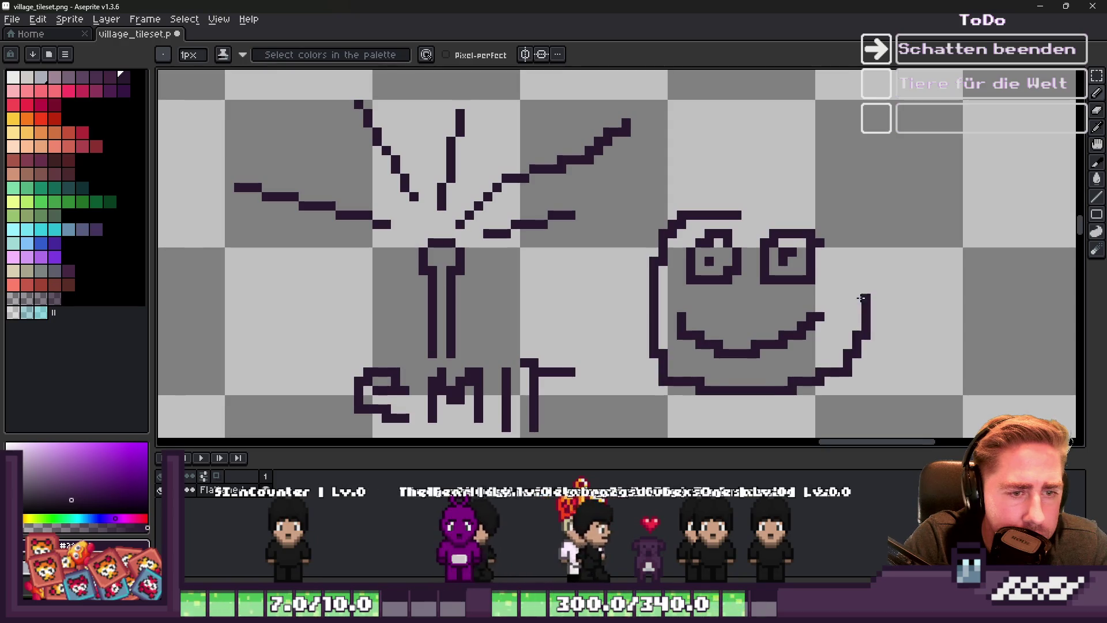
scroll(696, 222, down, 3)
scroll(696, 222, up, 1)
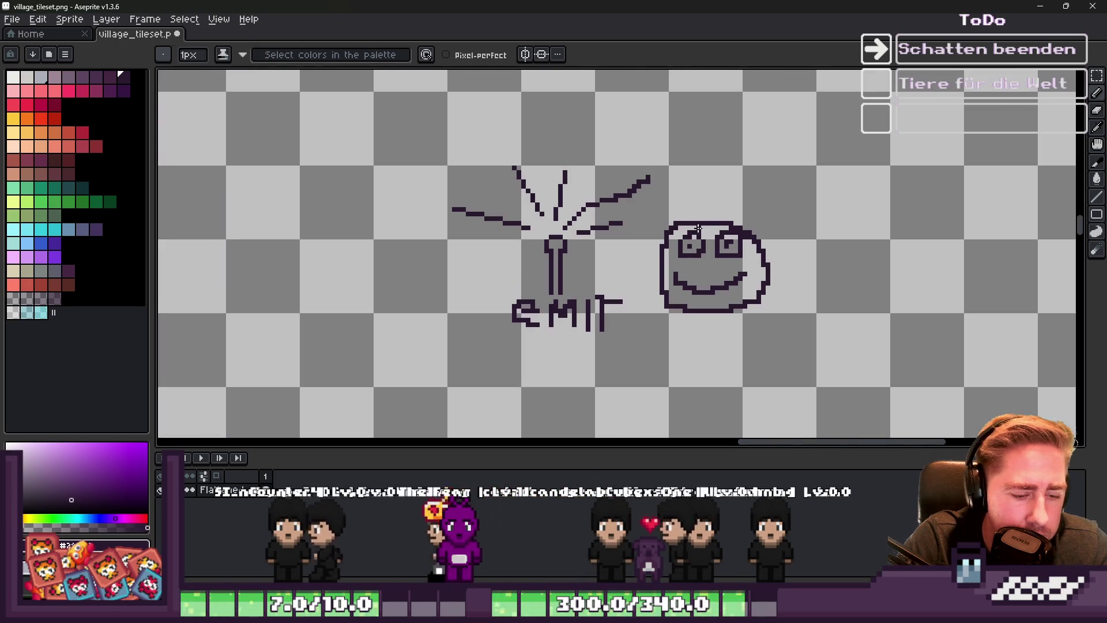
Duplicate the face twice to the right, making a row of three
key(m)
drag(651, 213, 781, 324)
drag(729, 297, 876, 292)
key(ctrl+d)
drag(652, 210, 790, 323)
mouse_move(711, 277)
mouse_down()
mouse_move(1013, 285)
mouse_move(1006, 300)
mouse_up()
key(ctrl+d)
scroll(781, 206, down, 1)
scroll(605, 267, up, 2)
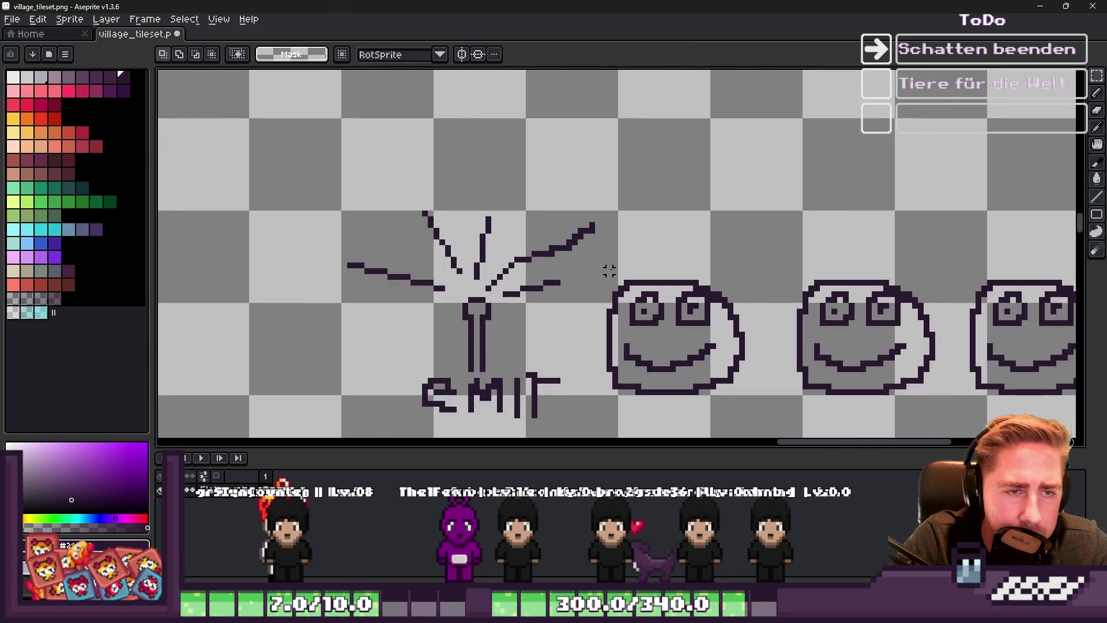
key(b)
scroll(704, 141, down, 1)
scroll(590, 195, up, 3)
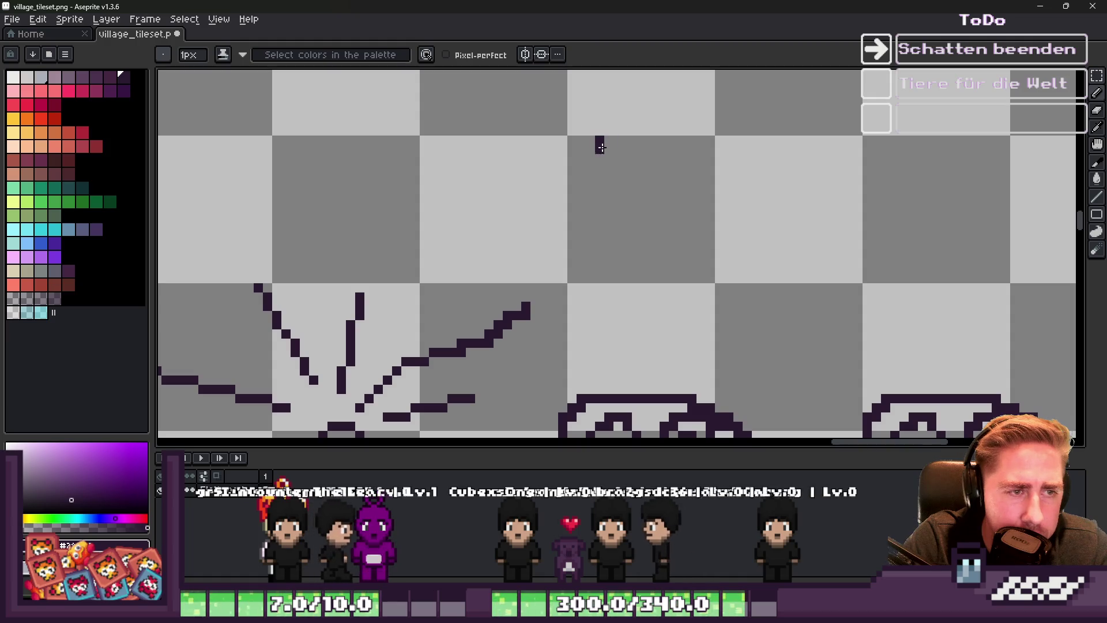
Write 'ready' above the drawing and reposition it with a marquee selection
click(646, 139)
drag(609, 134, 705, 179)
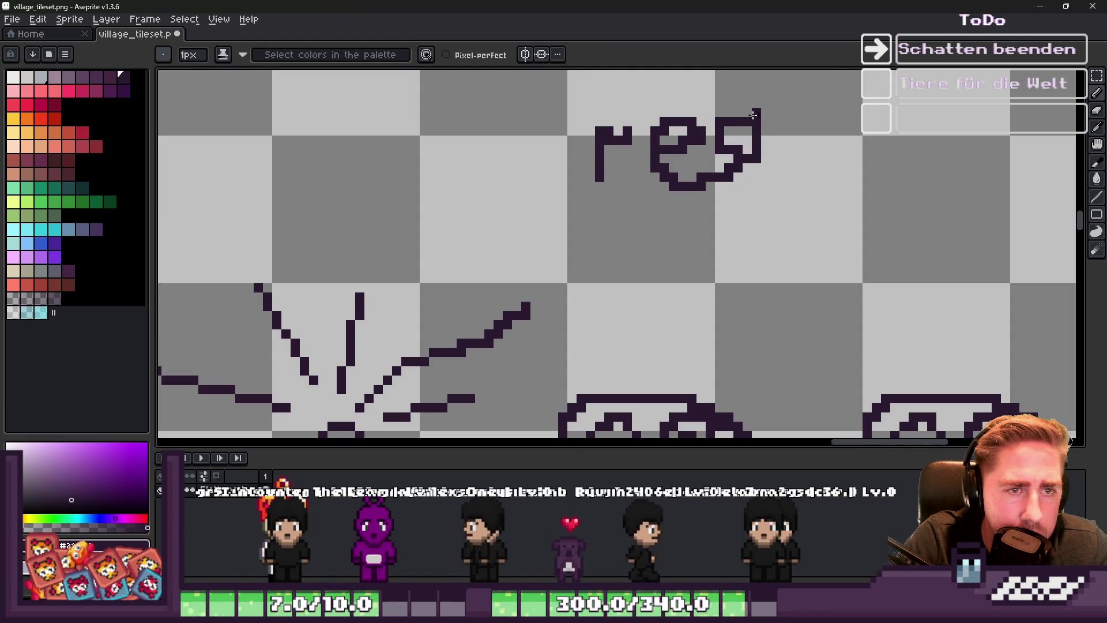
mouse_move(814, 132)
mouse_down()
mouse_move(758, 111)
mouse_move(847, 176)
mouse_move(902, 113)
mouse_move(829, 195)
mouse_up()
scroll(680, 204, down, 3)
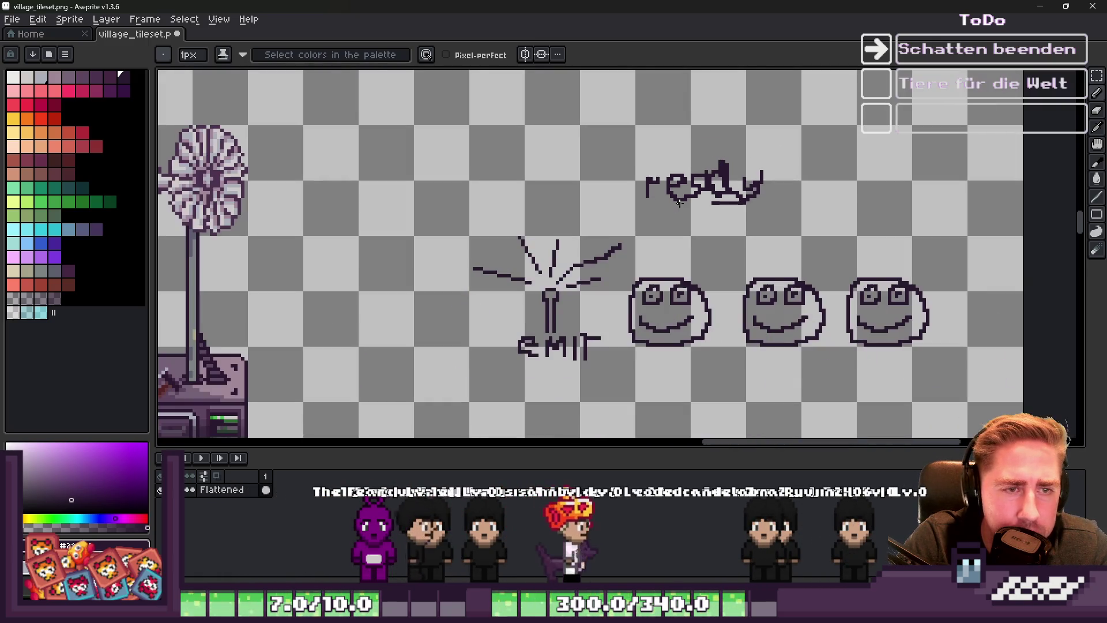
key(m)
scroll(682, 200, up, 1)
mouse_move(617, 211)
mouse_down()
mouse_move(830, 128)
mouse_move(829, 94)
mouse_up()
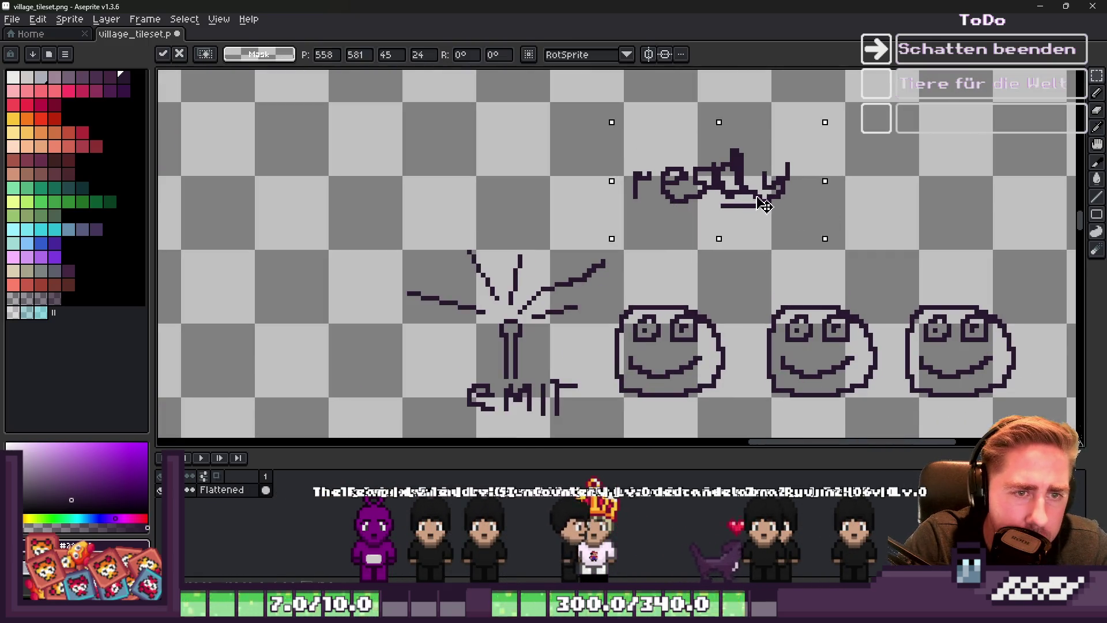
key(b)
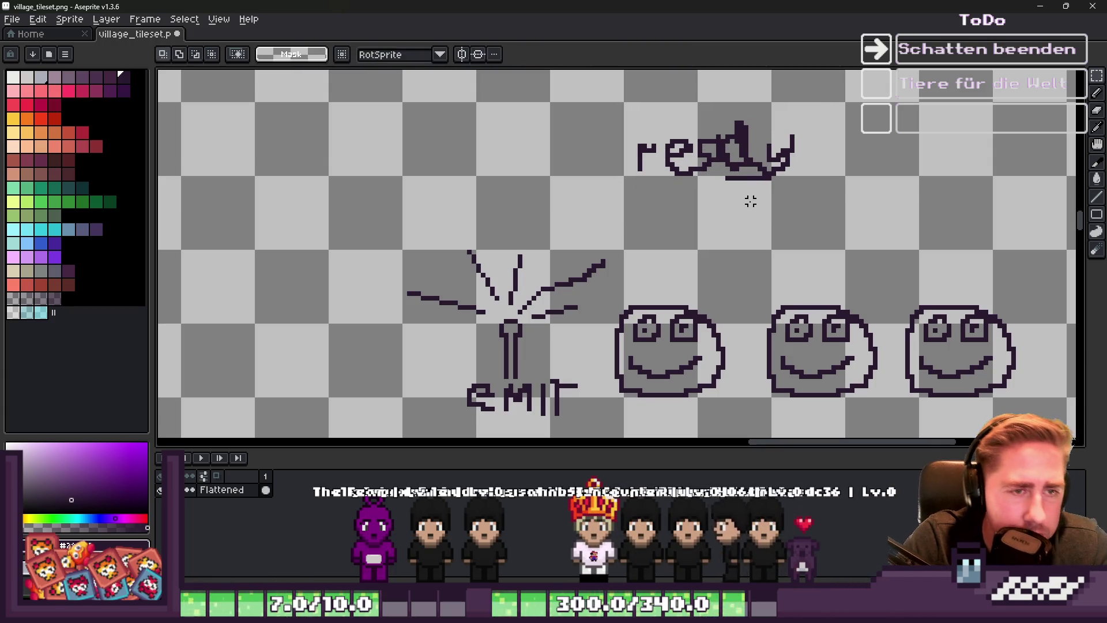
scroll(722, 197, up, 1)
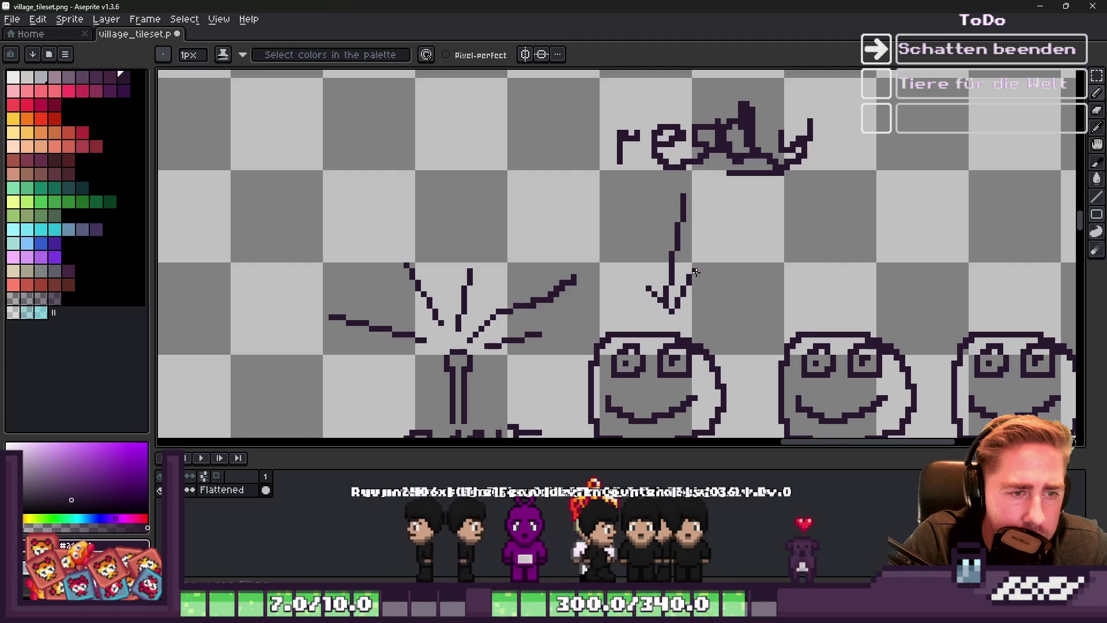
scroll(658, 237, down, 1)
Draw an arrow from 'ready' toward EMIT and begin writing 'connect' below
drag(647, 196, 564, 246)
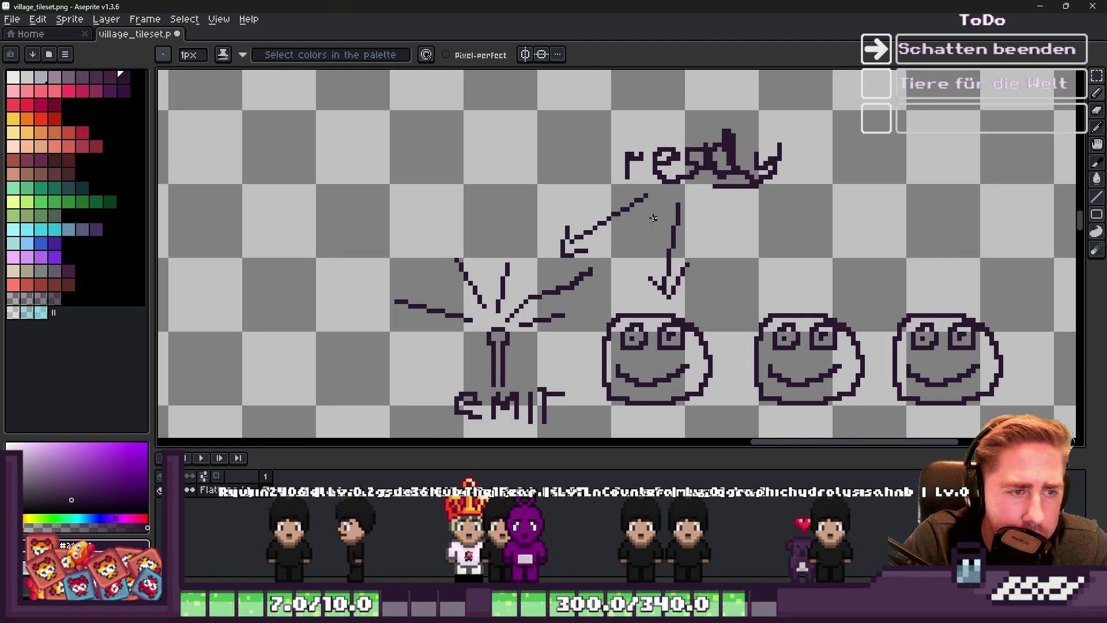
scroll(653, 217, up, 2)
mouse_move(775, 194)
mouse_down()
mouse_move(737, 254)
mouse_move(812, 283)
mouse_up()
mouse_move(867, 211)
mouse_down()
mouse_move(849, 199)
mouse_move(885, 229)
mouse_up()
scroll(822, 240, down, 4)
scroll(725, 214, up, 3)
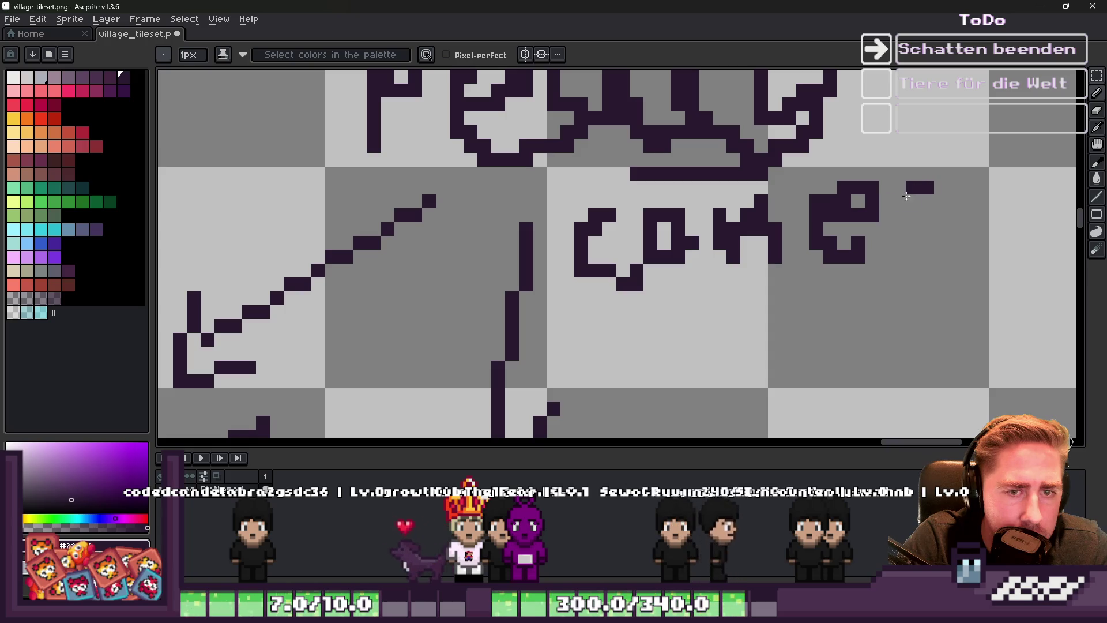
Add a t to finish the label 'conect'
mouse_move(962, 141)
mouse_down()
mouse_move(969, 265)
mouse_move(1017, 144)
mouse_up()
scroll(707, 254, down, 3)
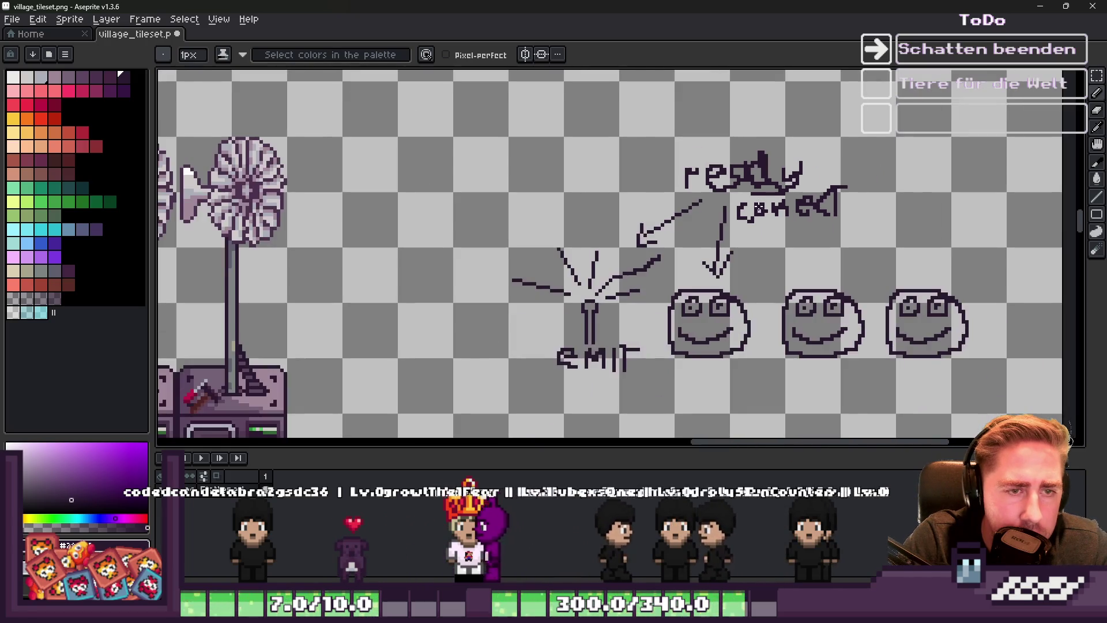
scroll(706, 254, up, 2)
scroll(706, 253, up, 2)
scroll(674, 207, down, 2)
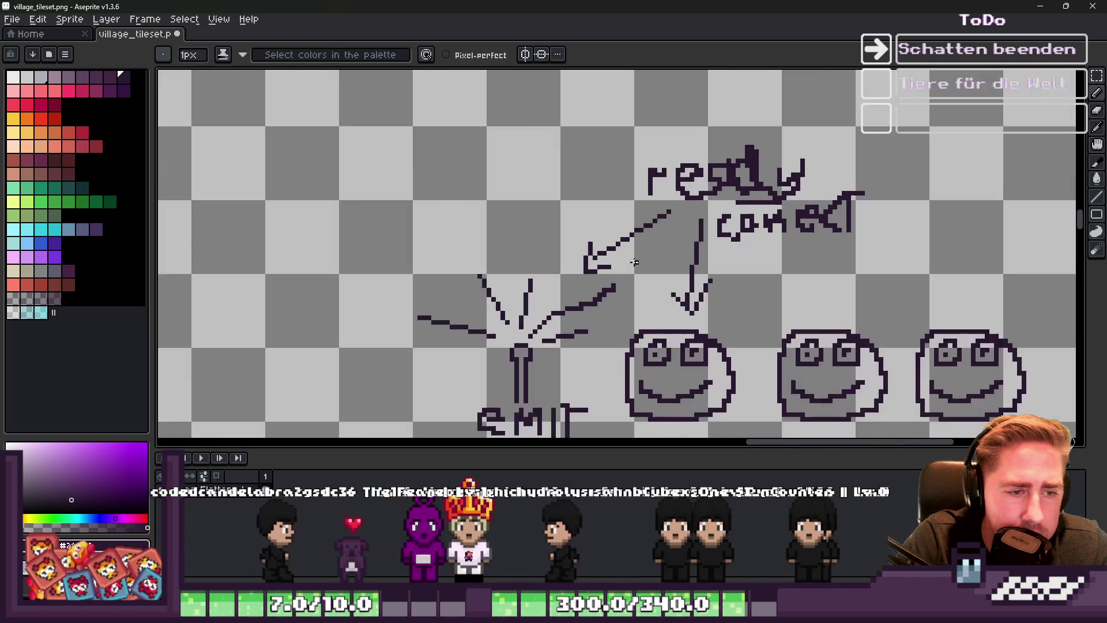
scroll(552, 345, up, 3)
Draw a horizontal line linking the torch to the first smiley
drag(515, 334, 643, 335)
scroll(634, 323, down, 2)
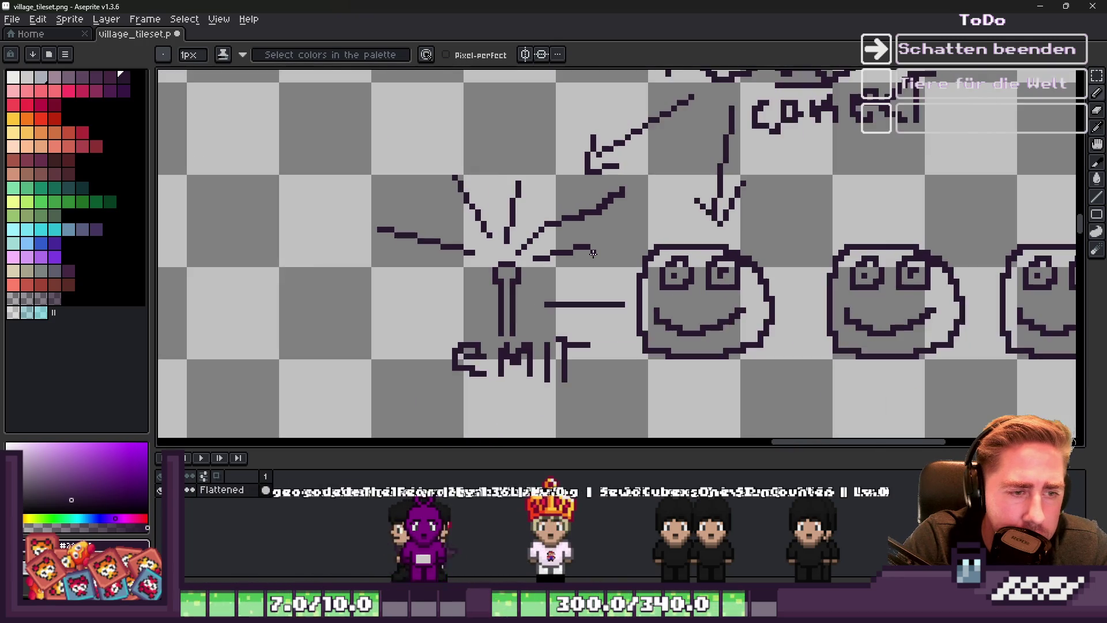
scroll(544, 248, up, 2)
scroll(520, 283, down, 2)
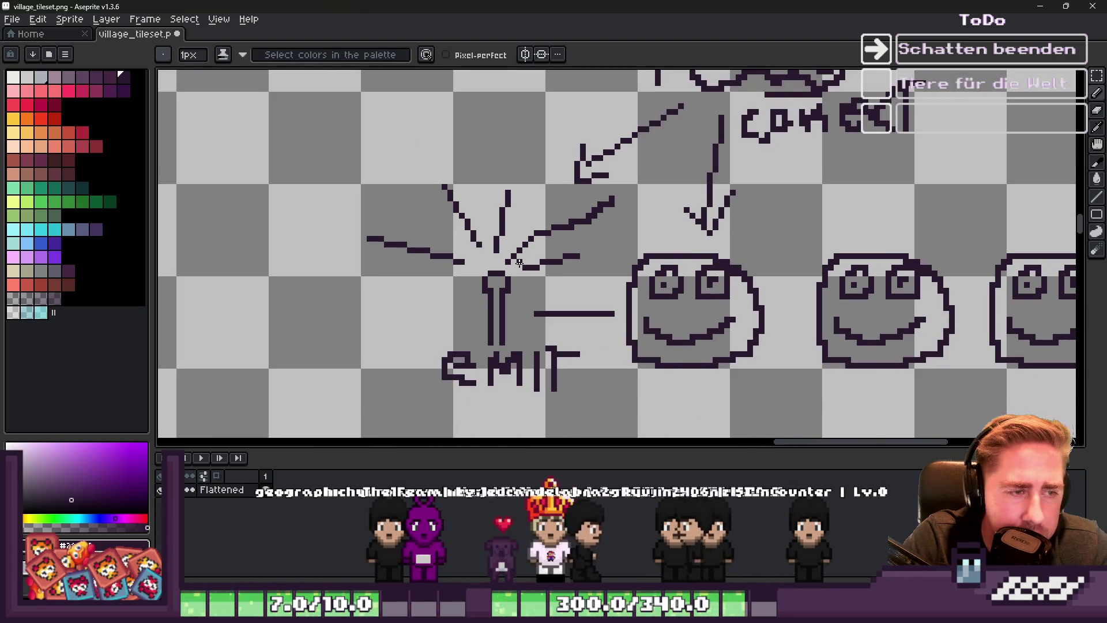
scroll(555, 266, down, 4)
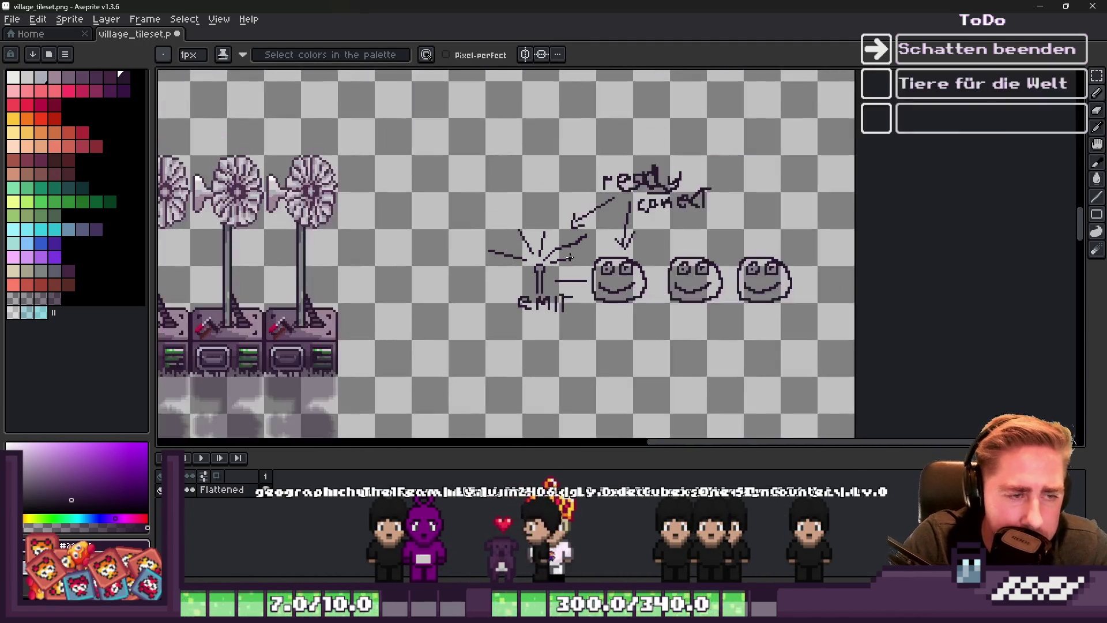
scroll(588, 311, up, 5)
scroll(620, 354, down, 1)
scroll(620, 354, down, 3)
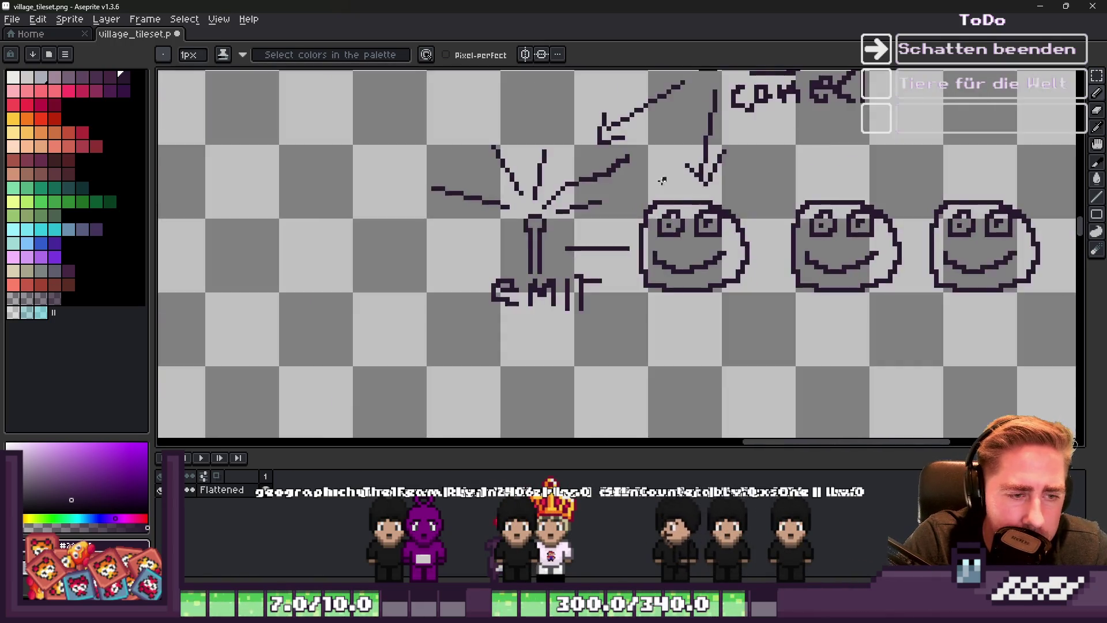
scroll(676, 304, up, 4)
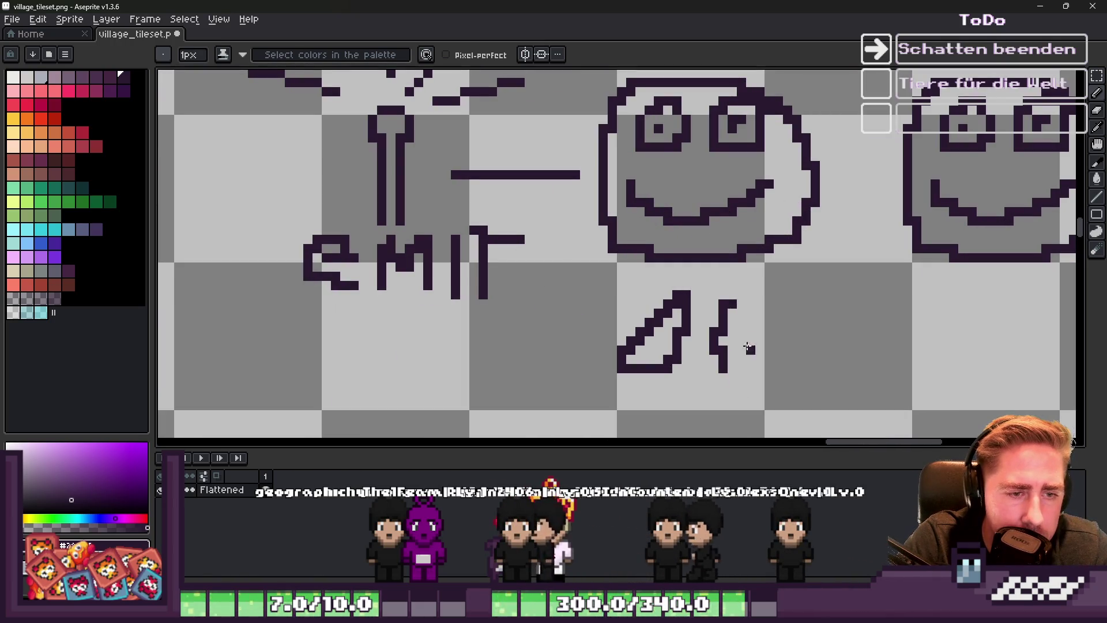
Delete the rightmost smiley
scroll(709, 341, down, 3)
scroll(697, 280, up, 2)
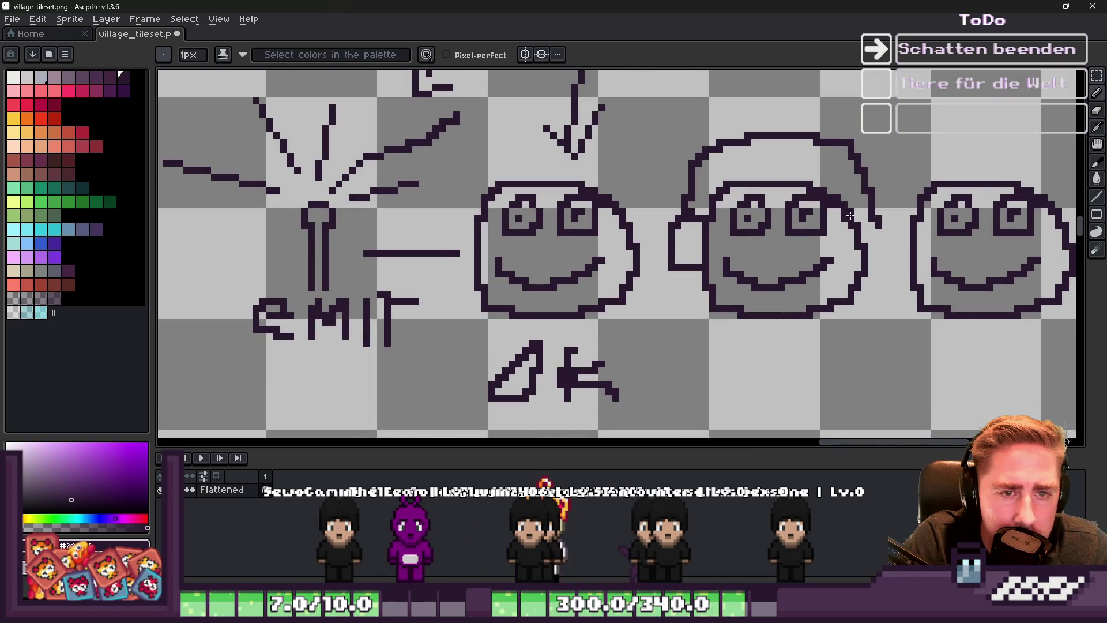
scroll(739, 254, up, 2)
key(m)
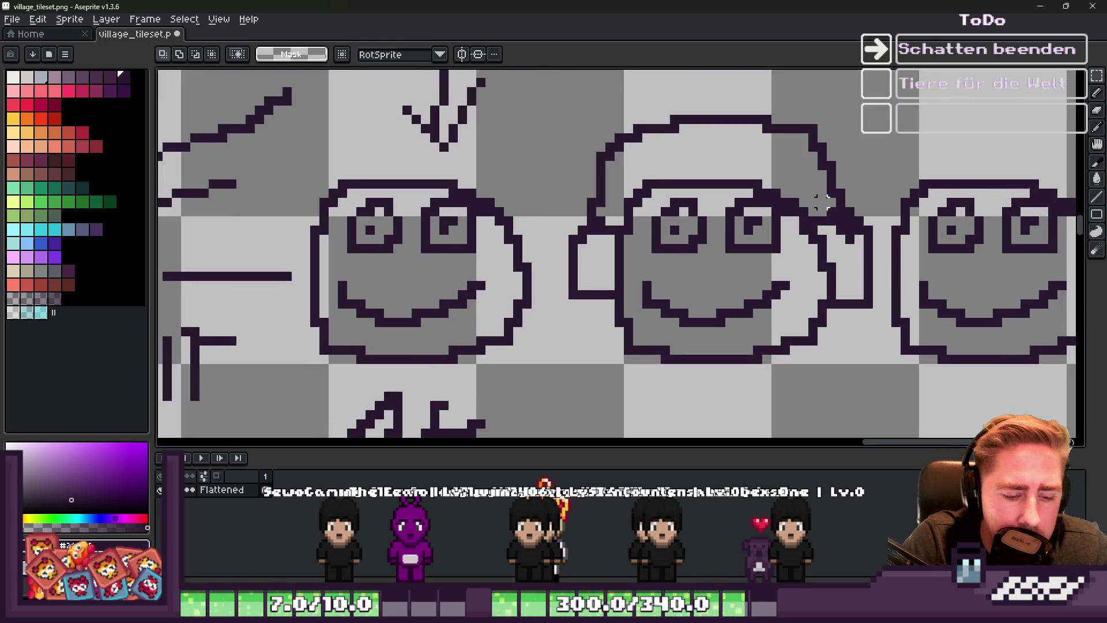
mouse_move(877, 148)
mouse_down()
mouse_move(1026, 302)
mouse_move(1029, 386)
mouse_up()
key(Delete)
scroll(532, 162, down, 1)
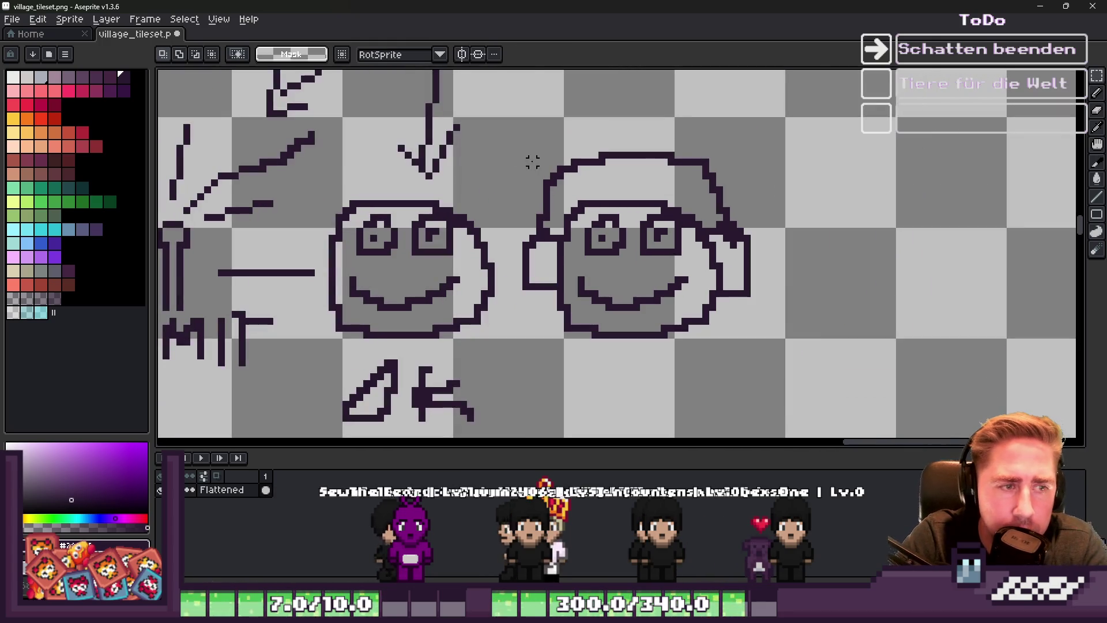
Copy the headphone-wearing middle smiley to the right end of the row
drag(563, 219, 766, 346)
drag(638, 284, 870, 288)
key(Return)
scroll(869, 289, down, 4)
scroll(758, 302, up, 4)
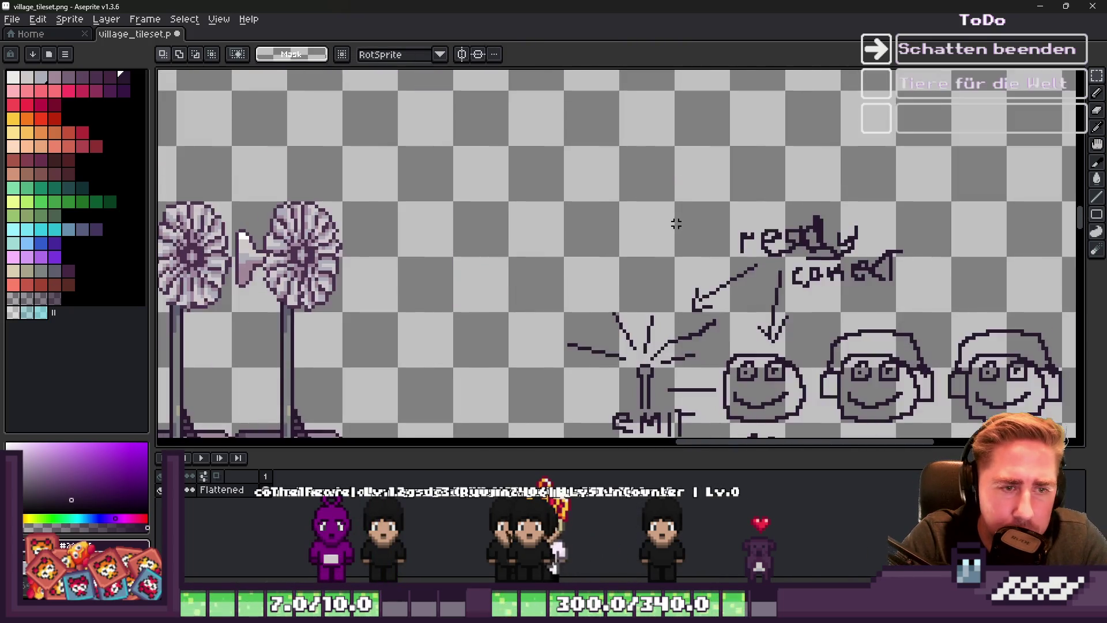
scroll(759, 303, up, 2)
key(b)
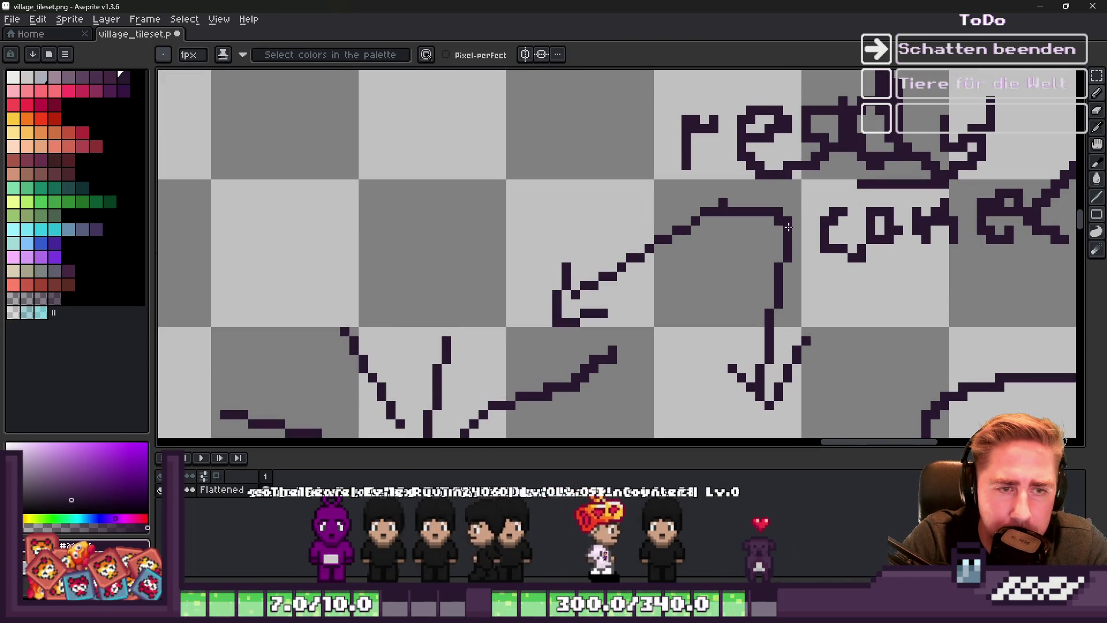
Place a copy of the first smiley to the left of the torch
scroll(788, 227, down, 2)
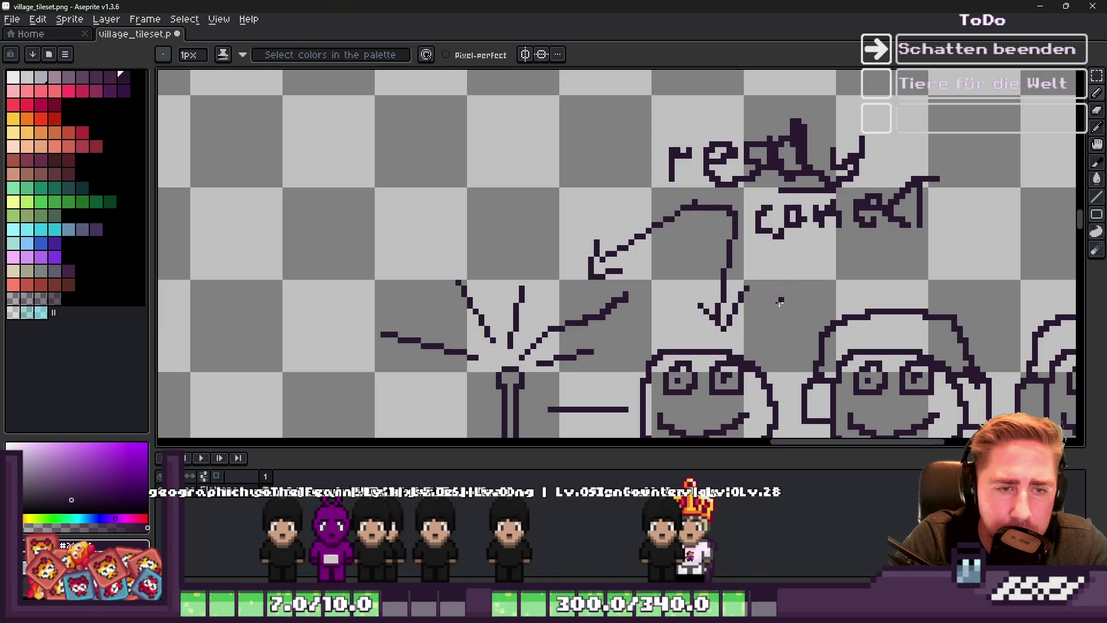
scroll(779, 287, down, 3)
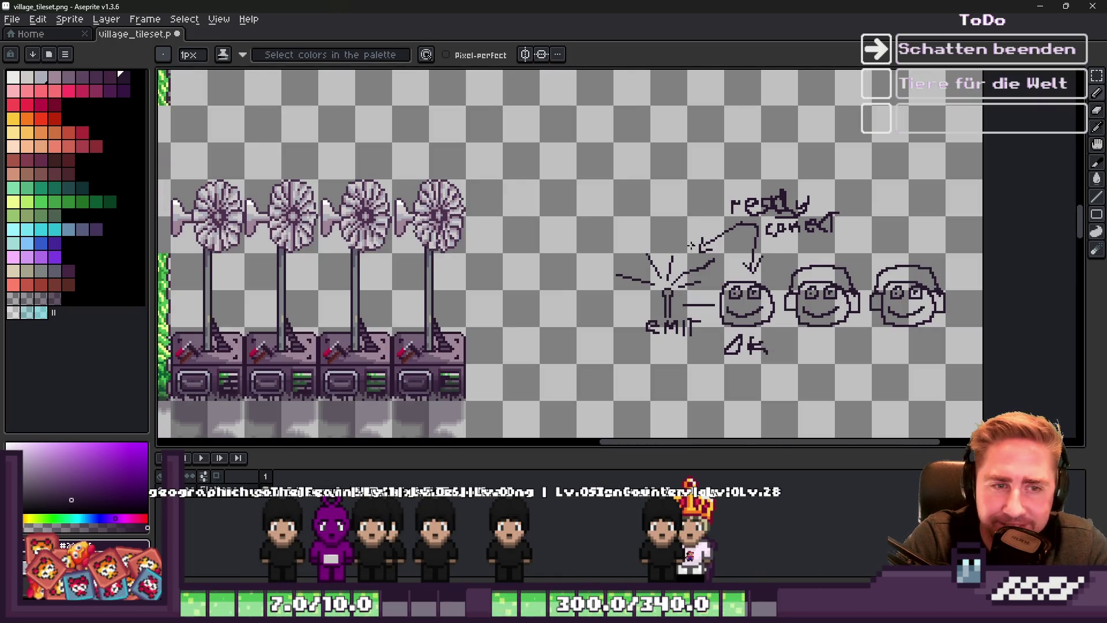
scroll(690, 245, down, 2)
scroll(682, 314, up, 2)
scroll(606, 299, down, 2)
scroll(683, 249, up, 3)
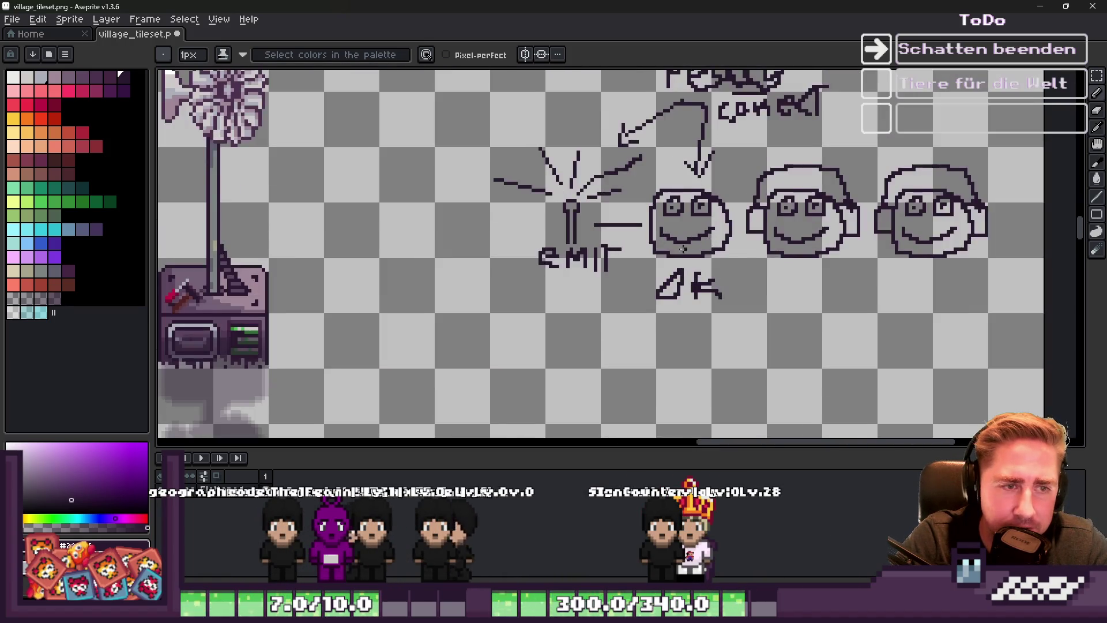
scroll(682, 249, down, 3)
scroll(779, 213, up, 4)
drag(650, 207, 776, 315)
mouse_move(744, 280)
mouse_down()
mouse_move(393, 277)
mouse_move(467, 277)
mouse_up()
key(Return)
drag(580, 243, 653, 235)
scroll(544, 301, up, 1)
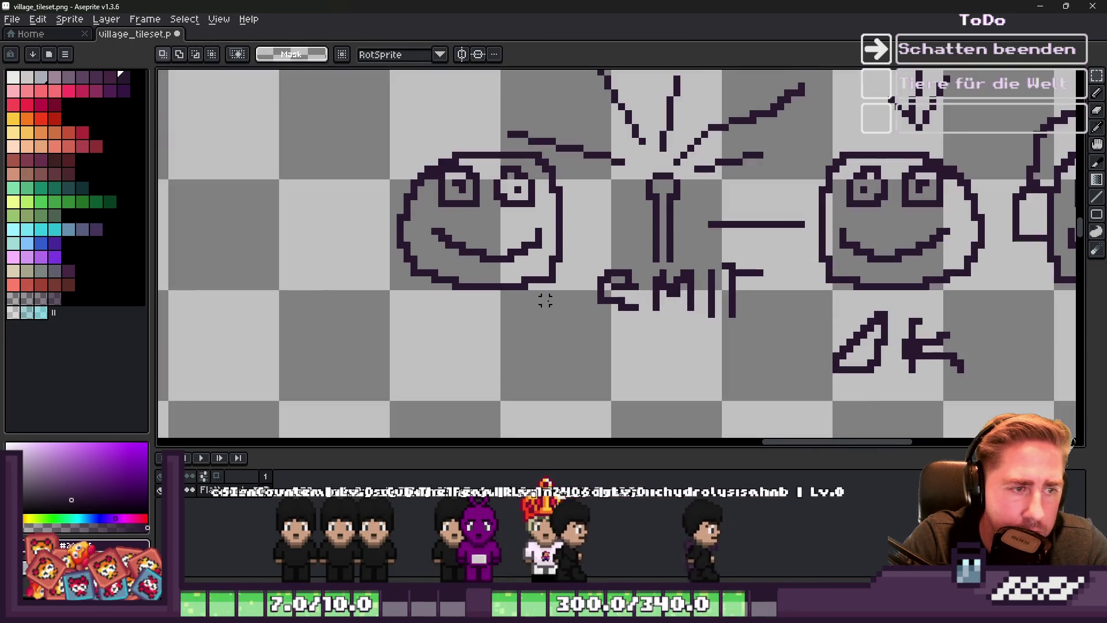
Pencil an outline around the OK label
key(b)
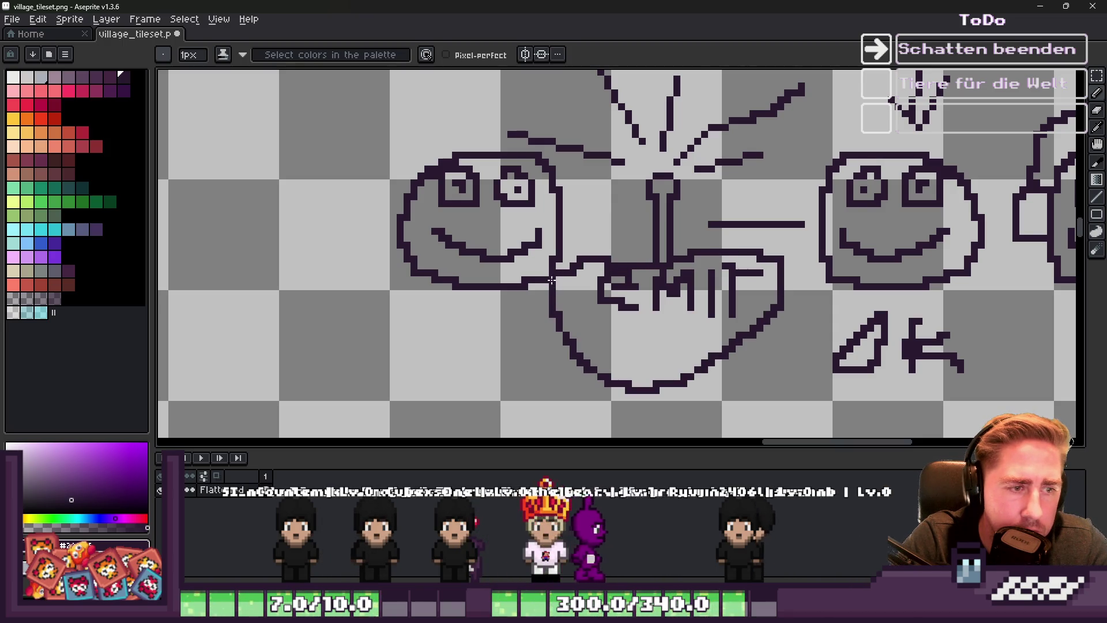
scroll(577, 300, down, 4)
scroll(715, 282, up, 3)
drag(683, 283, 653, 351)
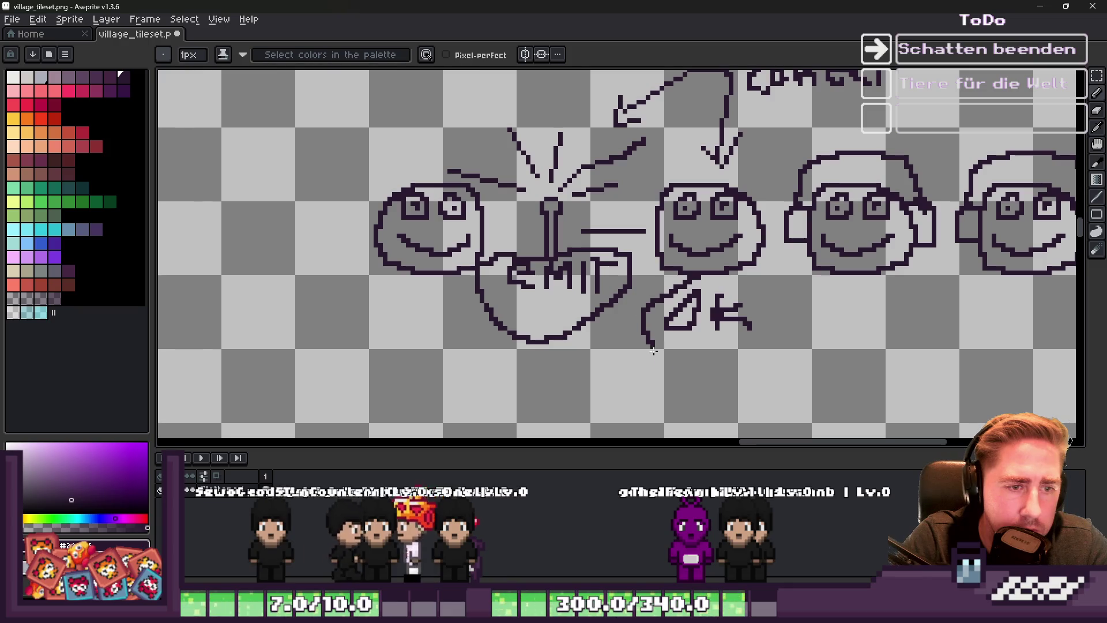
scroll(493, 239, down, 3)
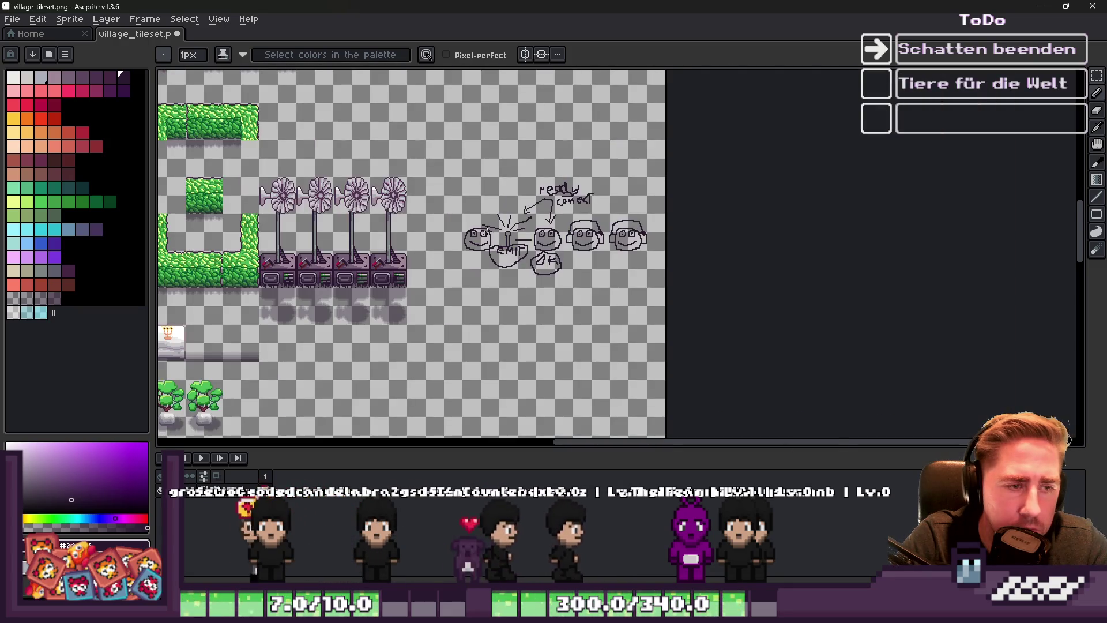
scroll(799, 295, up, 4)
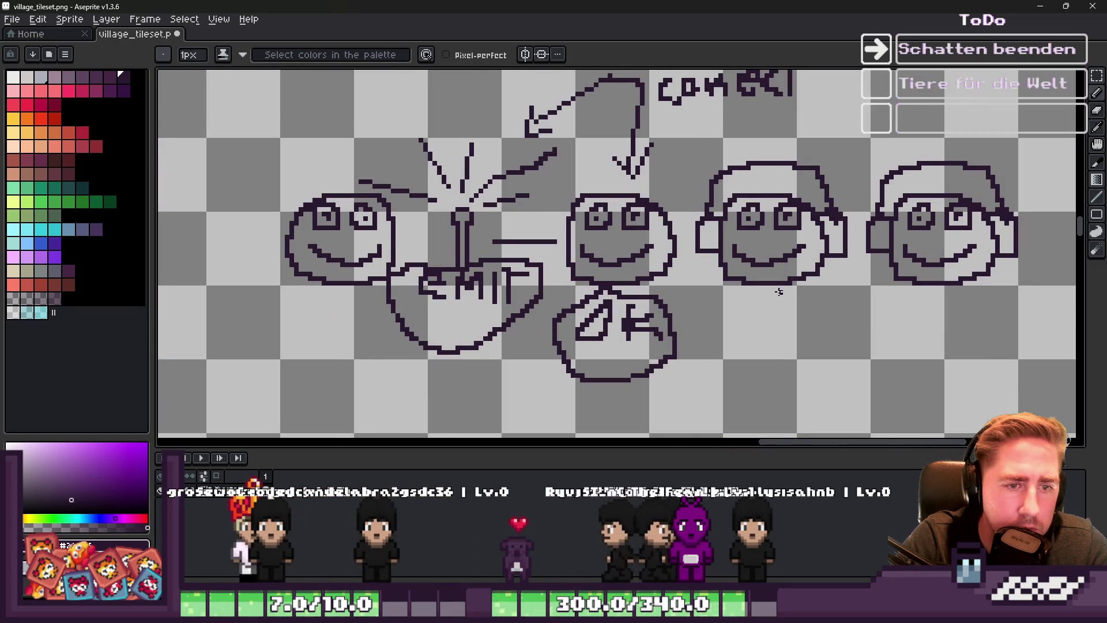
scroll(778, 292, down, 2)
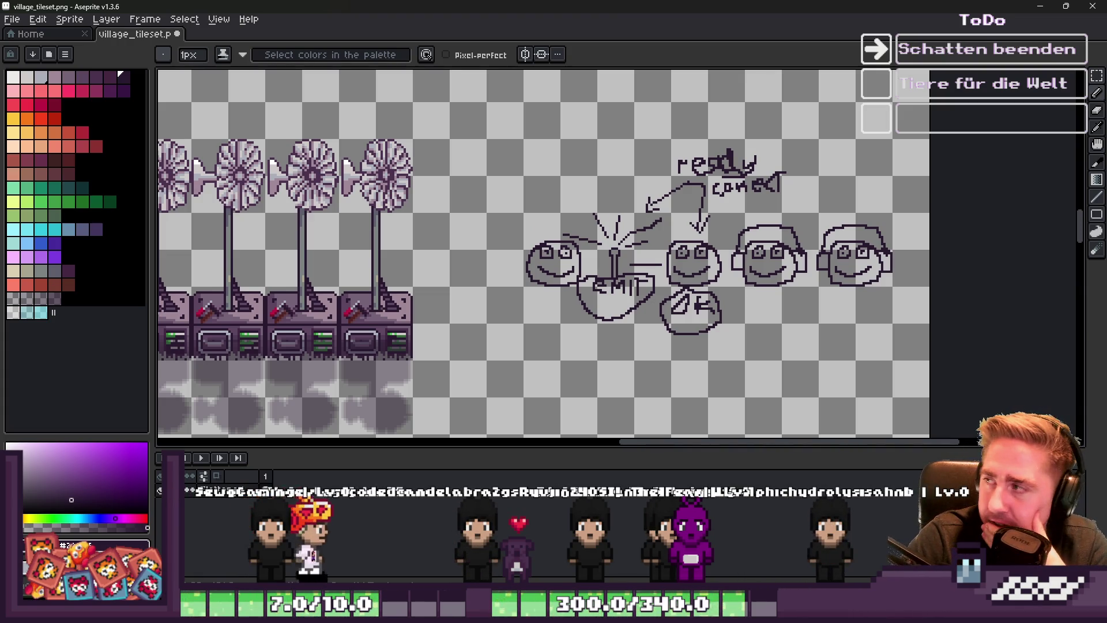
In the running game, walk to the tree, chop it down, collect the sticks, and return to Aseprite
click(1040, 6)
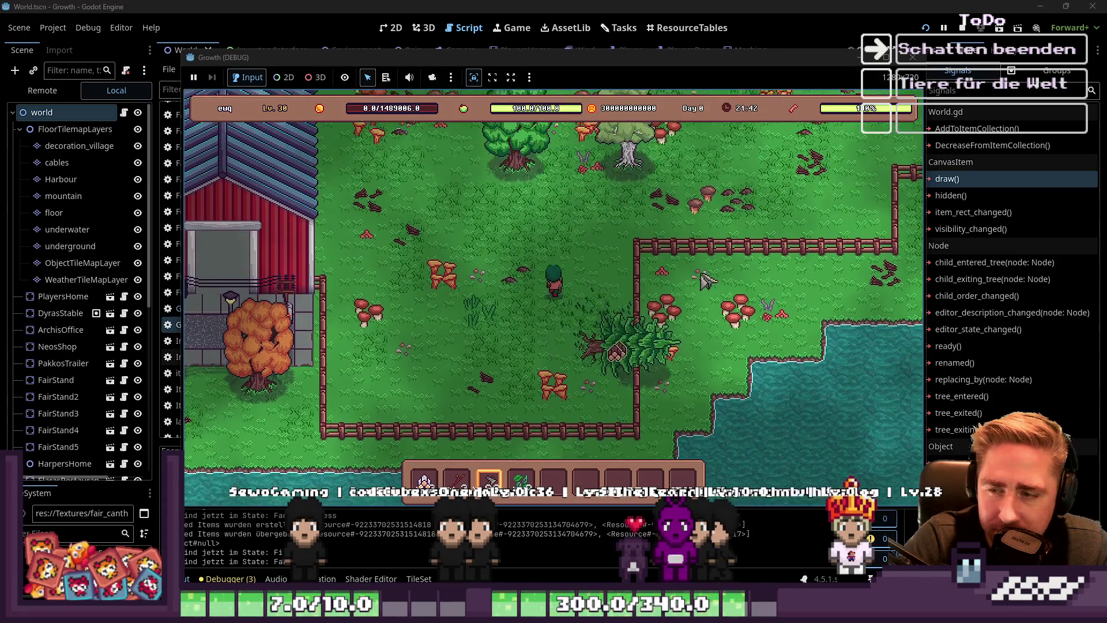
key(w)
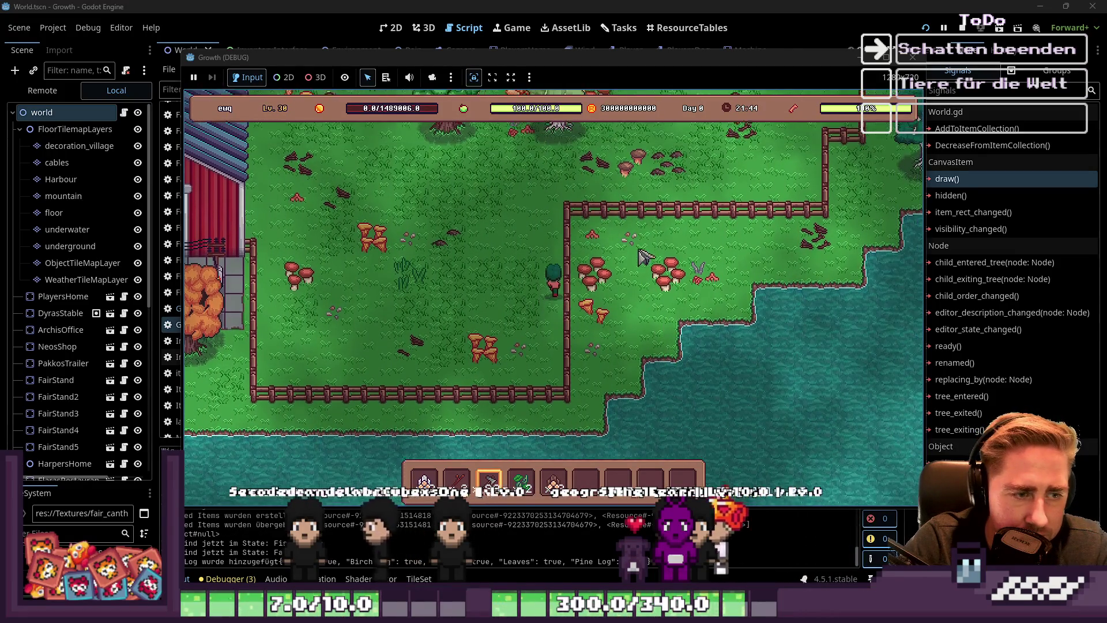
key(d)
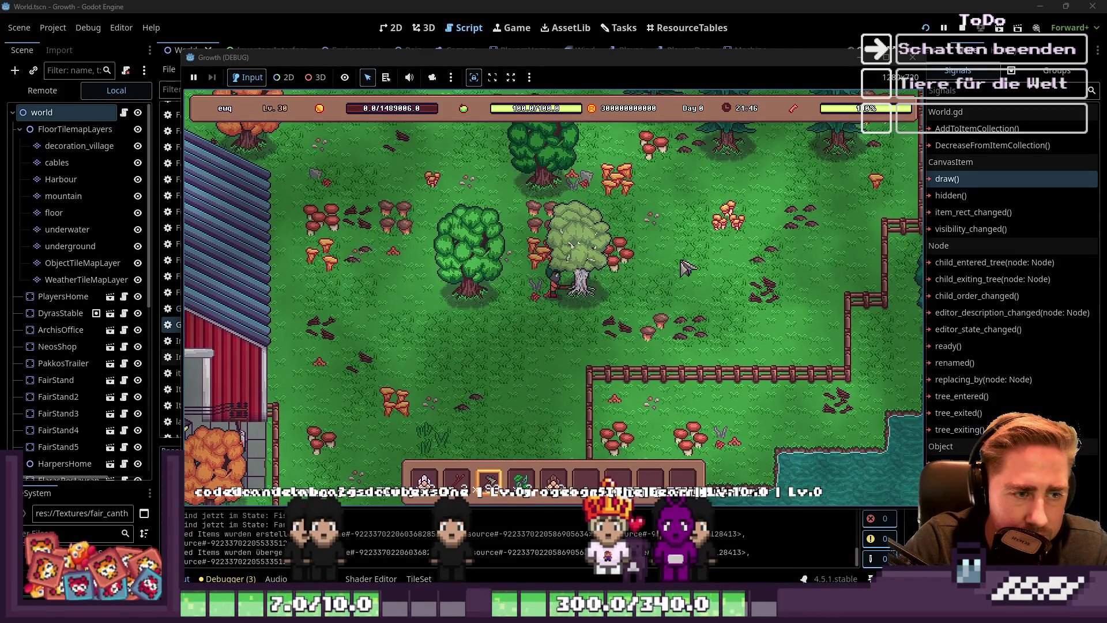
key(a)
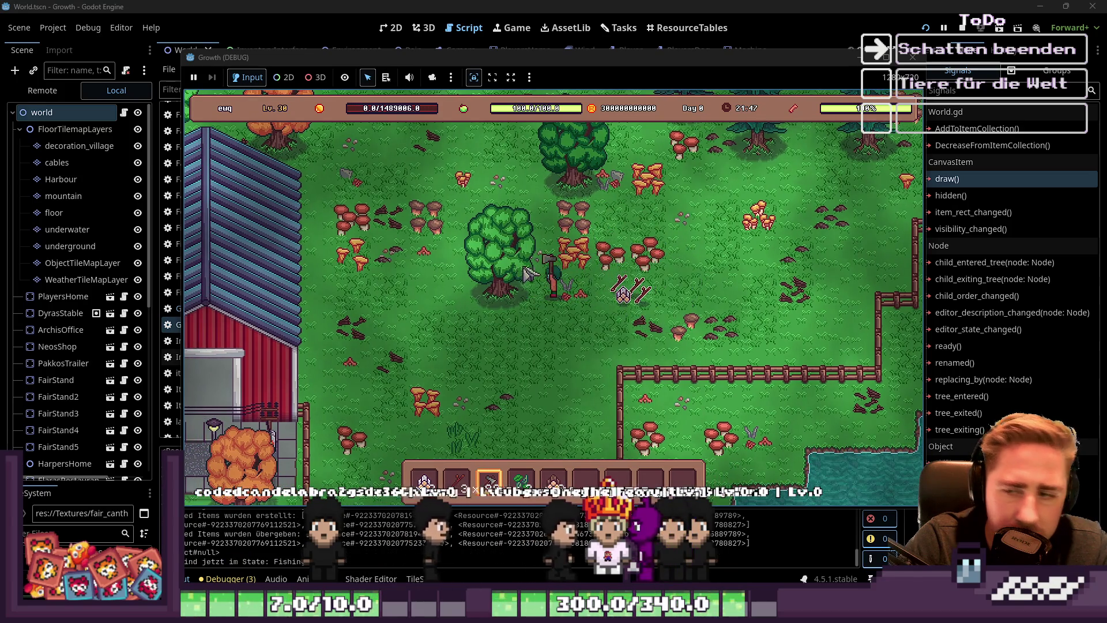
click(542, 276)
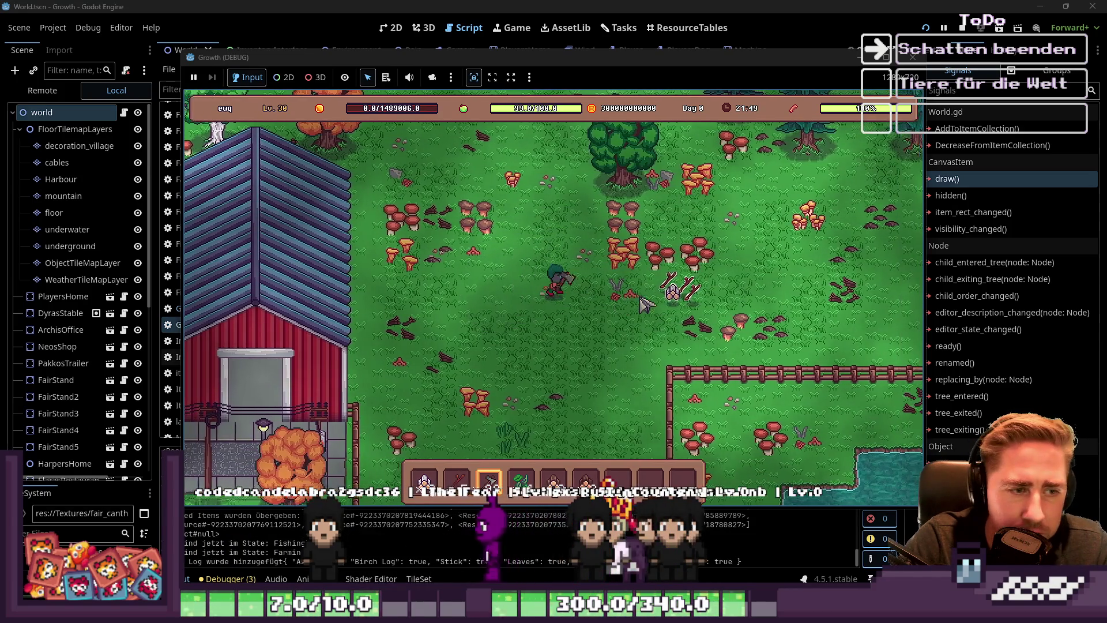
key(d)
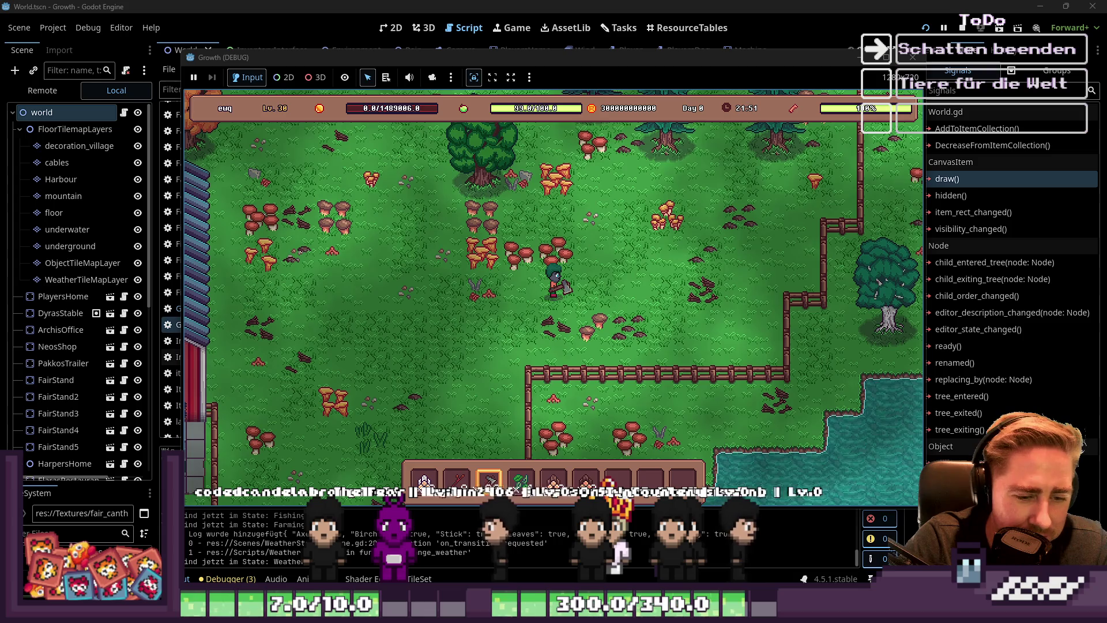
key(alt+Tab)
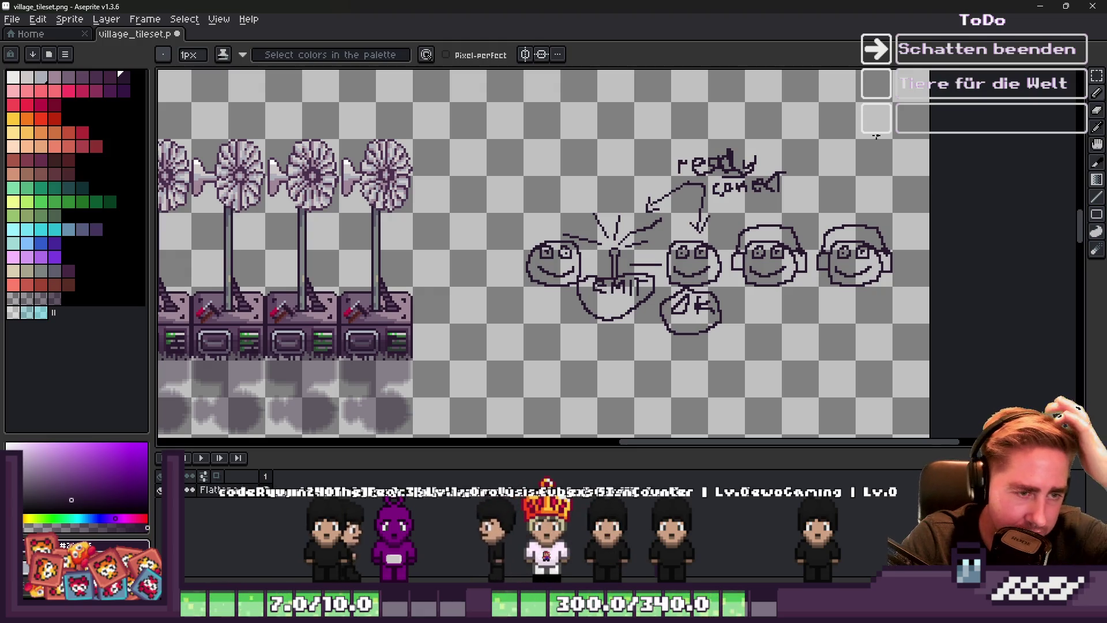
Zoom over the signals sketch, then minimize Aseprite to reveal the Godot game
scroll(558, 280, up, 2)
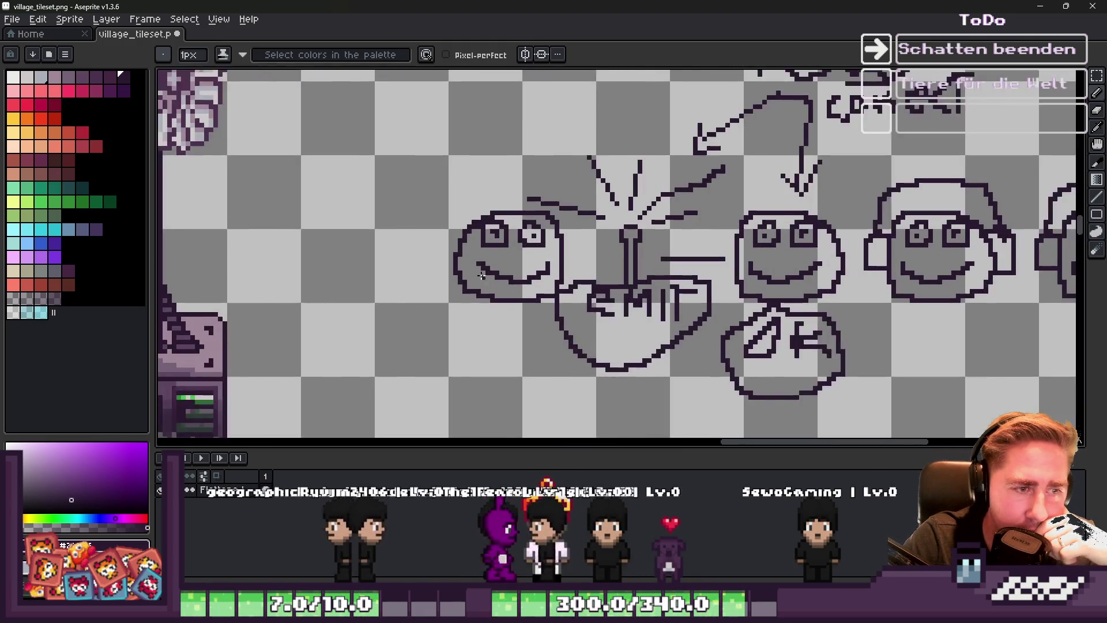
scroll(586, 319, down, 2)
scroll(585, 318, up, 2)
scroll(663, 311, down, 1)
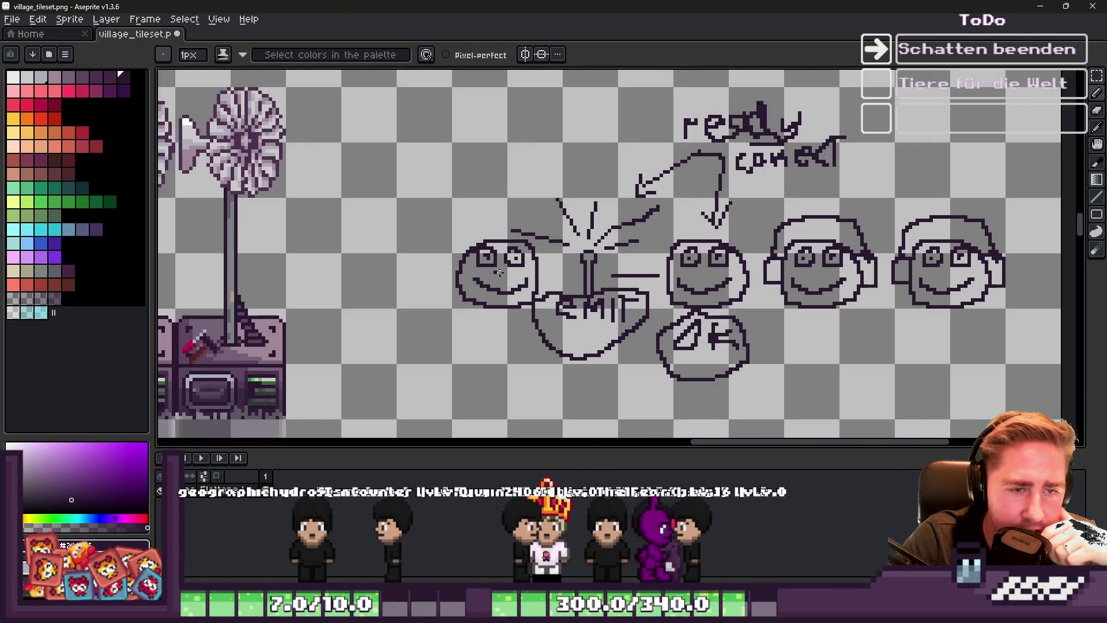
scroll(739, 302, up, 2)
scroll(792, 323, down, 3)
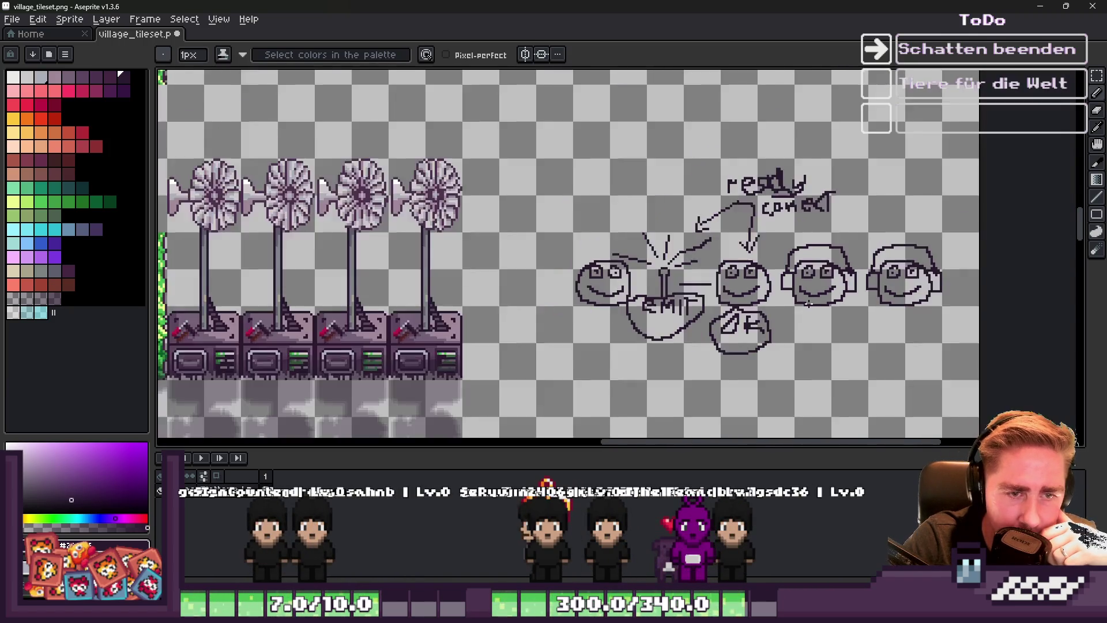
scroll(825, 270, up, 2)
scroll(821, 191, up, 1)
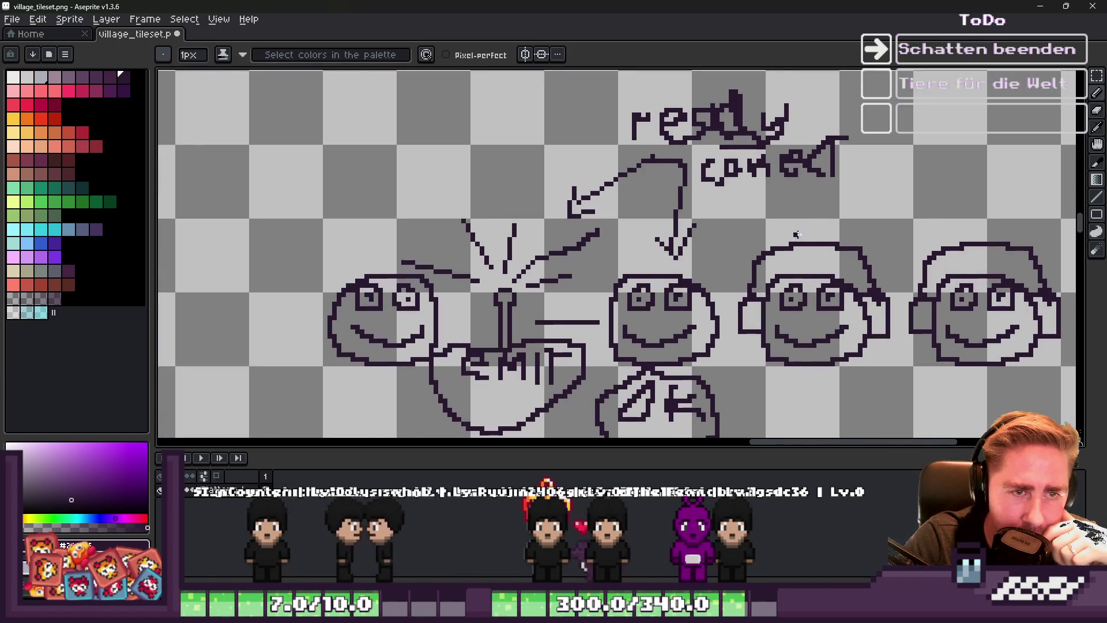
click(1039, 7)
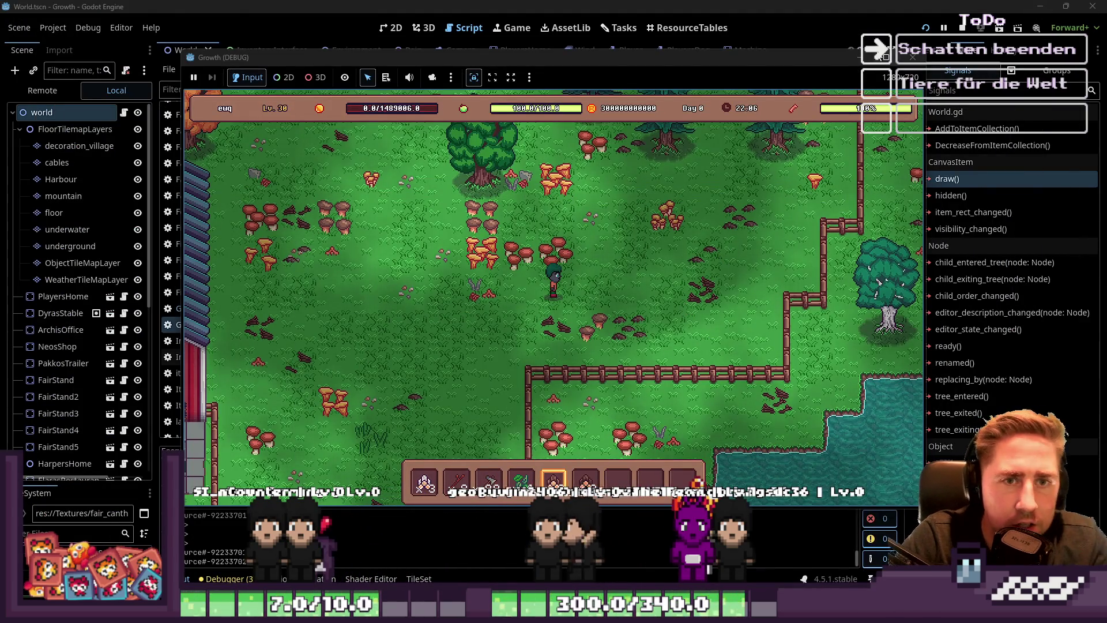
Stop the running debug game
click(912, 57)
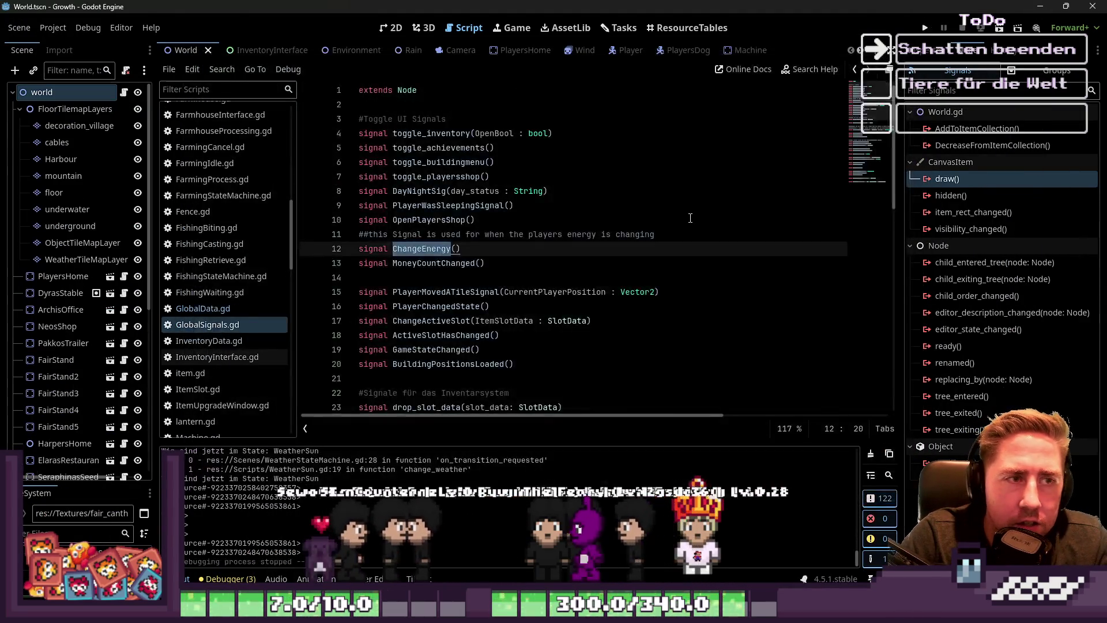
scroll(691, 214, down, 2)
scroll(634, 231, up, 2)
click(542, 262)
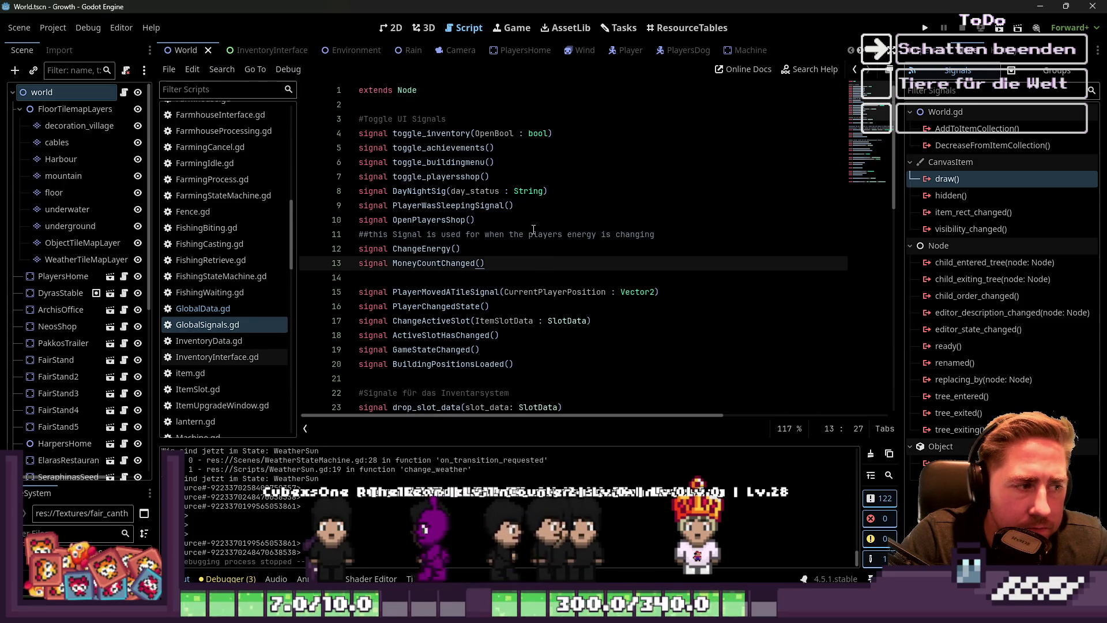
Open the 2D world map near NEO's shop on the decoration_village tile layer
click(380, 32)
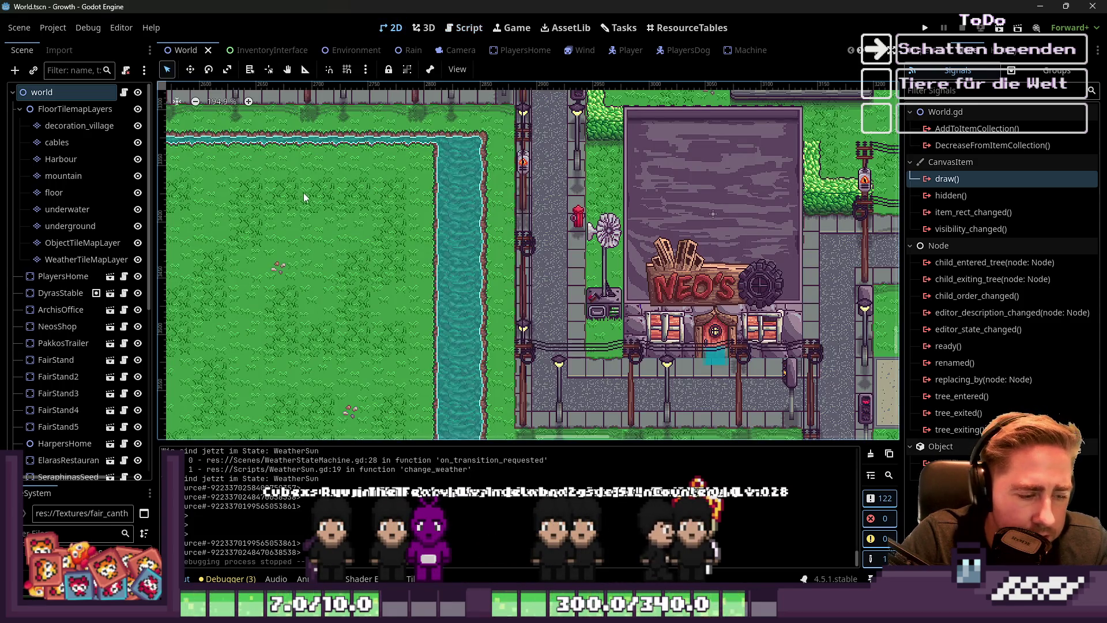
scroll(553, 307, up, 1)
click(77, 125)
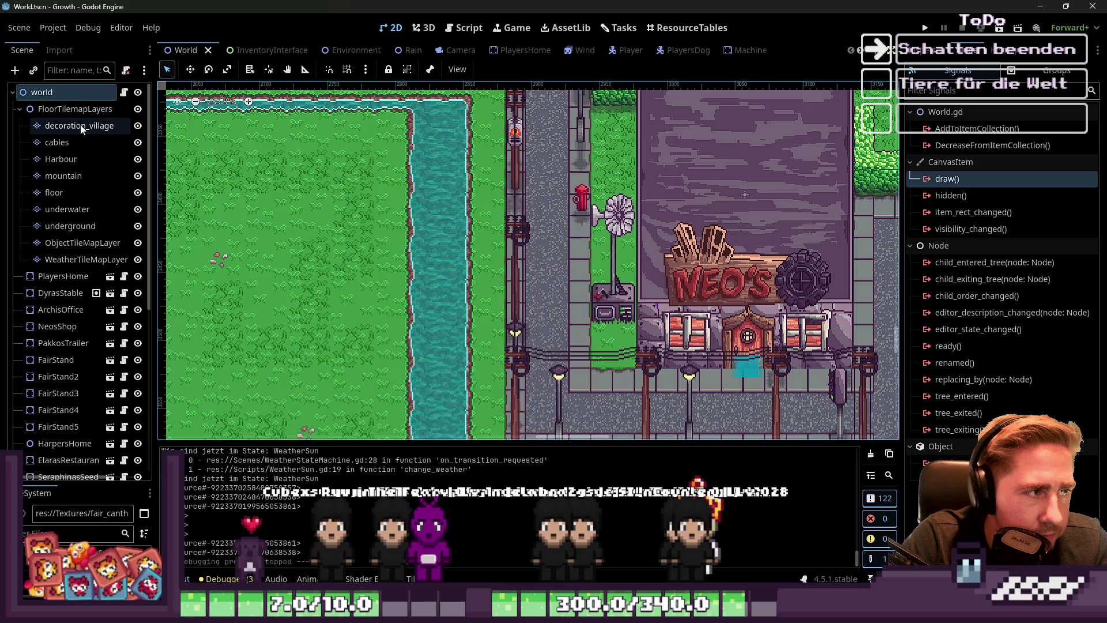
click(74, 141)
click(63, 127)
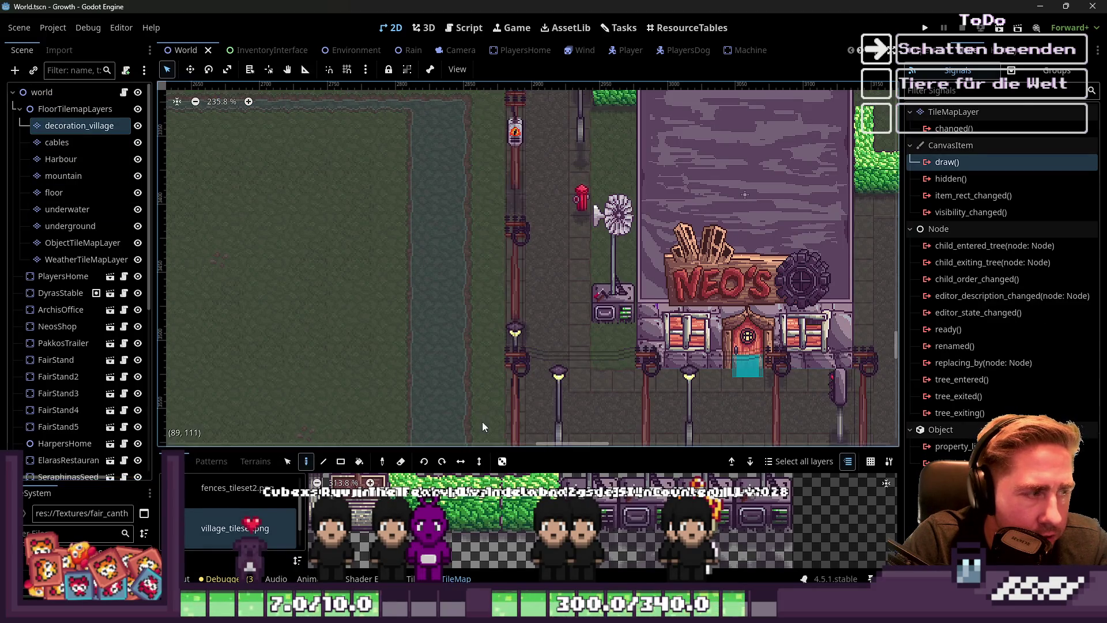
Select the four windmill tiles in village_tileset.png
drag(472, 447, 473, 111)
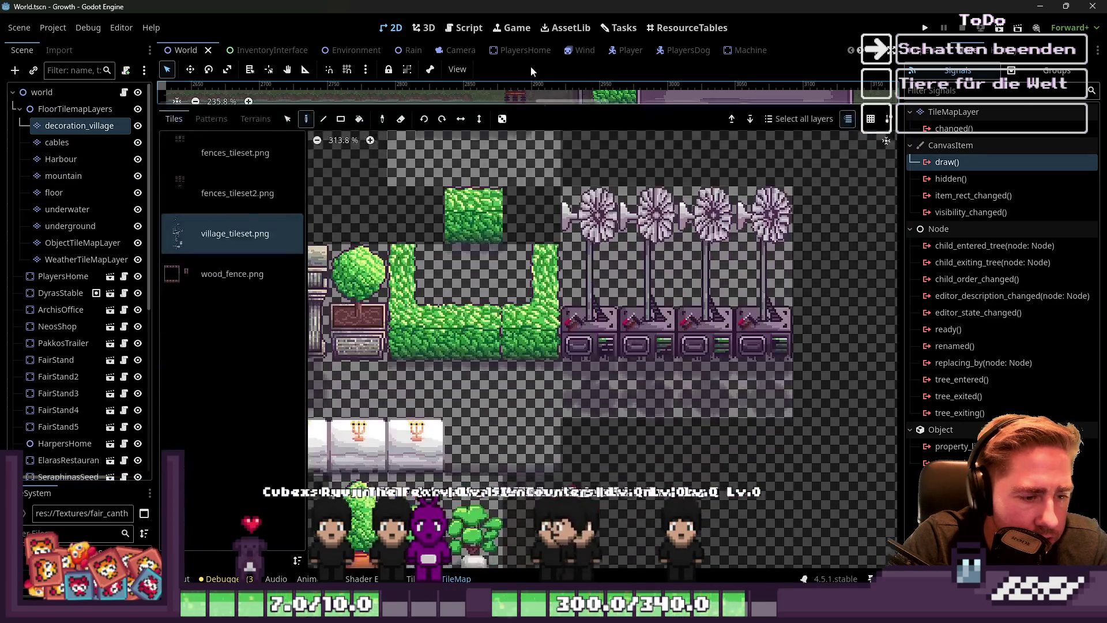
scroll(649, 376, up, 1)
drag(568, 178, 801, 409)
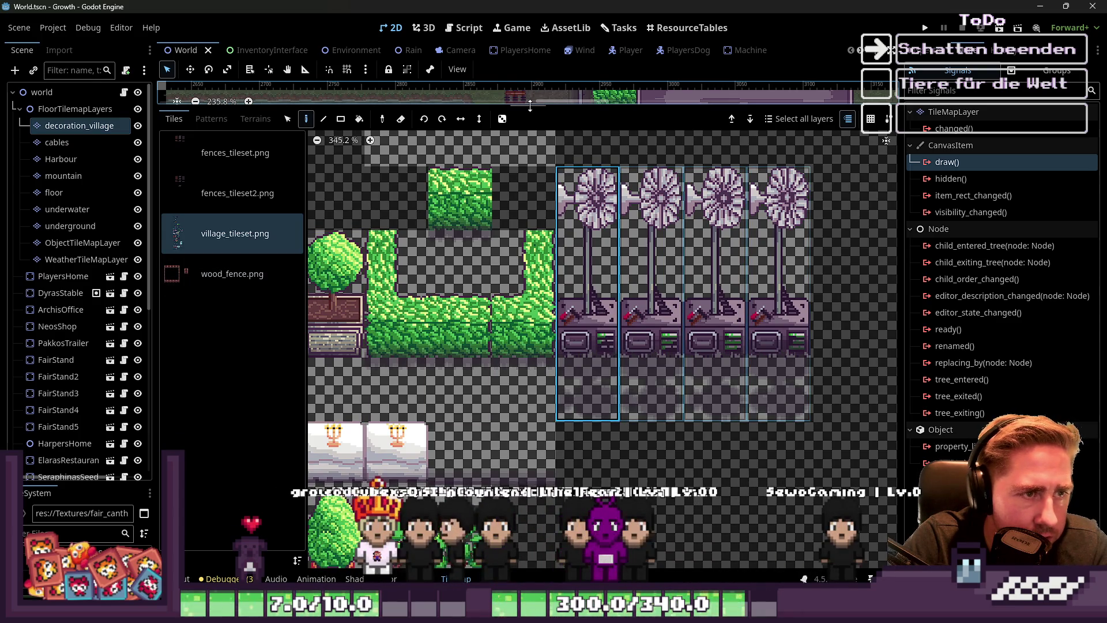
drag(530, 110, 530, 451)
Paint the windmill beside NEO's shop and run the game to check it
click(613, 306)
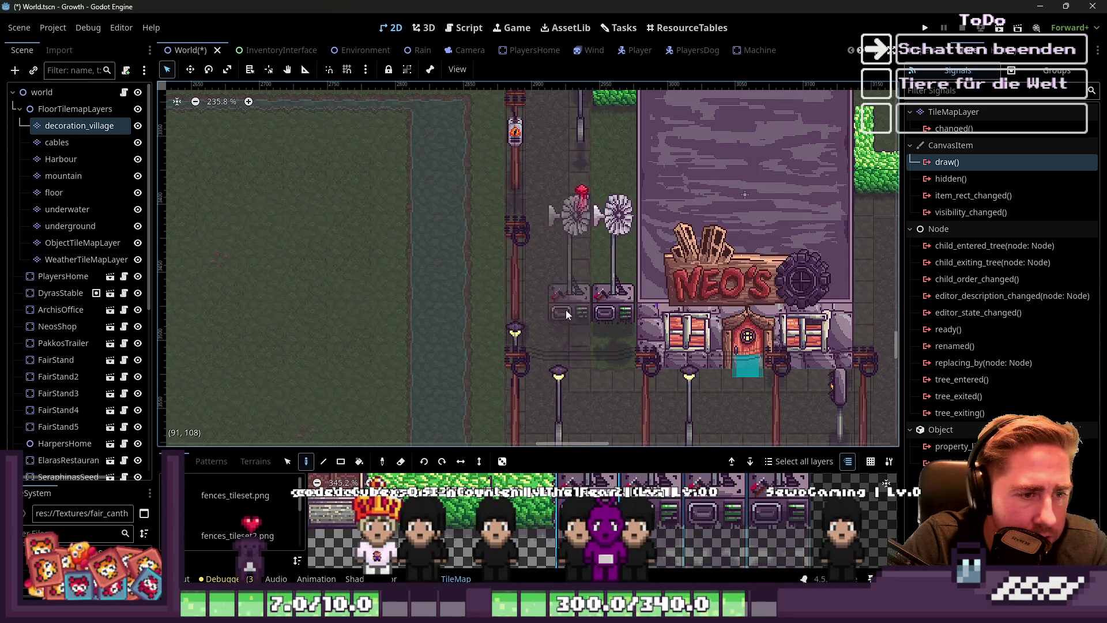
scroll(582, 312, up, 2)
click(604, 303)
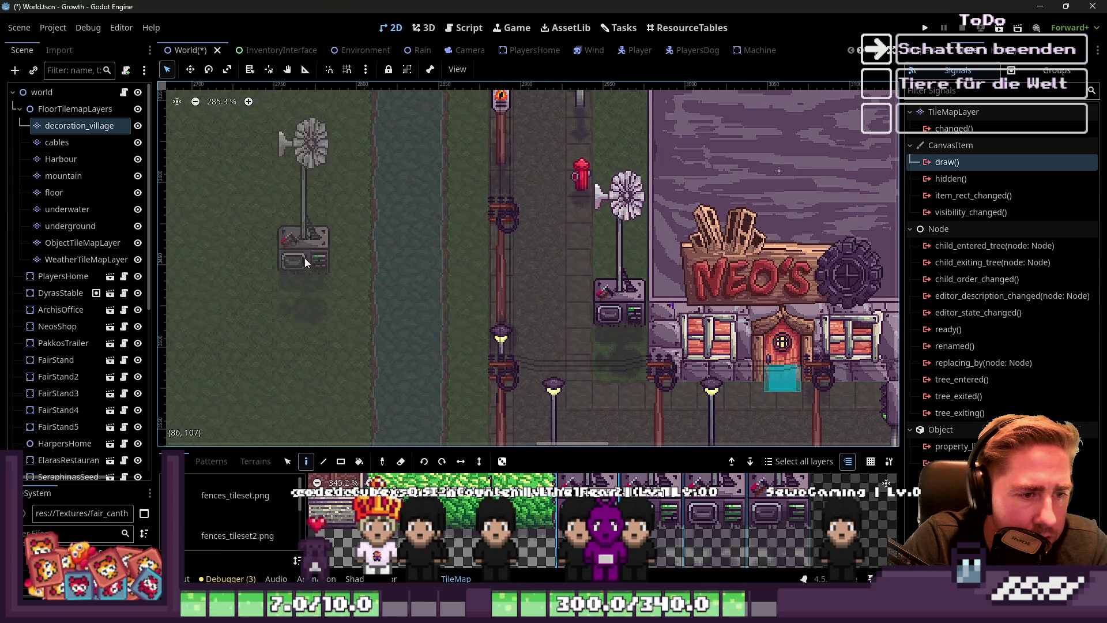
click(189, 72)
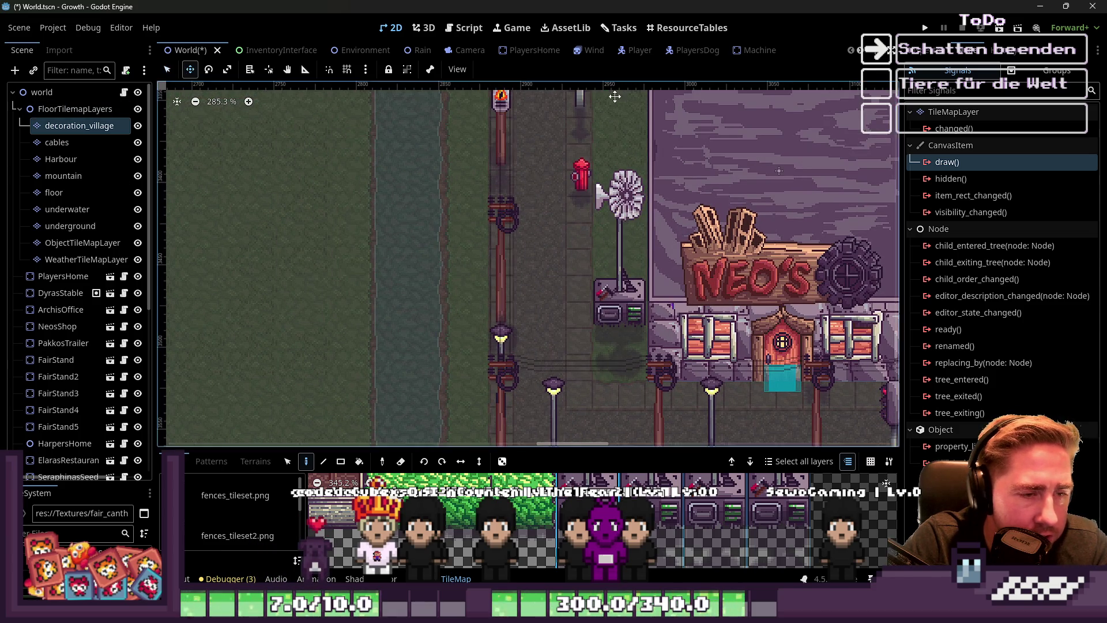
click(924, 28)
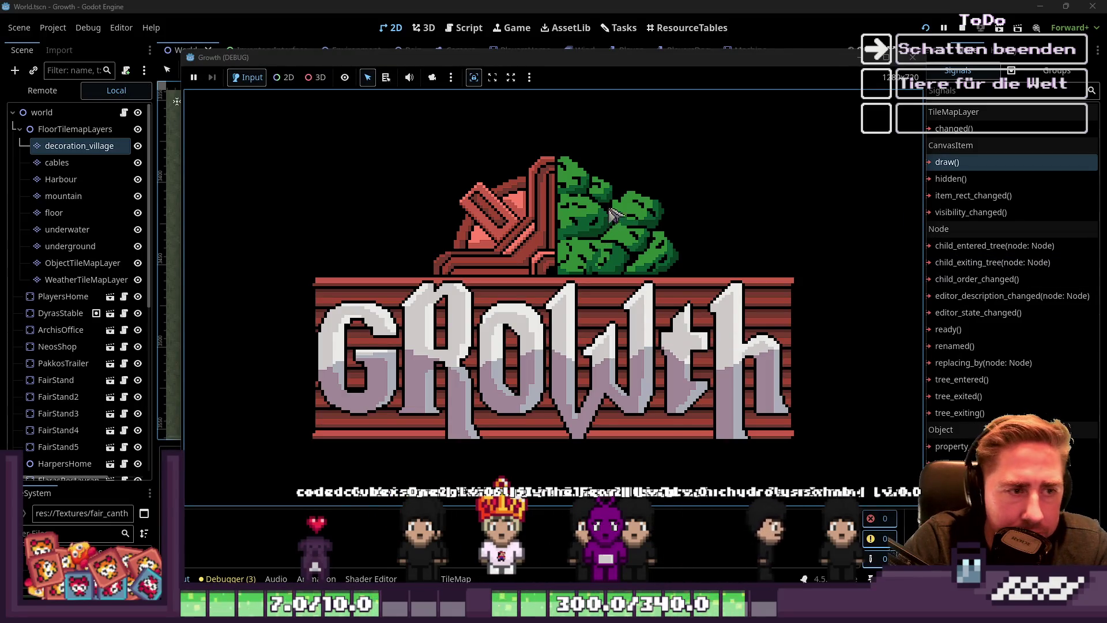
Start a new game with a character named 'asdg'
click(552, 257)
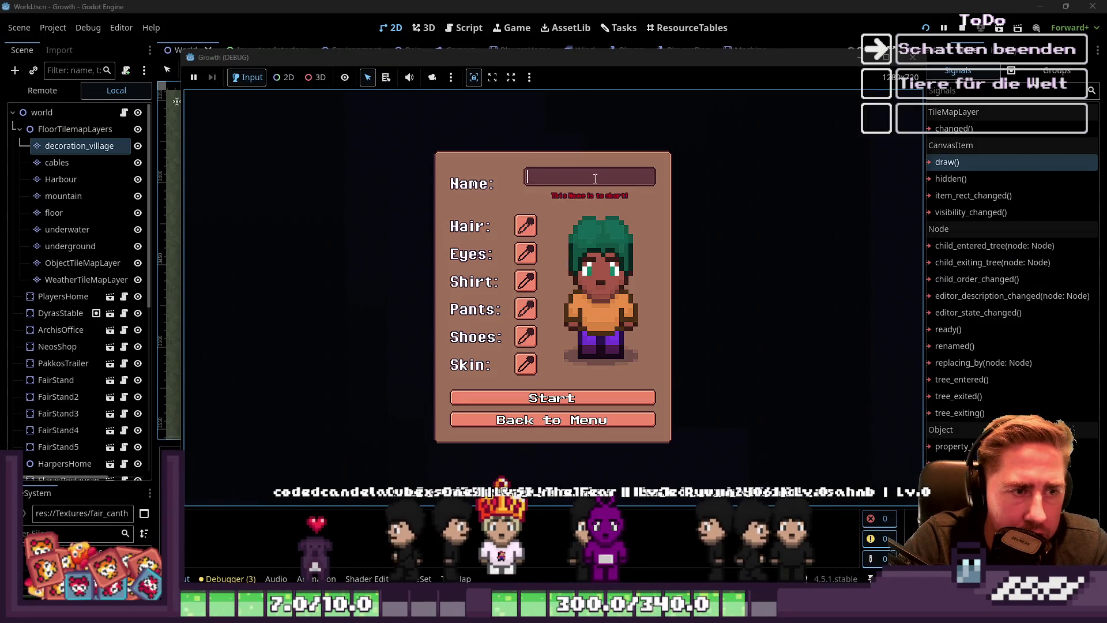
text(asdg)
key(Return)
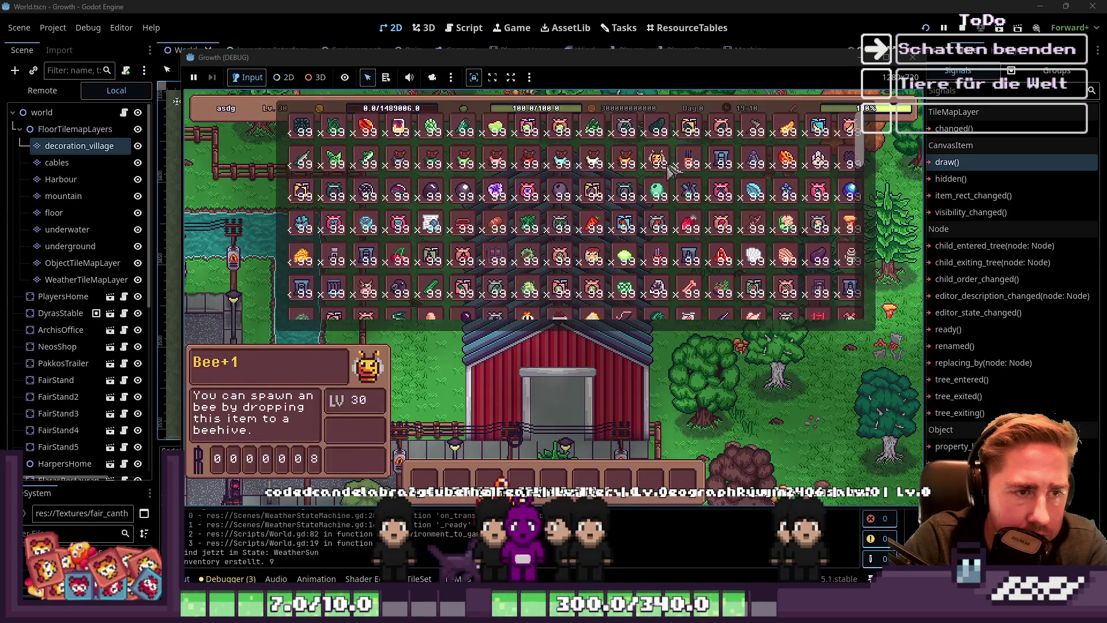
Switch the game view to 2D with camera override and zoom to NEO's shop's windmill
click(283, 77)
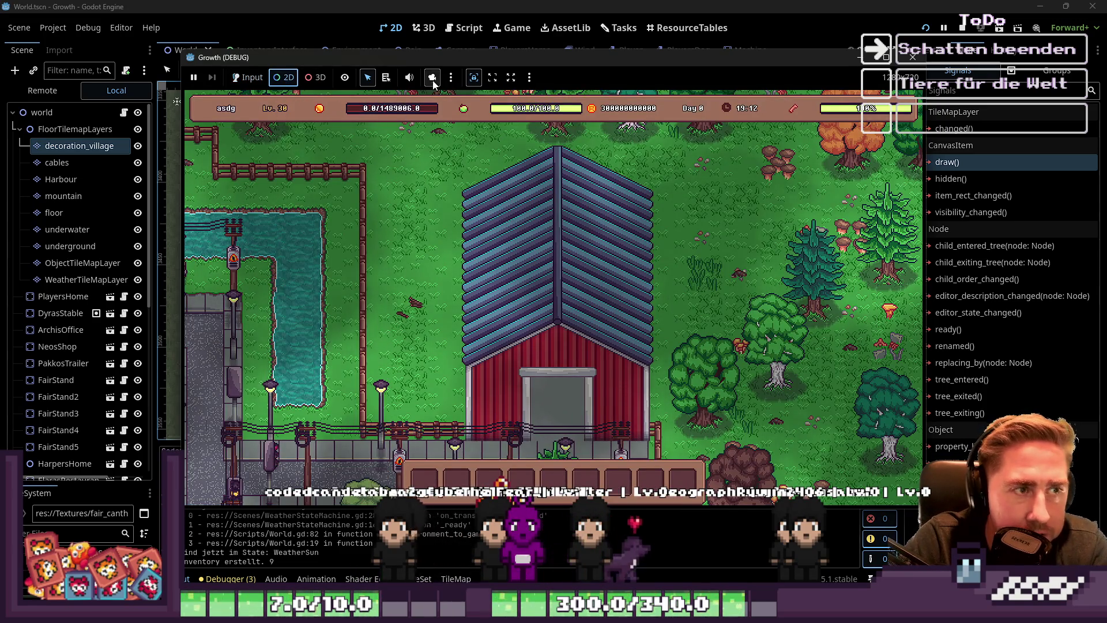
click(433, 77)
scroll(815, 236, down, 5)
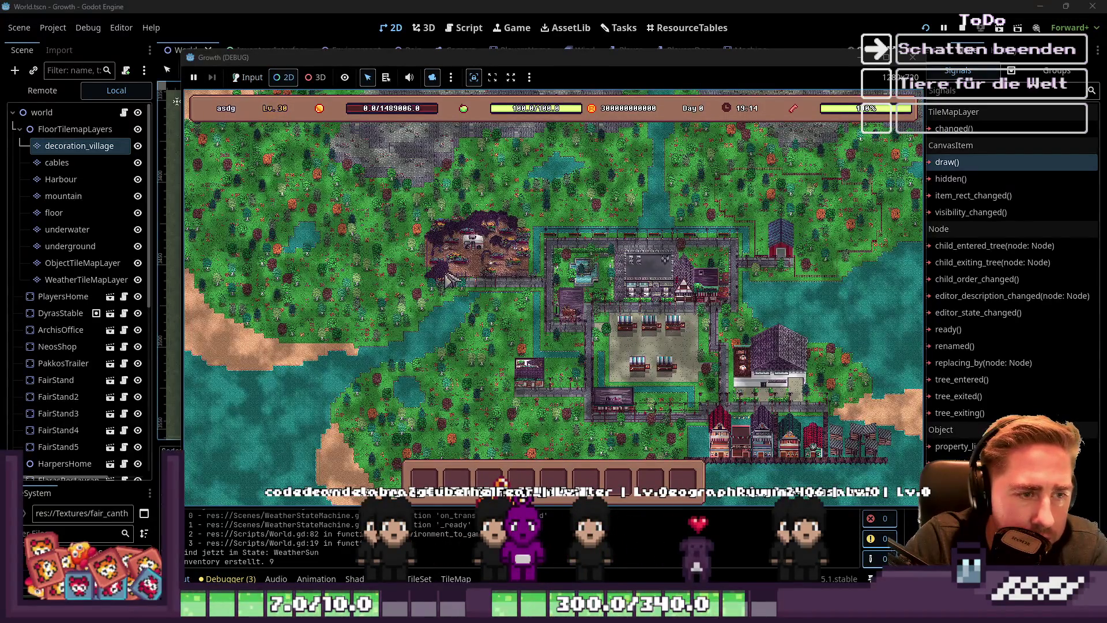
scroll(521, 324, up, 2)
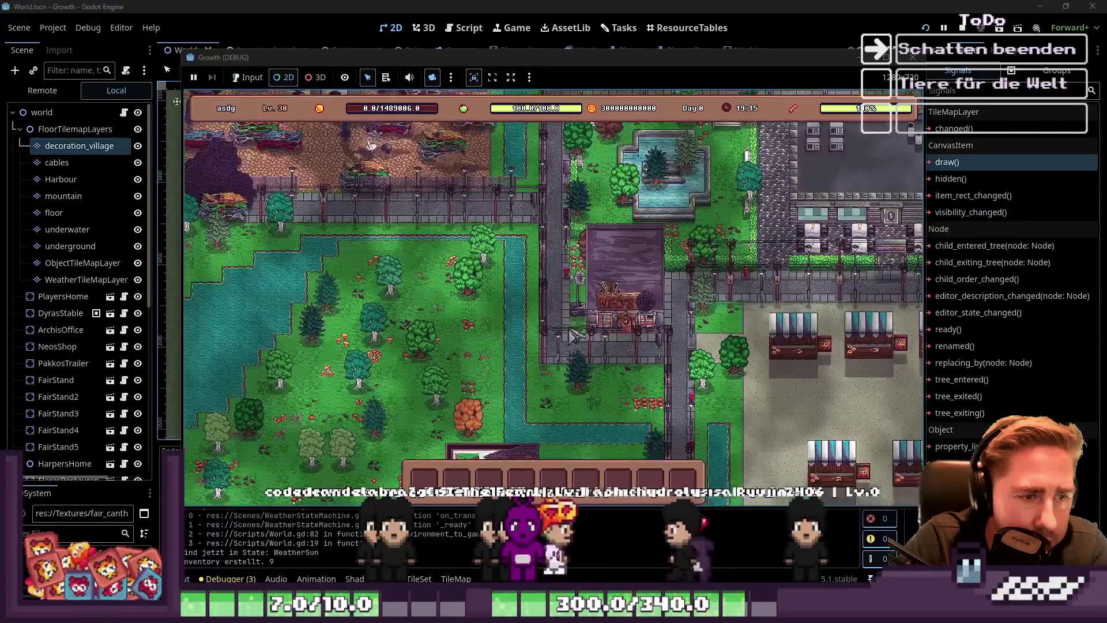
scroll(404, 306, down, 2)
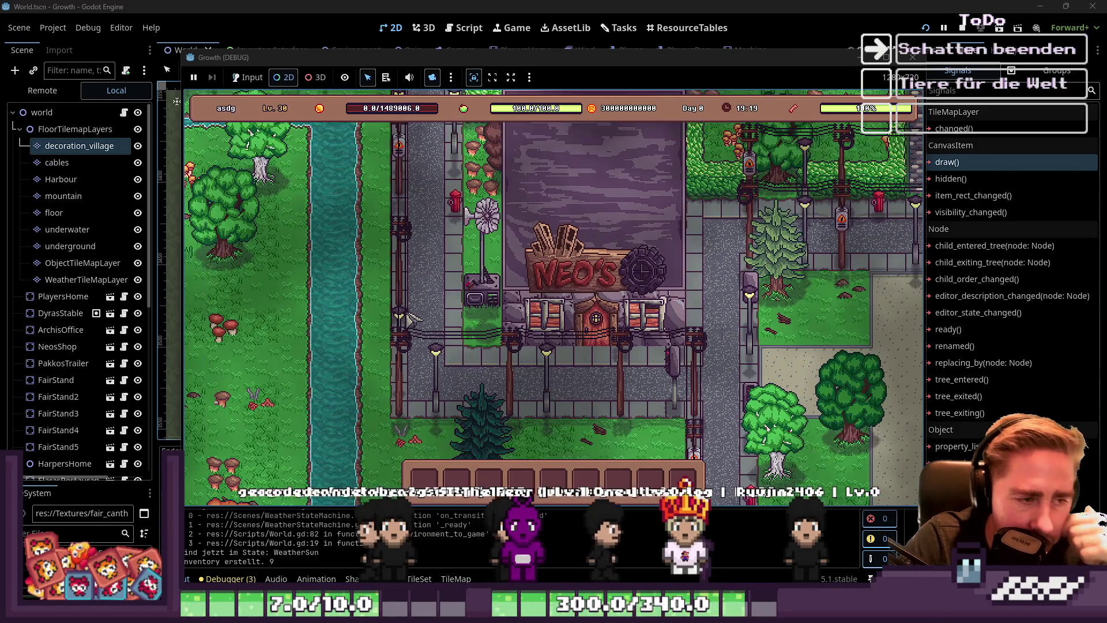
scroll(412, 317, down, 2)
scroll(490, 312, up, 3)
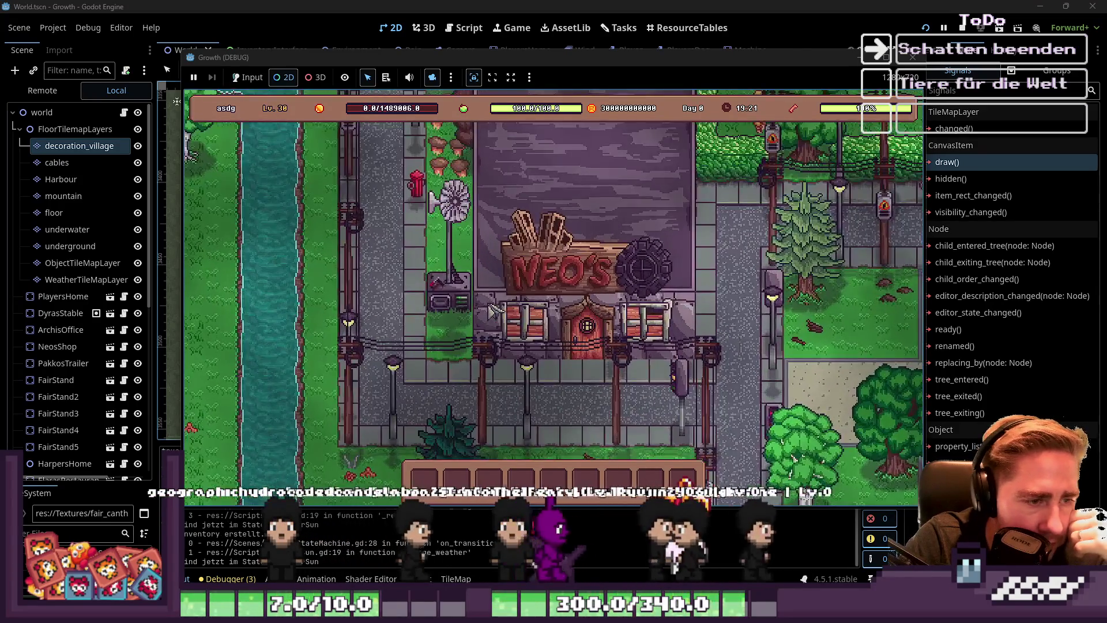
scroll(461, 324, down, 1)
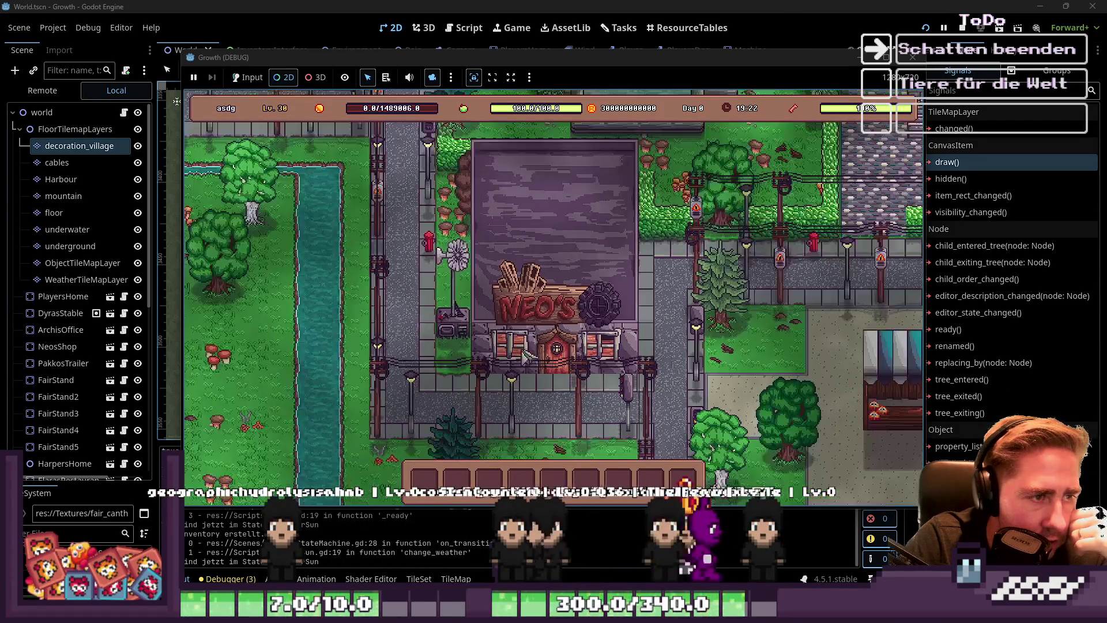
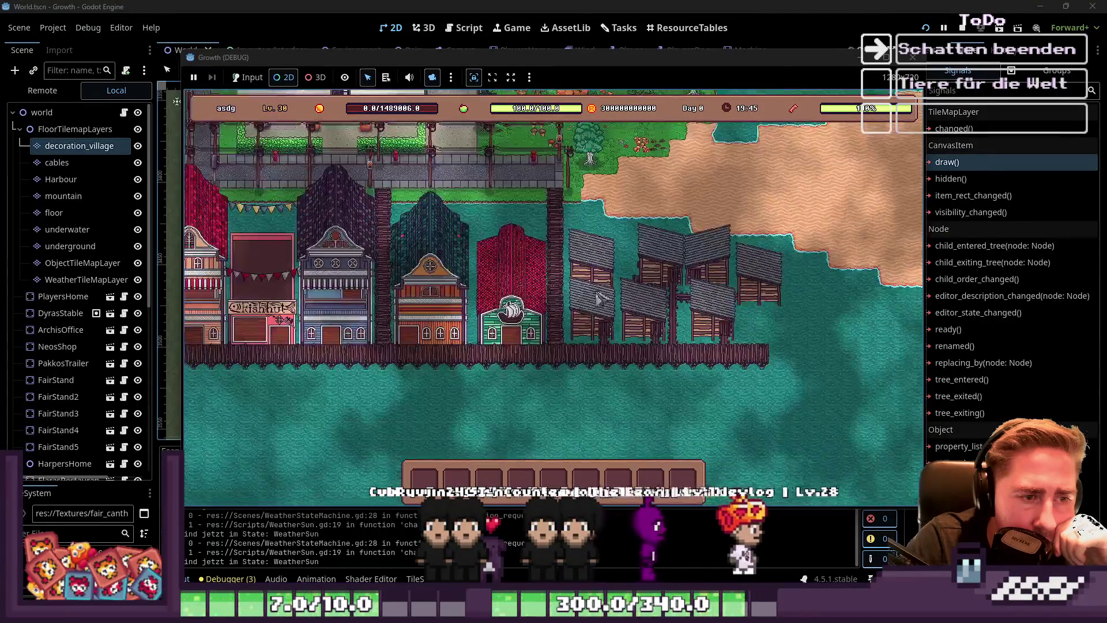
Stop the running Growth debug game and mark the shadows to-do item as done
scroll(554, 291, down, 10)
scroll(743, 327, up, 1)
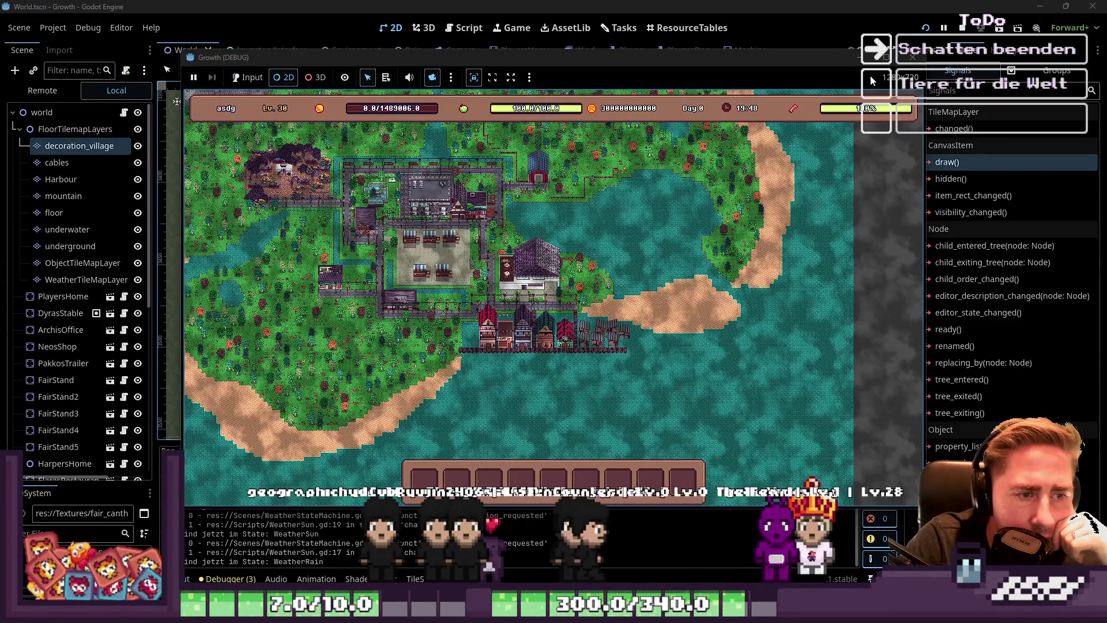
click(913, 57)
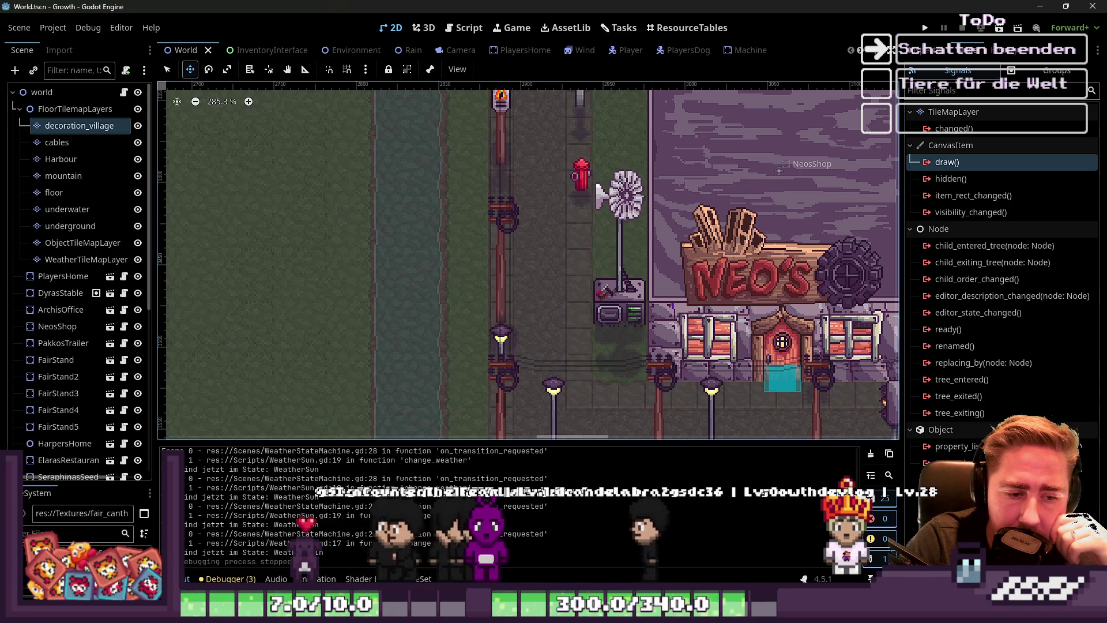
mouse_move(759, 610)
click(767, 555)
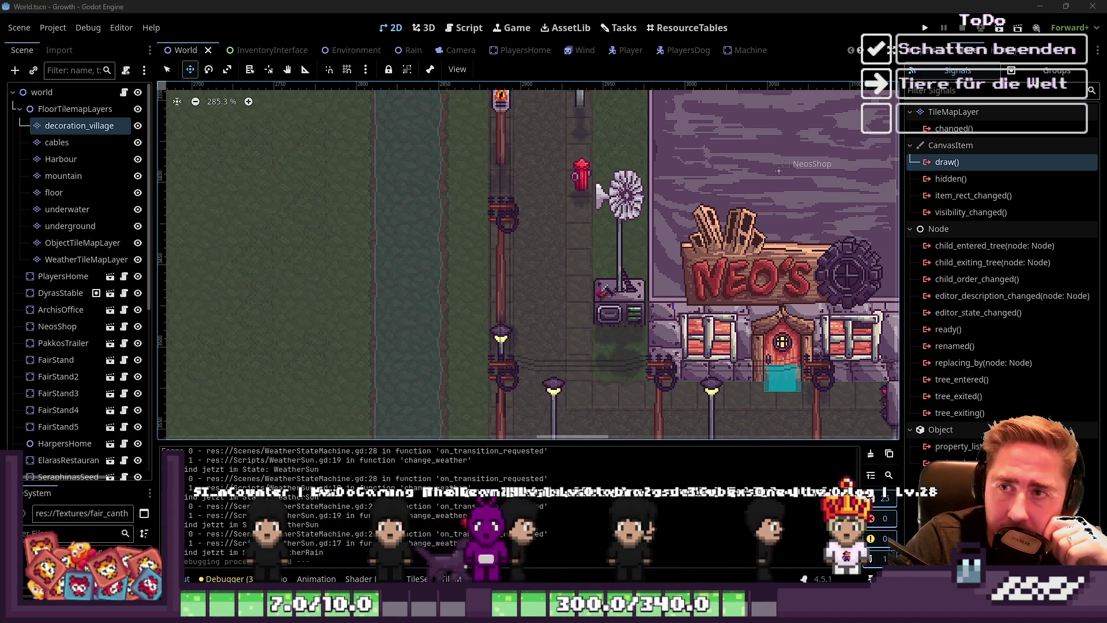
Open the Tasks board with its Todo, Doing and Done columns
click(466, 32)
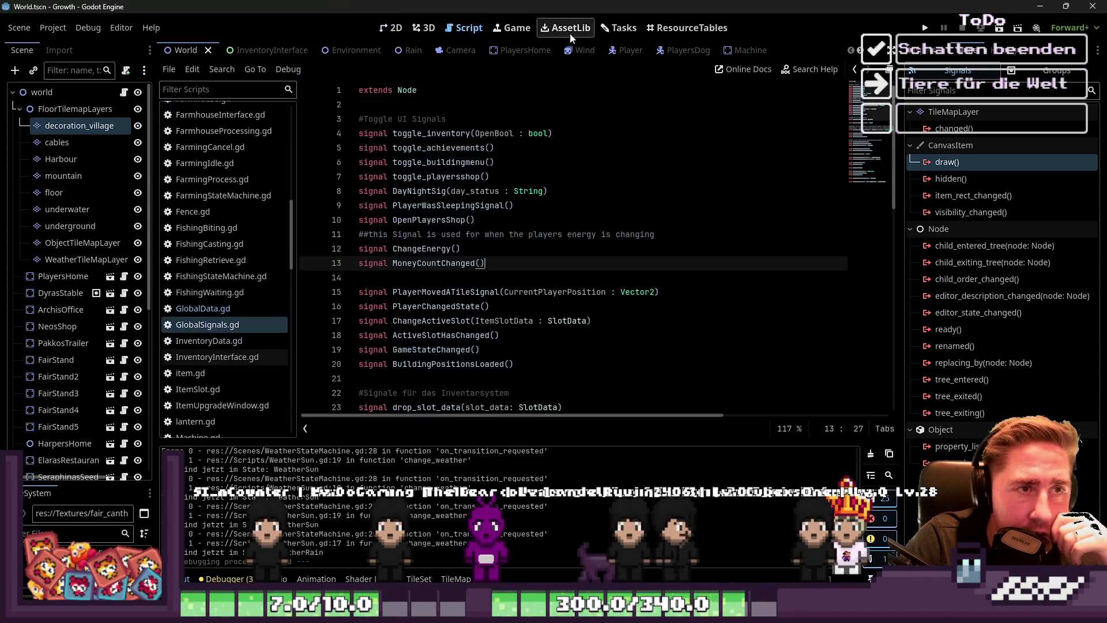
click(619, 27)
scroll(562, 306, down, 1)
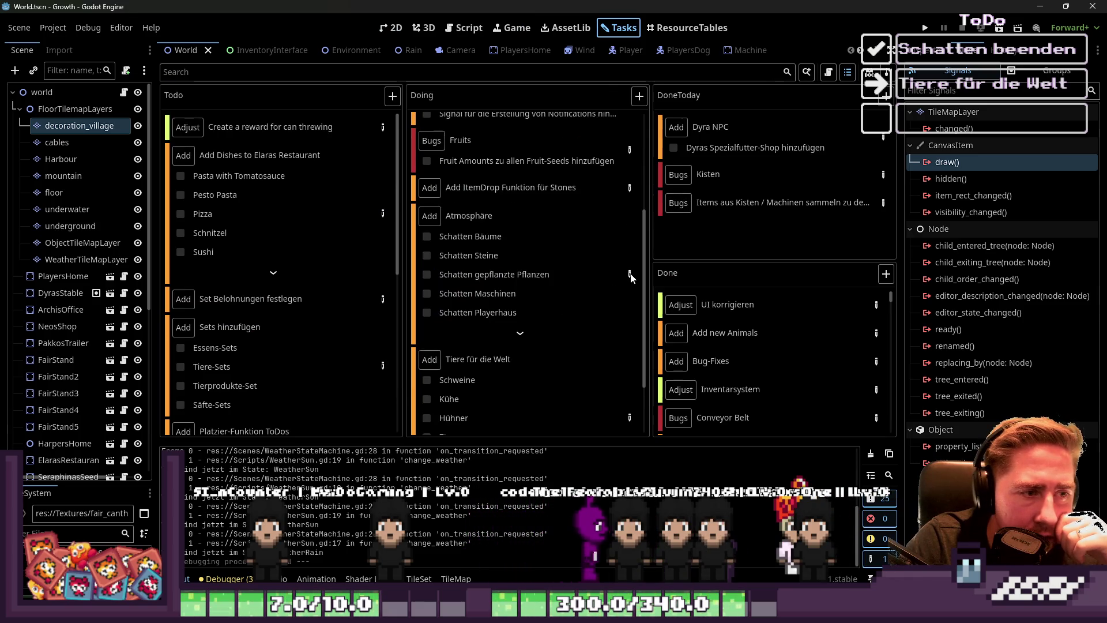
In the Atmosphäre task, tick Schatten Bäume, Schatten Steine and Schatten für Tiles, then close it
click(629, 274)
click(529, 215)
click(531, 233)
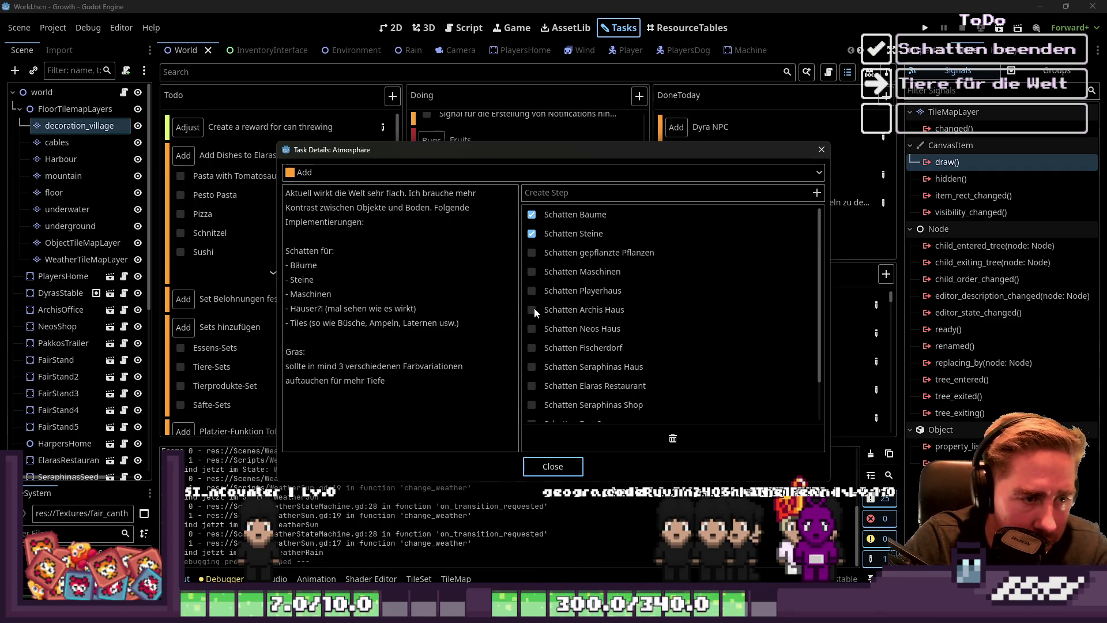
scroll(534, 307, down, 2)
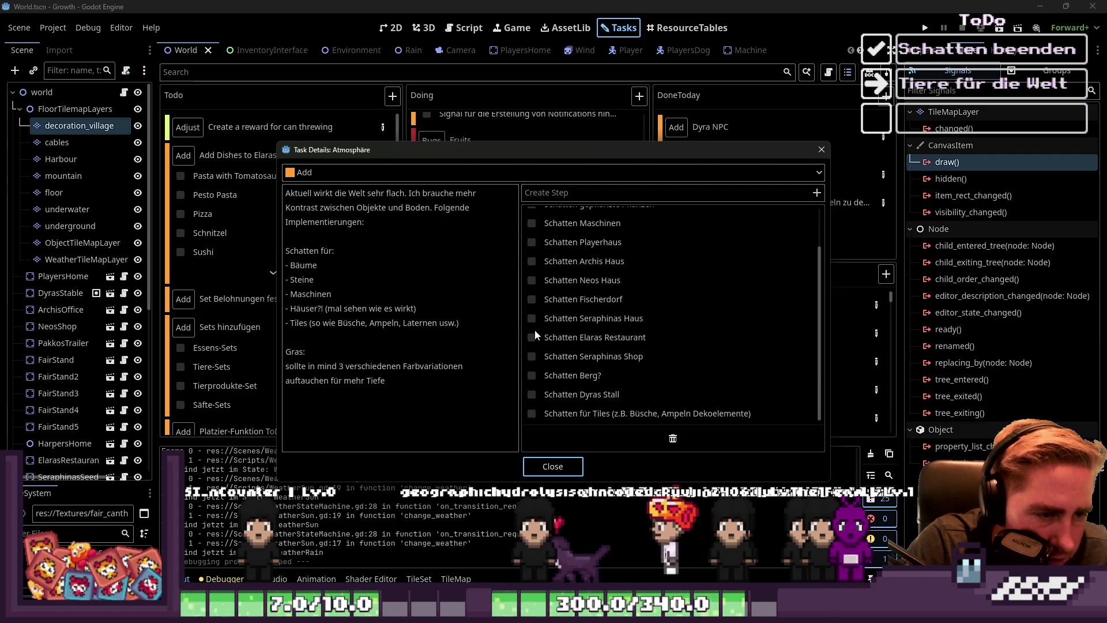
click(529, 414)
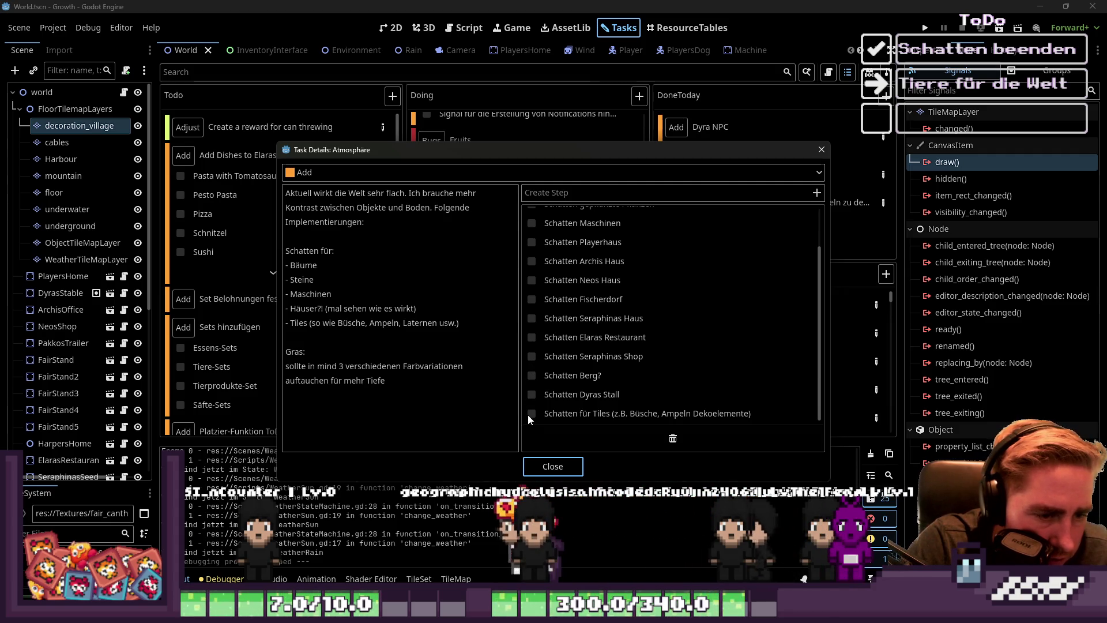
click(536, 461)
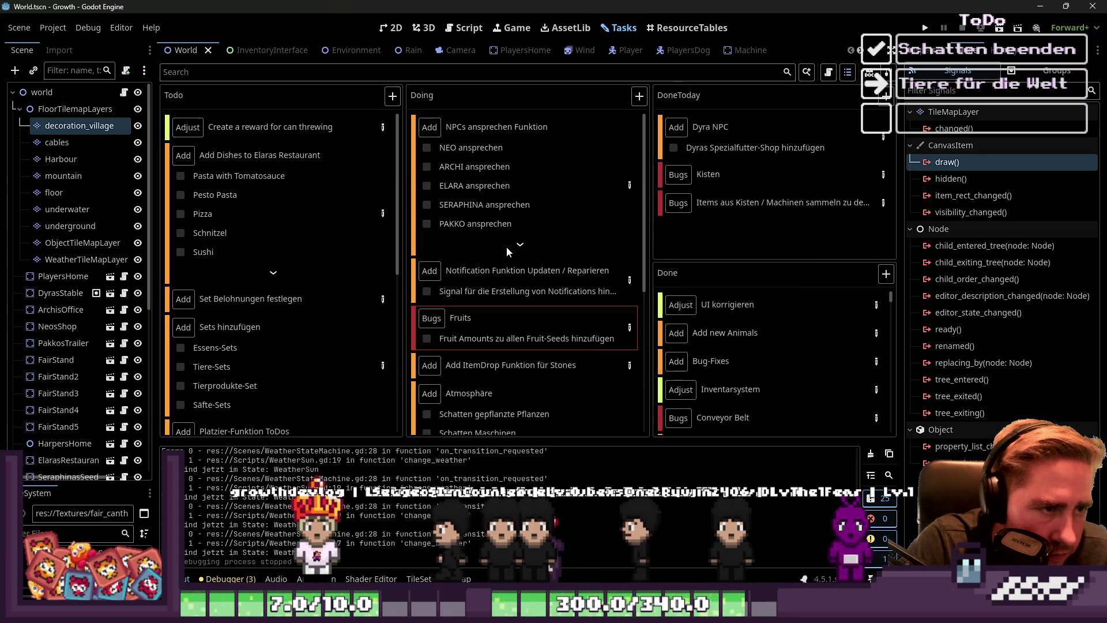
Expand and collapse the NPCs ansprechen Funktion task to review it
click(520, 245)
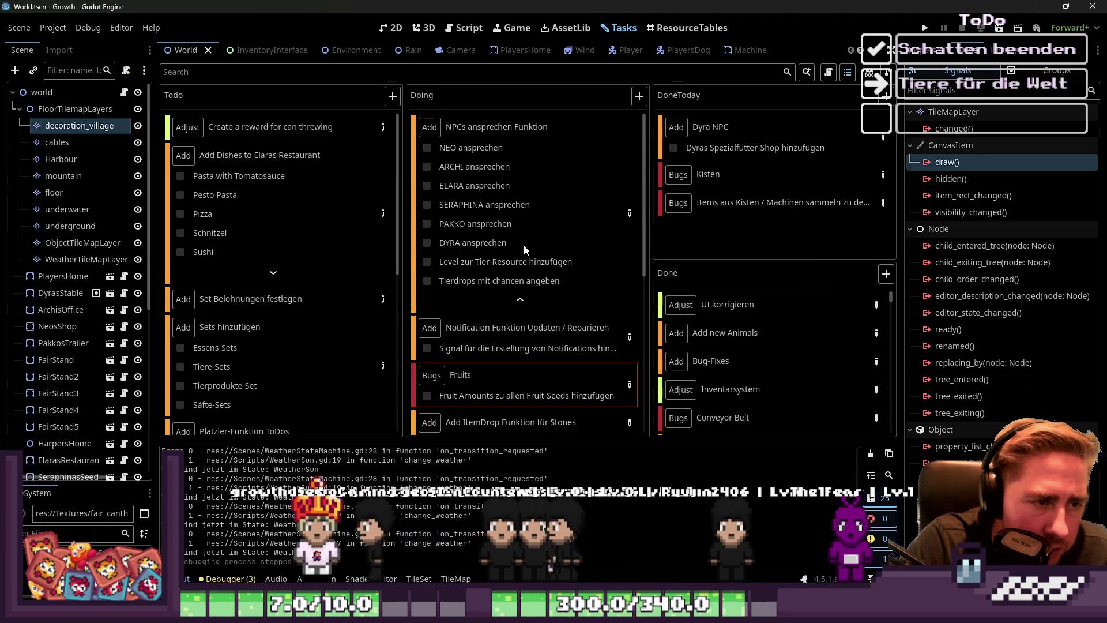
click(524, 297)
scroll(514, 252, down, 5)
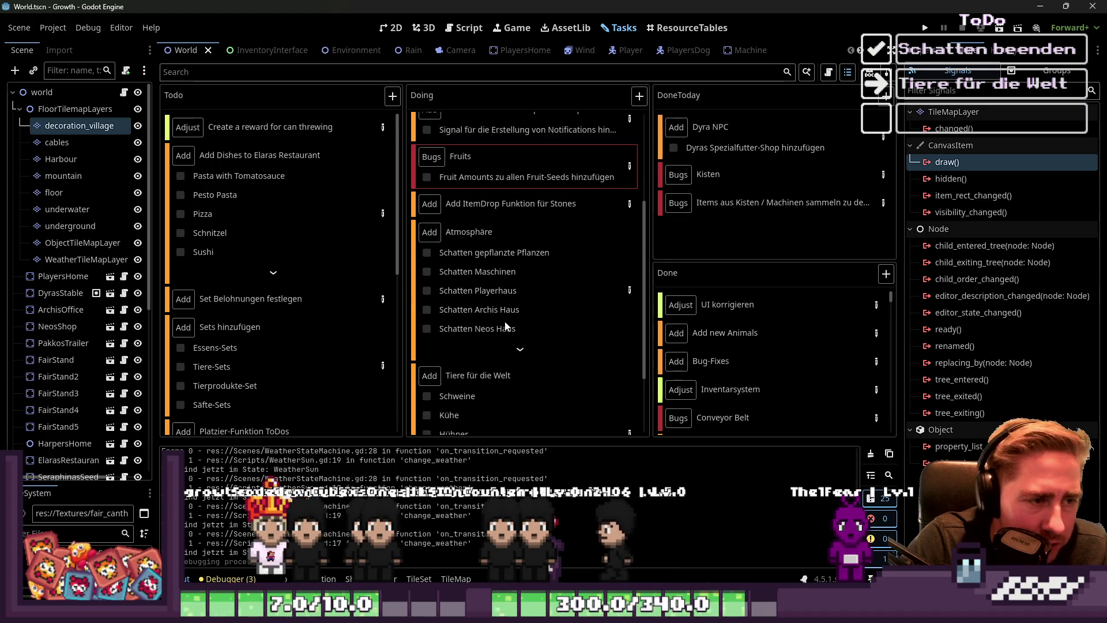
scroll(514, 272, down, 3)
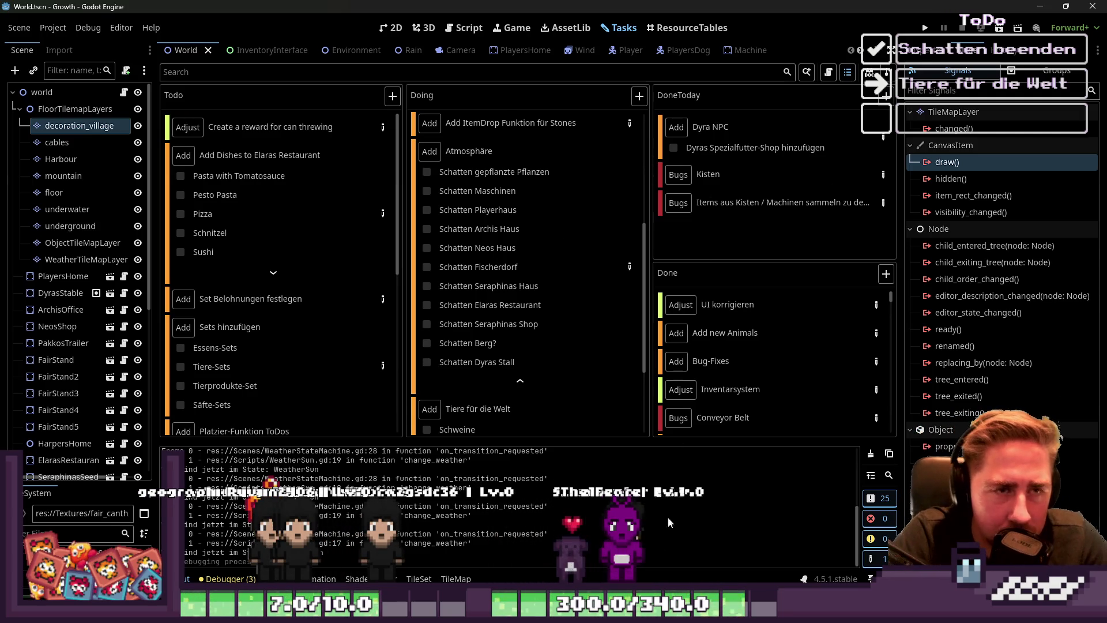
Preview the open Aseprite sprite files, then return to the 2D scene view
click(582, 613)
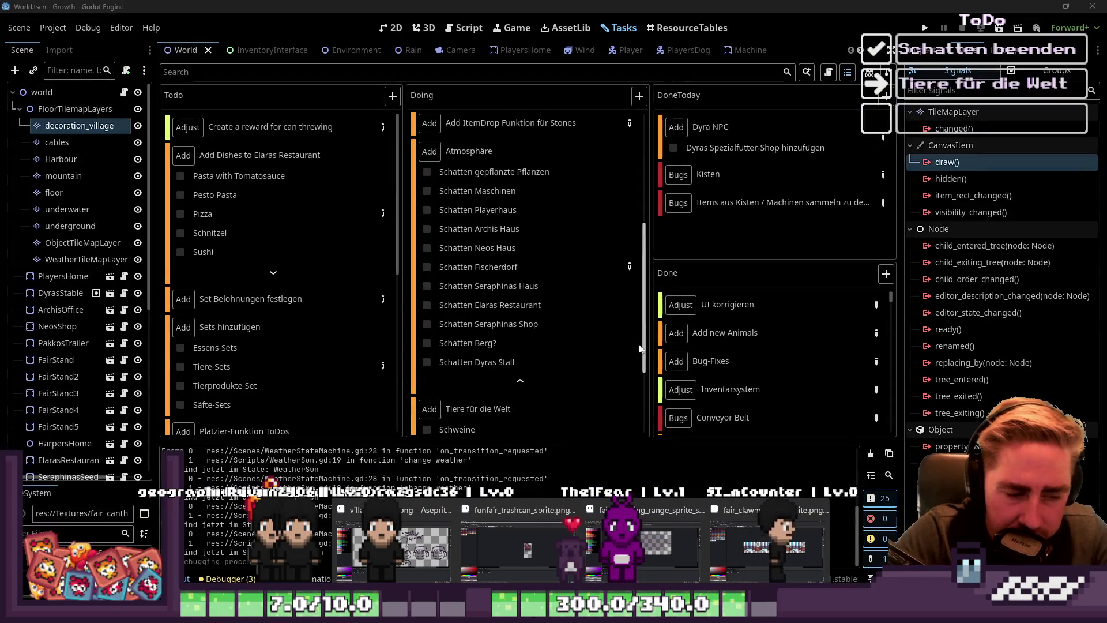
mouse_move(750, 611)
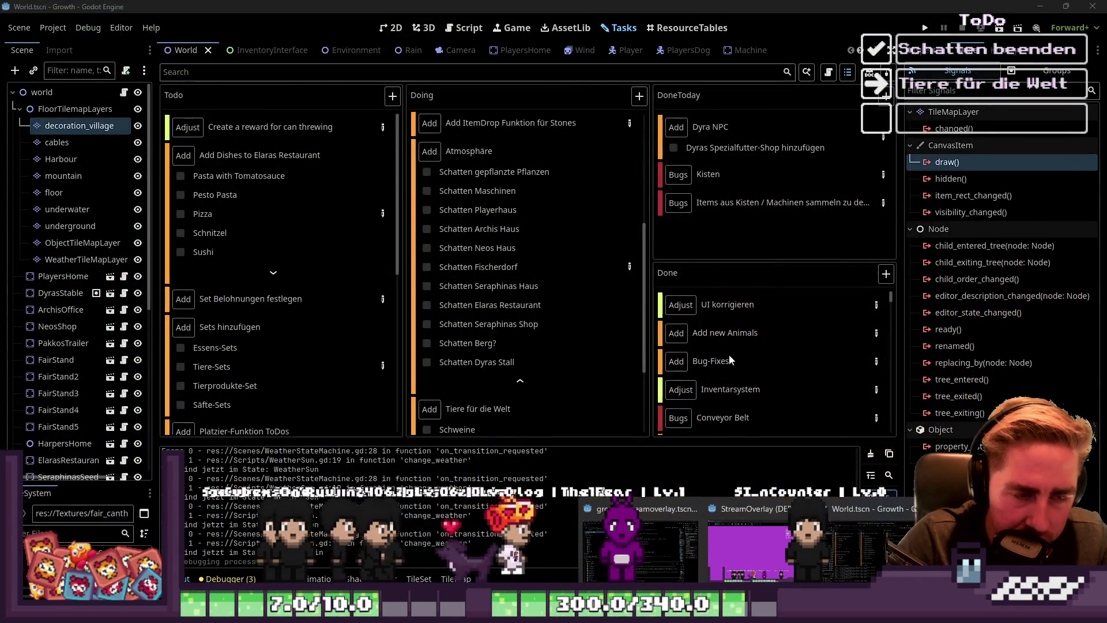
mouse_move(728, 348)
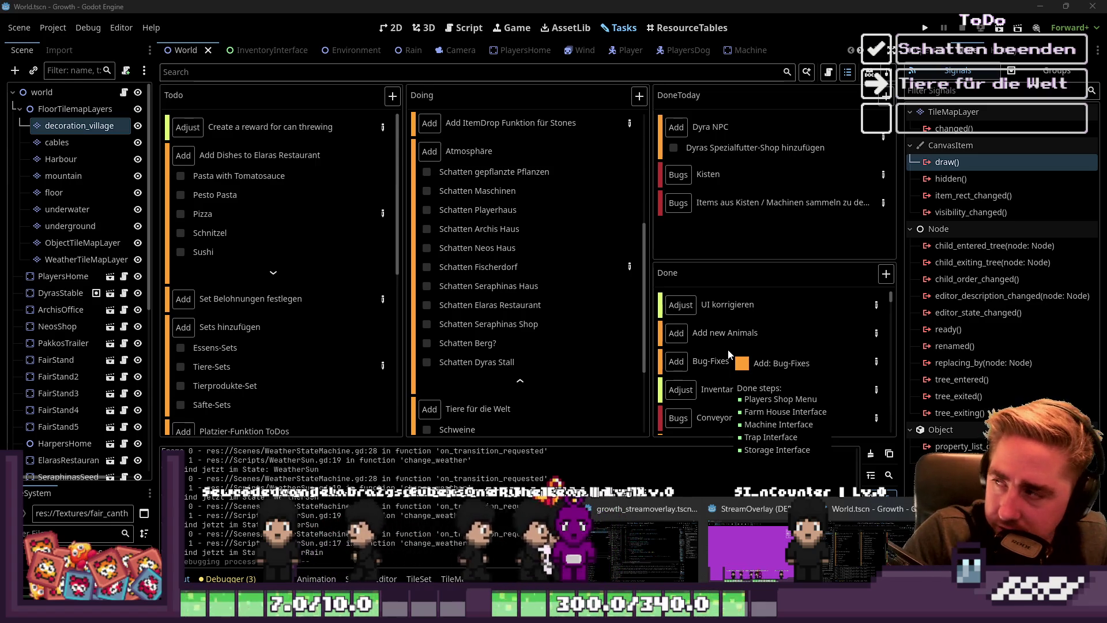
click(484, 184)
click(391, 28)
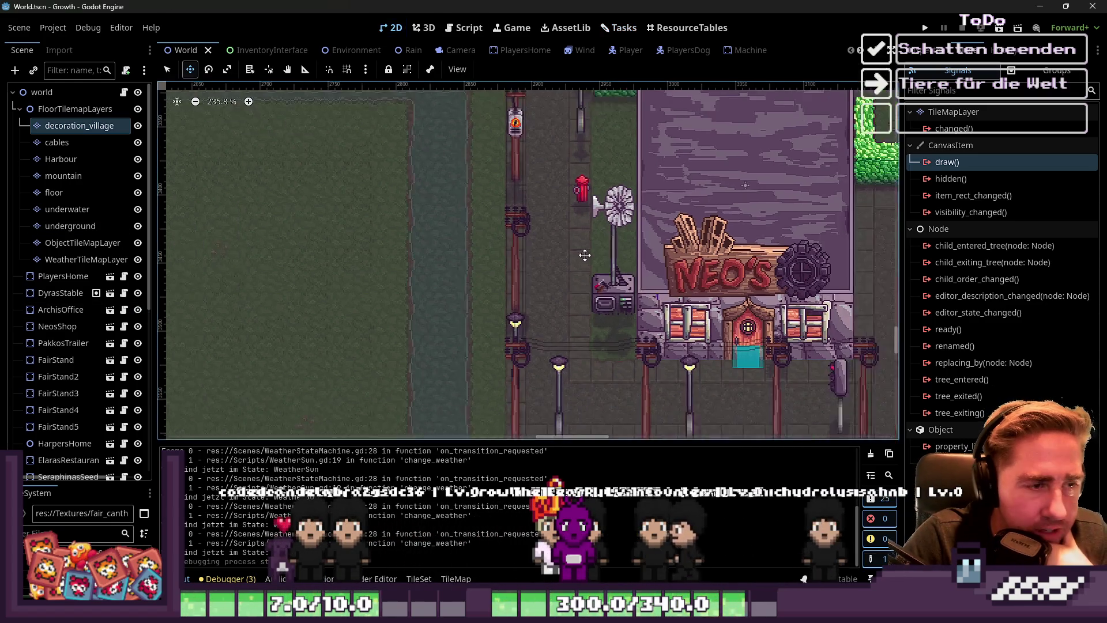
Select the world root node and switch to the script editor showing GlobalSignals.gd
click(68, 94)
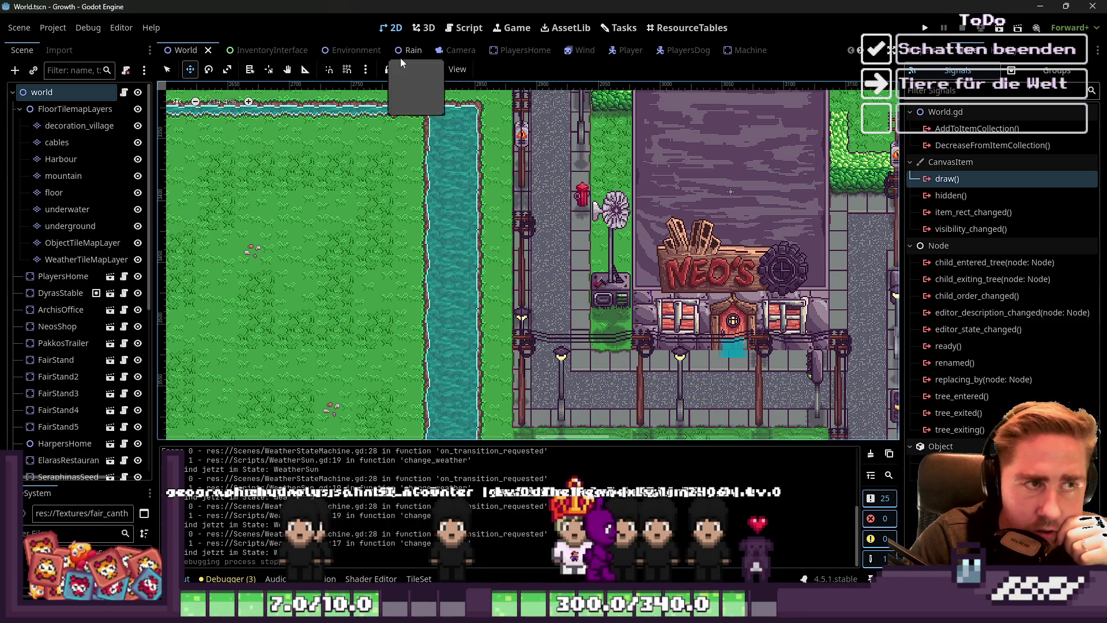
click(466, 28)
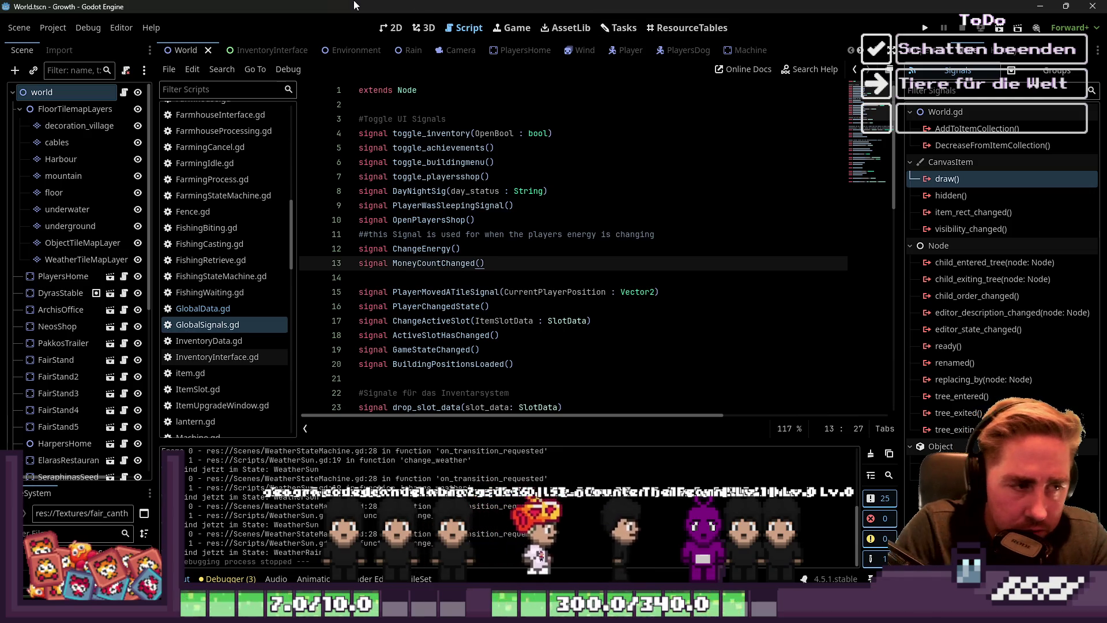
Open FishingStateMachine.gd and browse to its signal connection code
scroll(438, 173, down, 1)
click(180, 279)
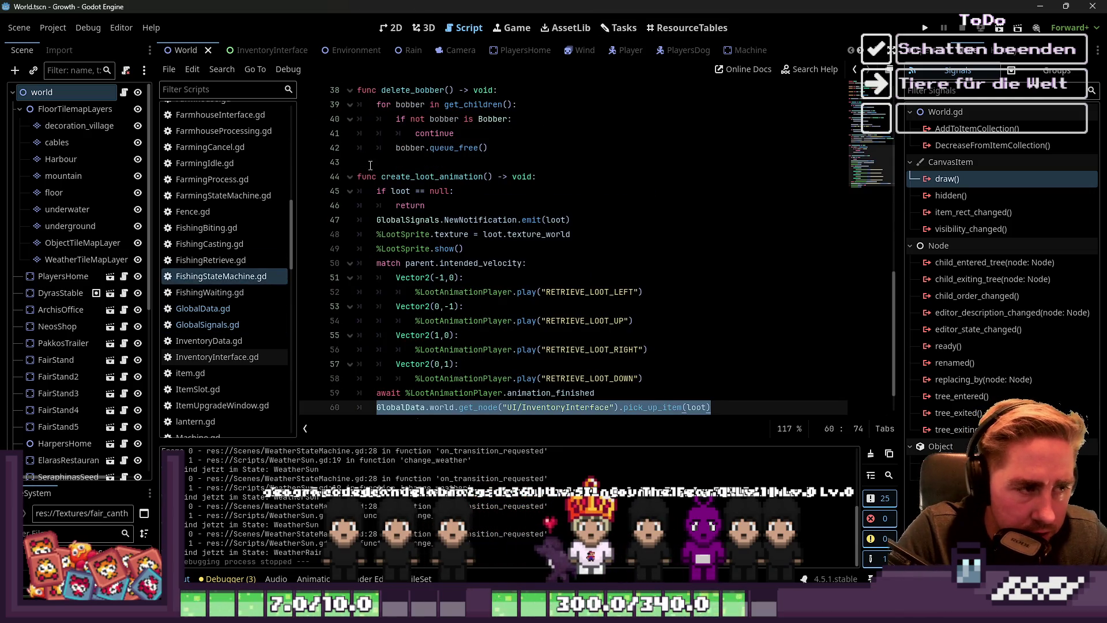
scroll(370, 165, up, 2)
double_click(487, 263)
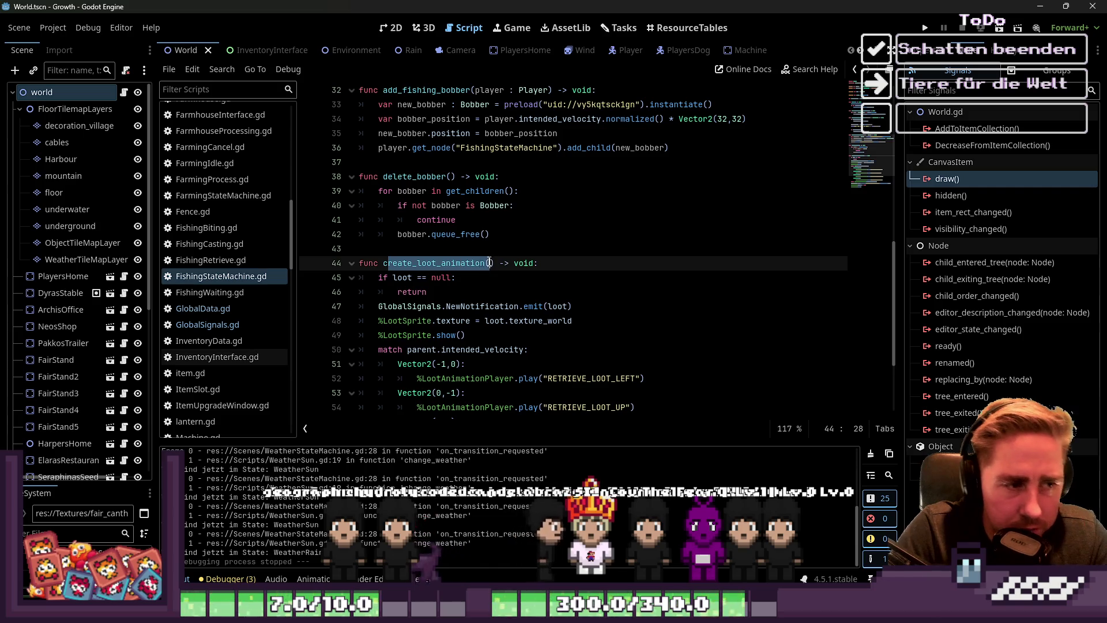
scroll(440, 236, up, 8)
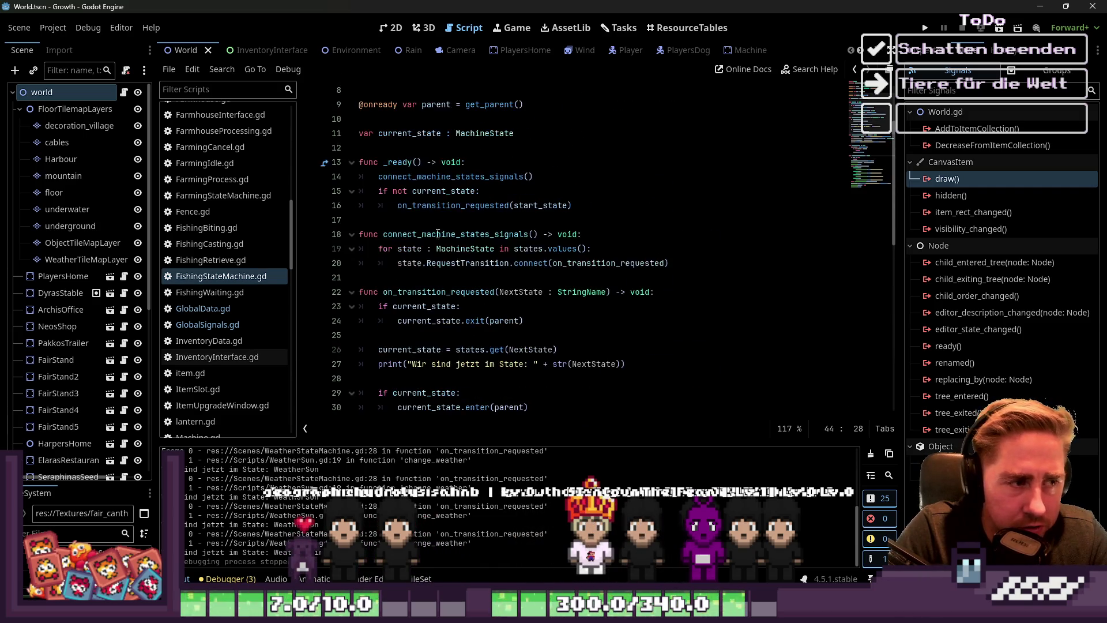
Inspect the RequestTransition connection to on_transition_requested on line 20
double_click(426, 234)
key(Down)
key(Down)
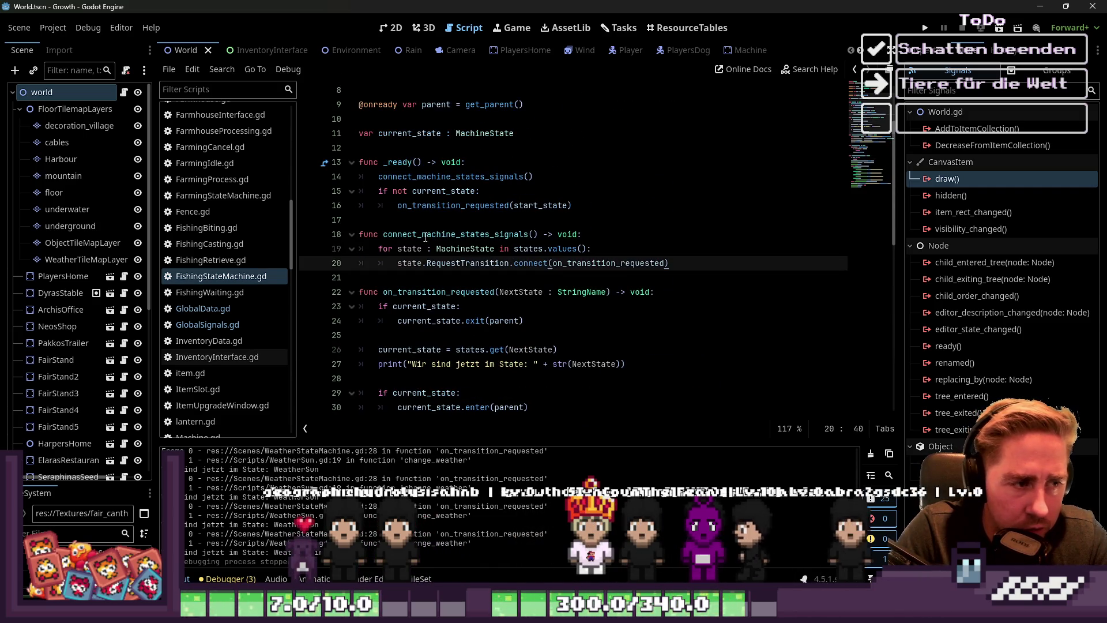
double_click(466, 263)
click(583, 269)
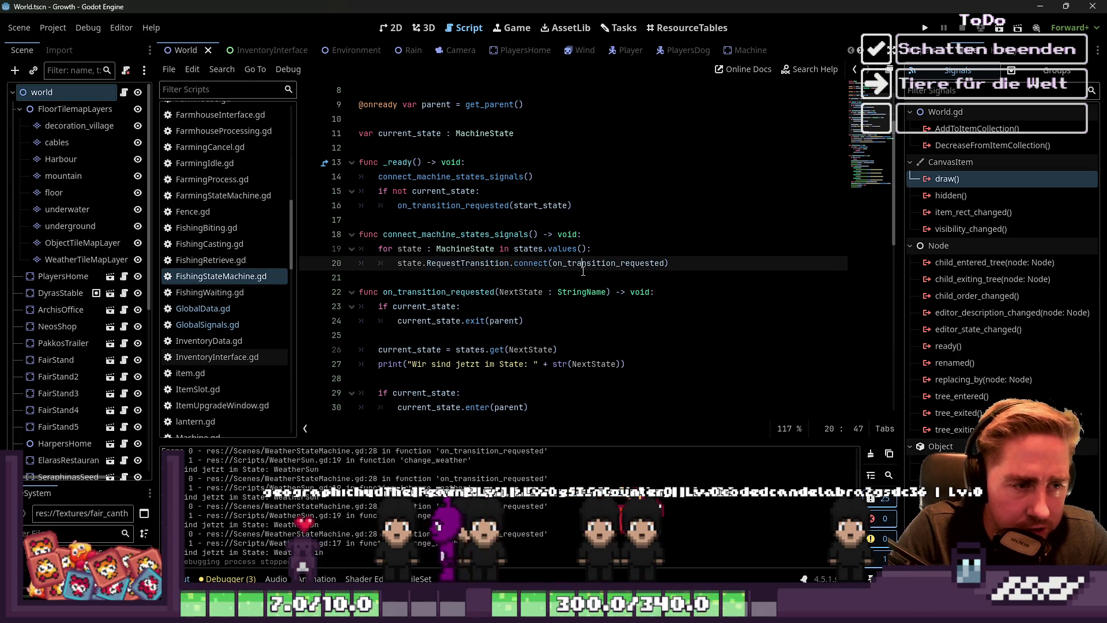
double_click(583, 268)
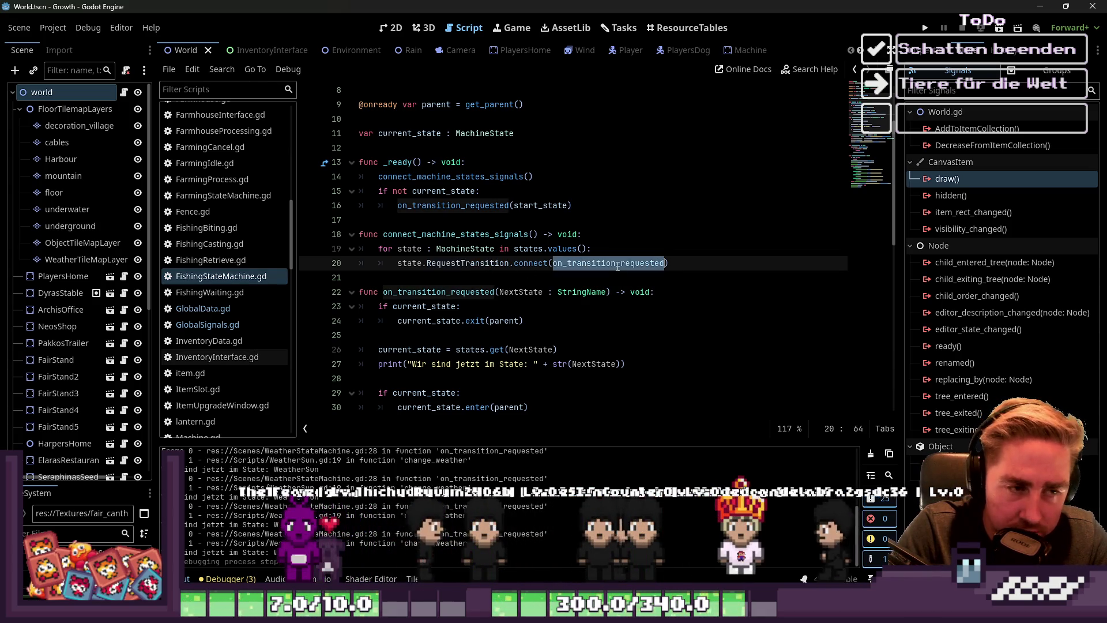
click(431, 206)
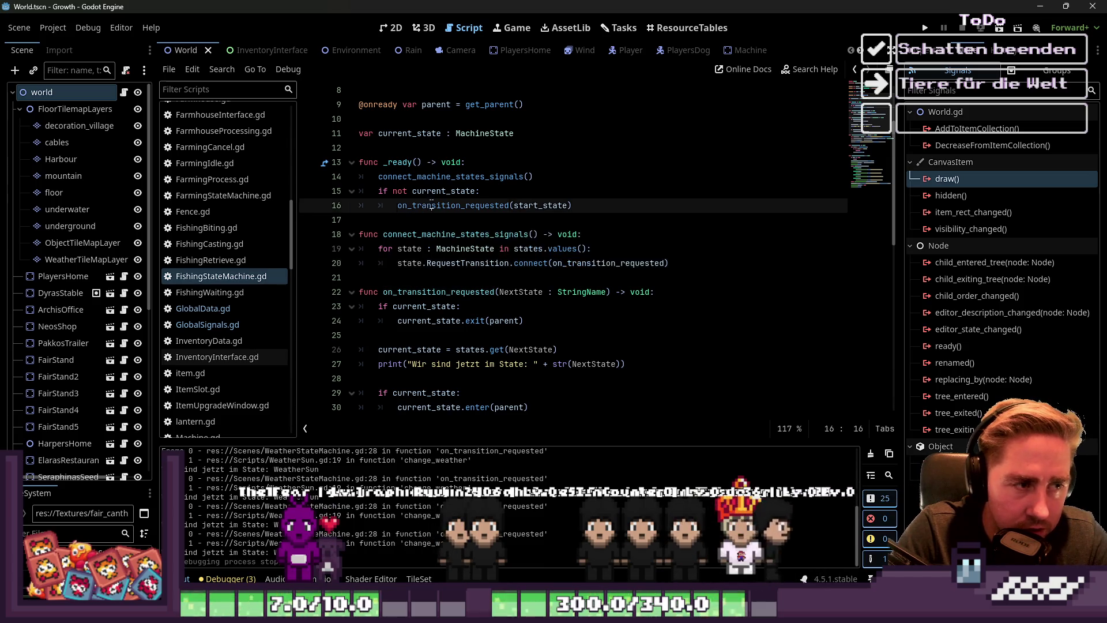
double_click(583, 263)
double_click(471, 263)
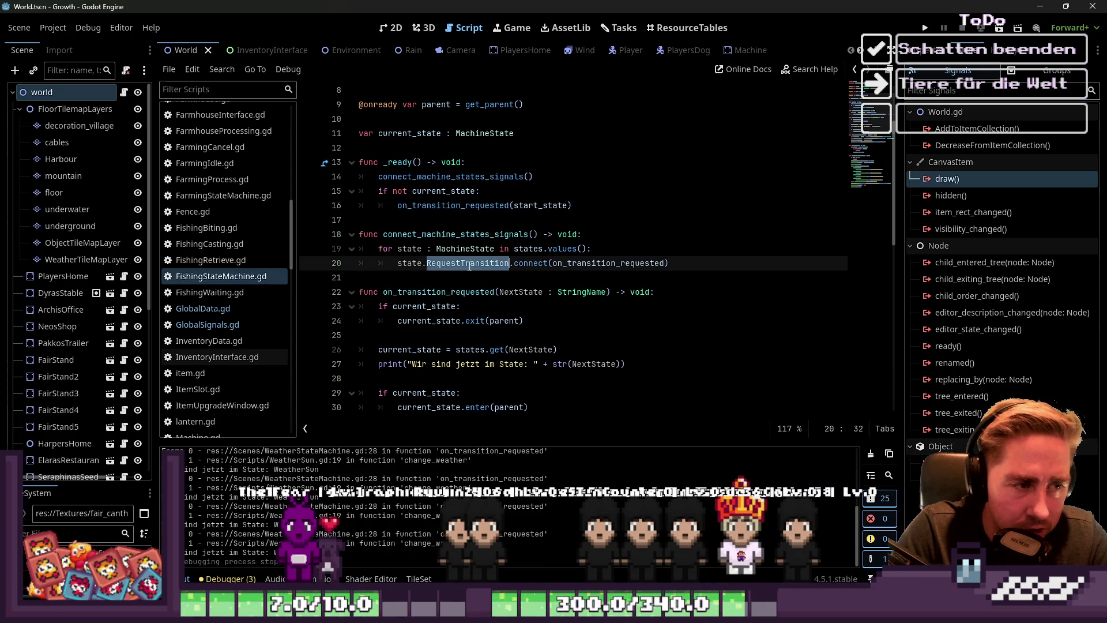
triple_click(390, 263)
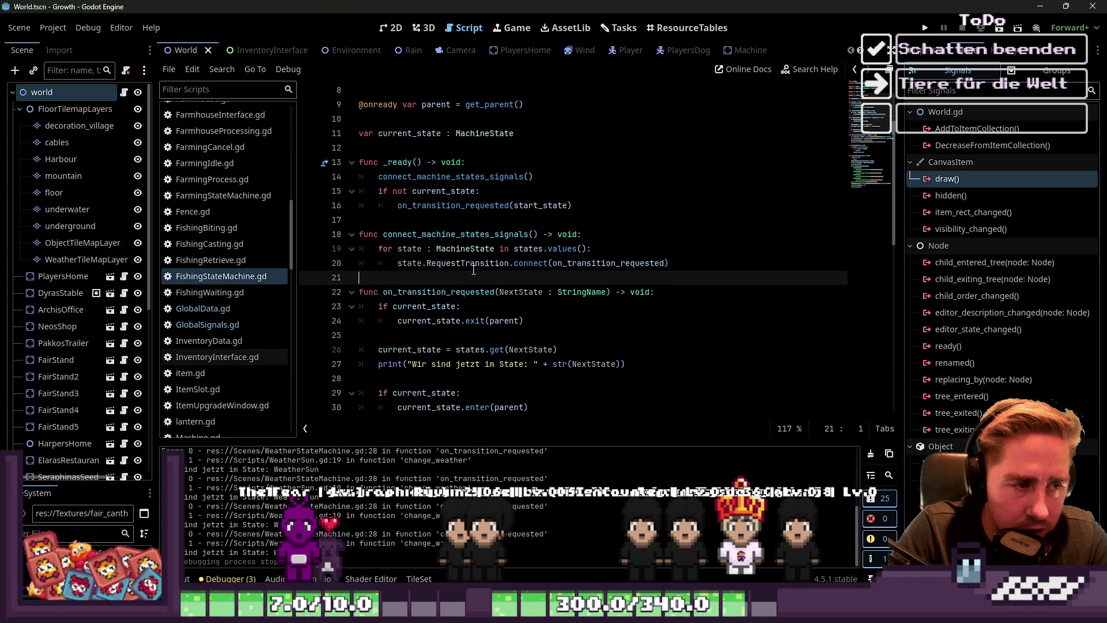
double_click(471, 263)
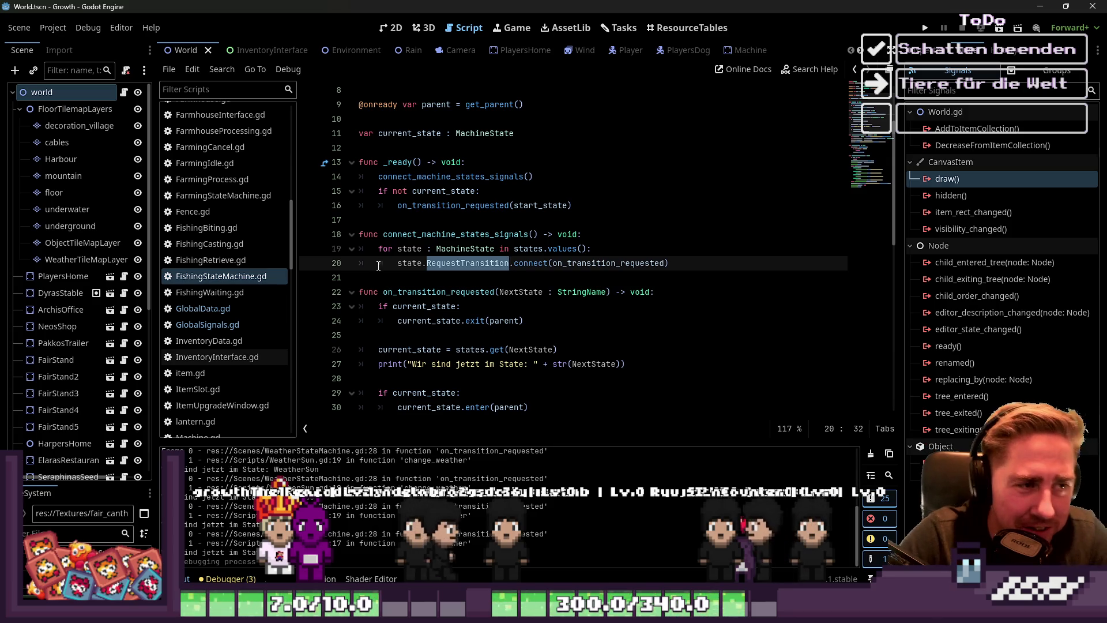
Select RequestTransition and open a project-wide Find in Files search for it
click(495, 220)
click(496, 249)
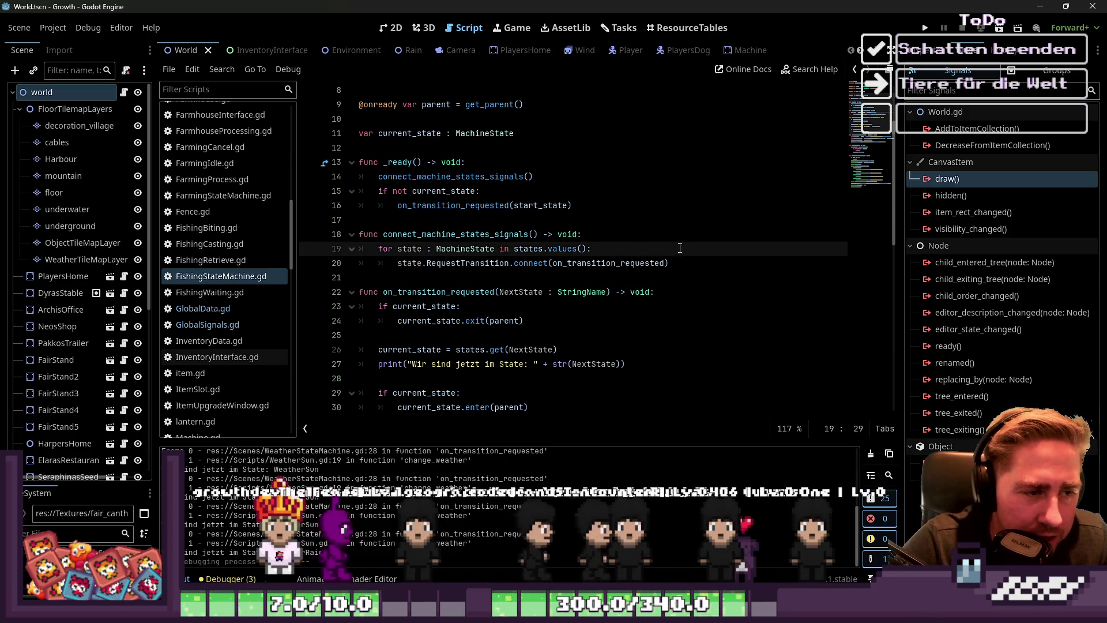
triple_click(497, 263)
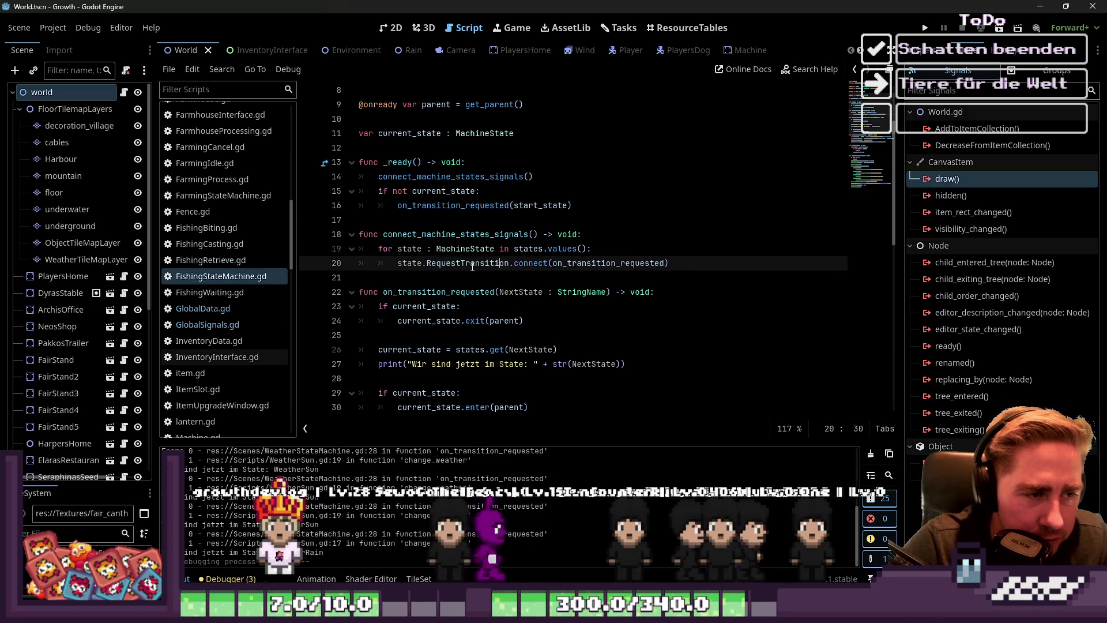
double_click(497, 263)
scroll(497, 271, up, 3)
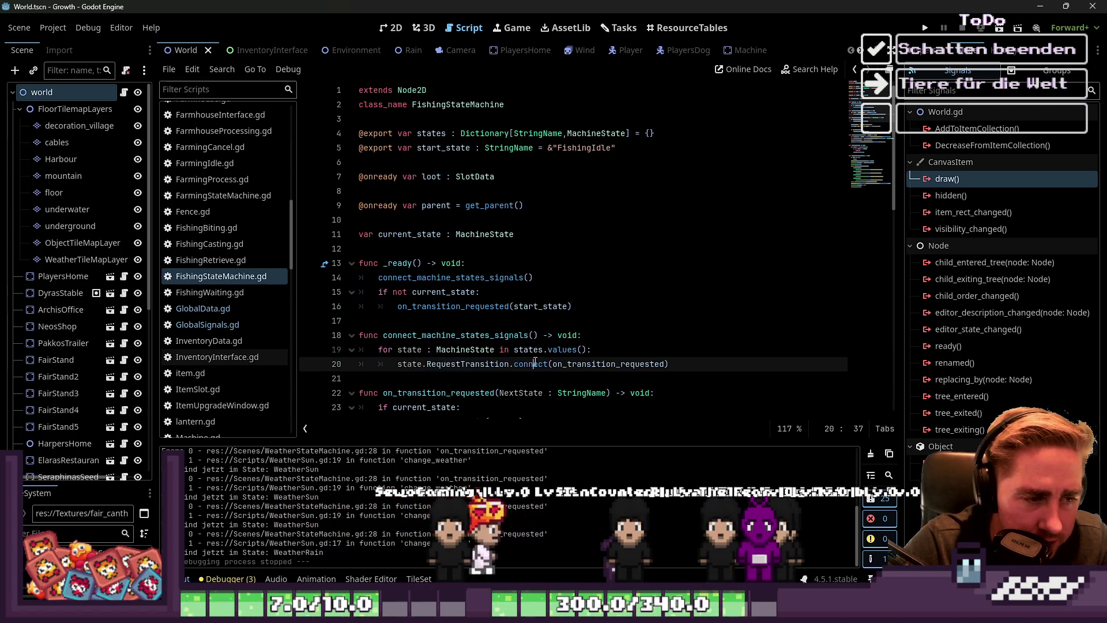
double_click(608, 364)
scroll(506, 230, down, 3)
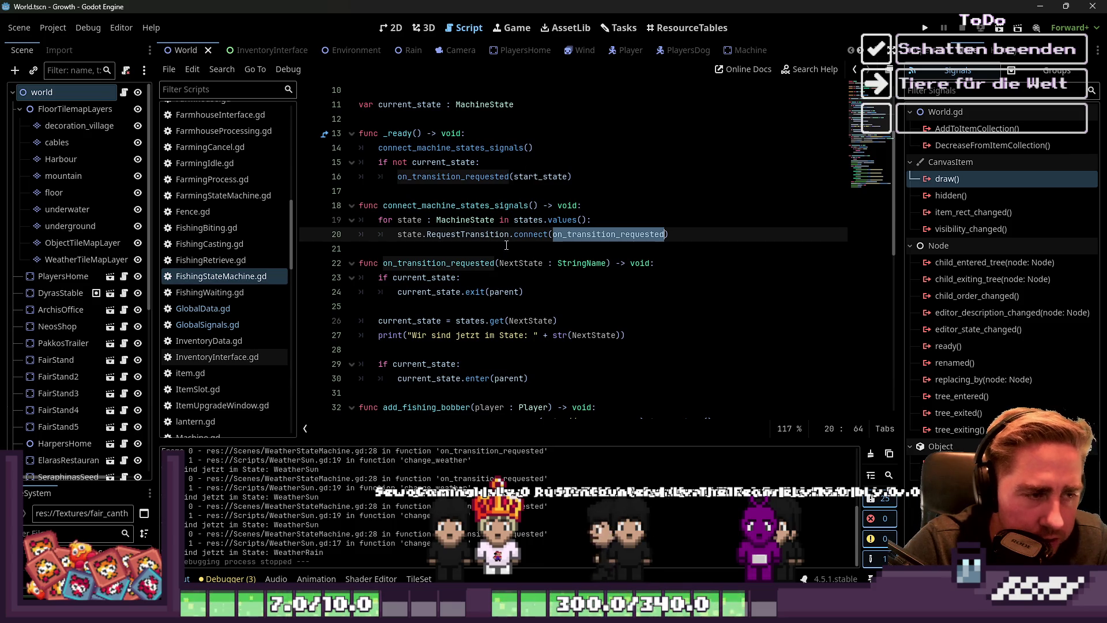
double_click(494, 235)
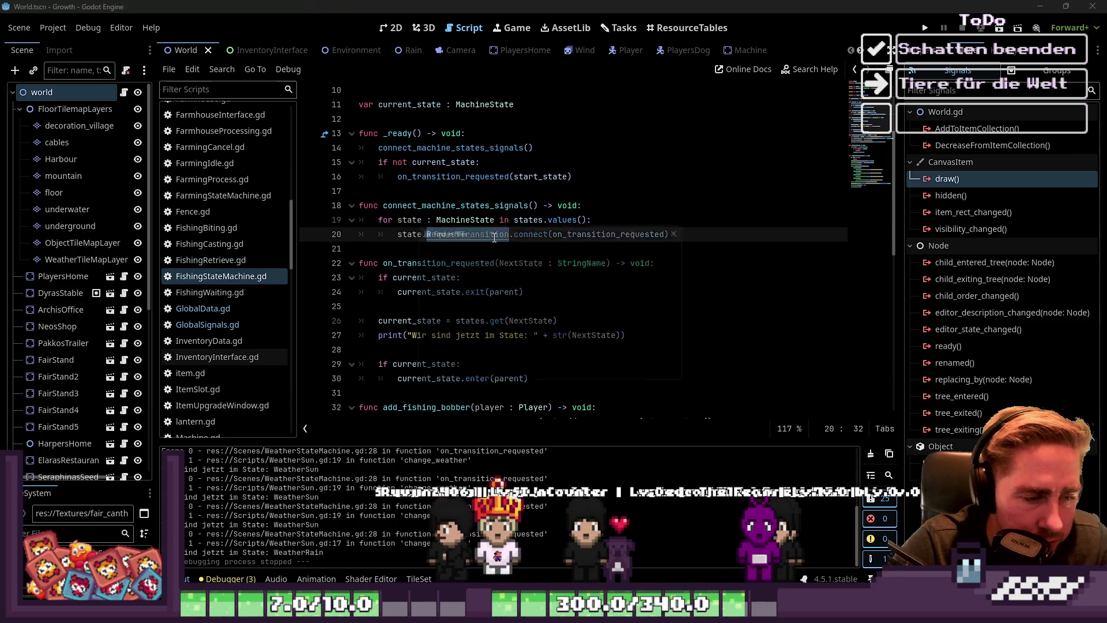
key(ctrl+shift+f)
Run the RequestTransition search and open the trap script's TrapIdle emit match
click(553, 373)
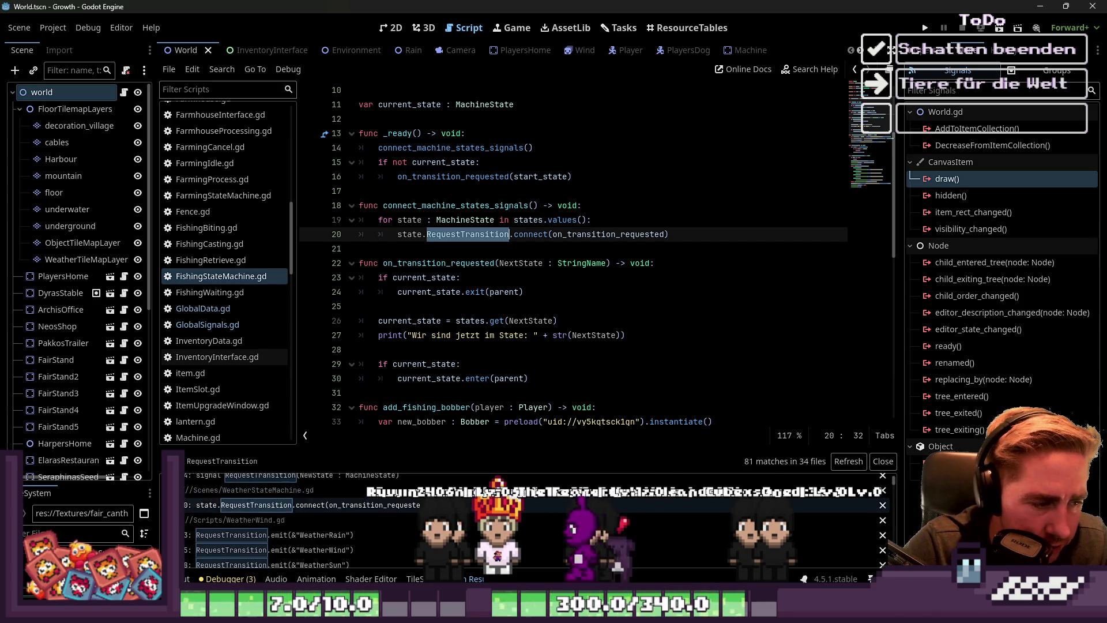
scroll(536, 519, down, 5)
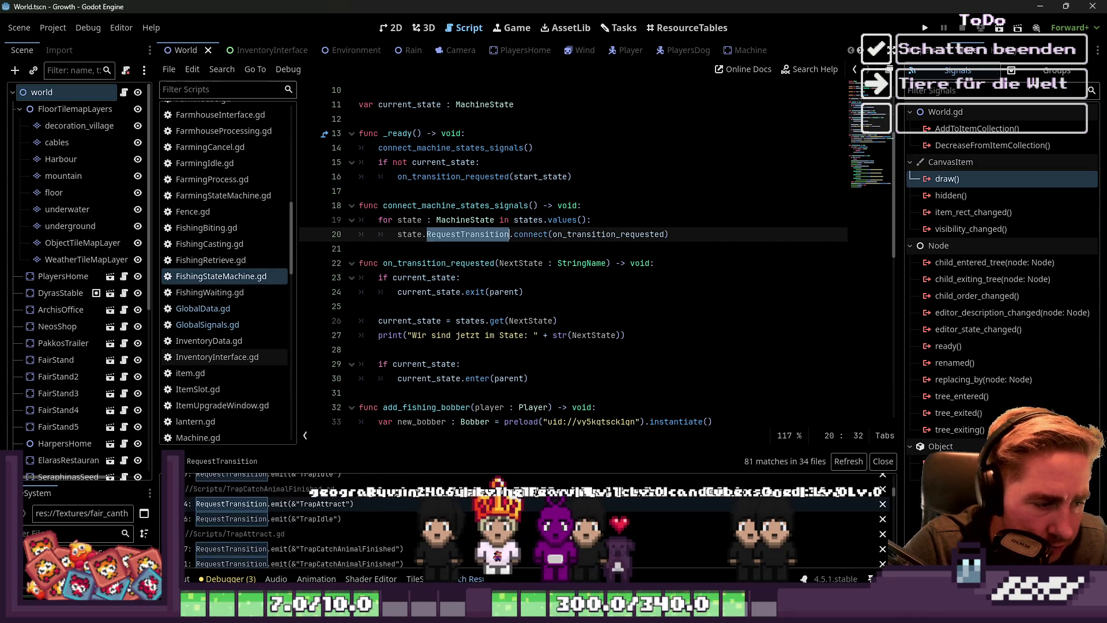
scroll(381, 538, down, 5)
click(296, 499)
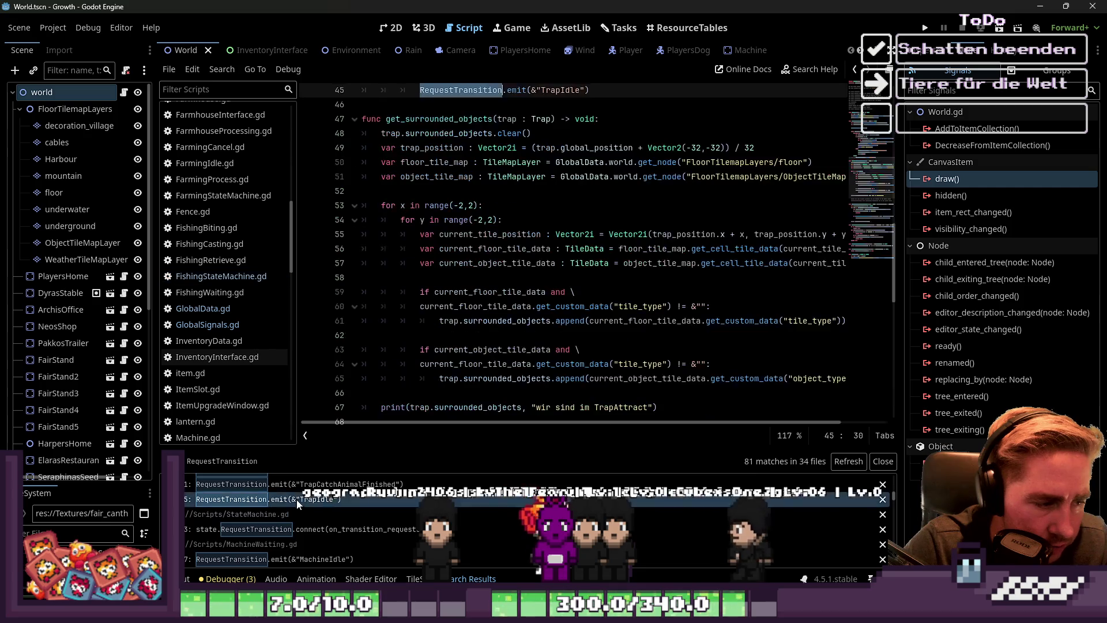
drag(411, 225, 610, 219)
double_click(517, 218)
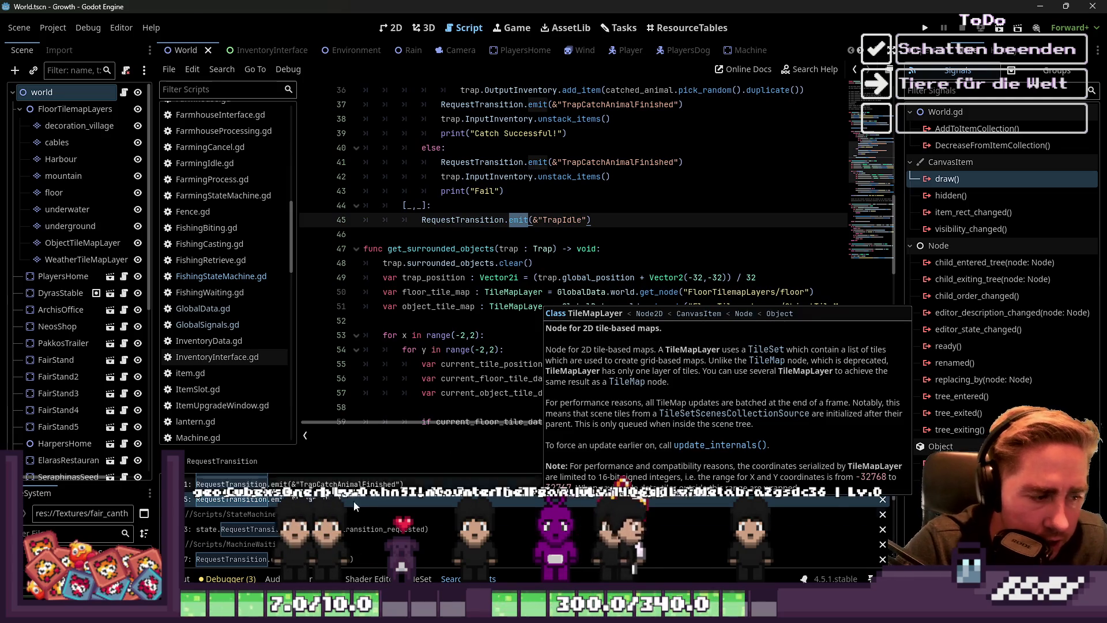
Open the StateMachine script match and inspect the on_transition_requested handler
click(340, 528)
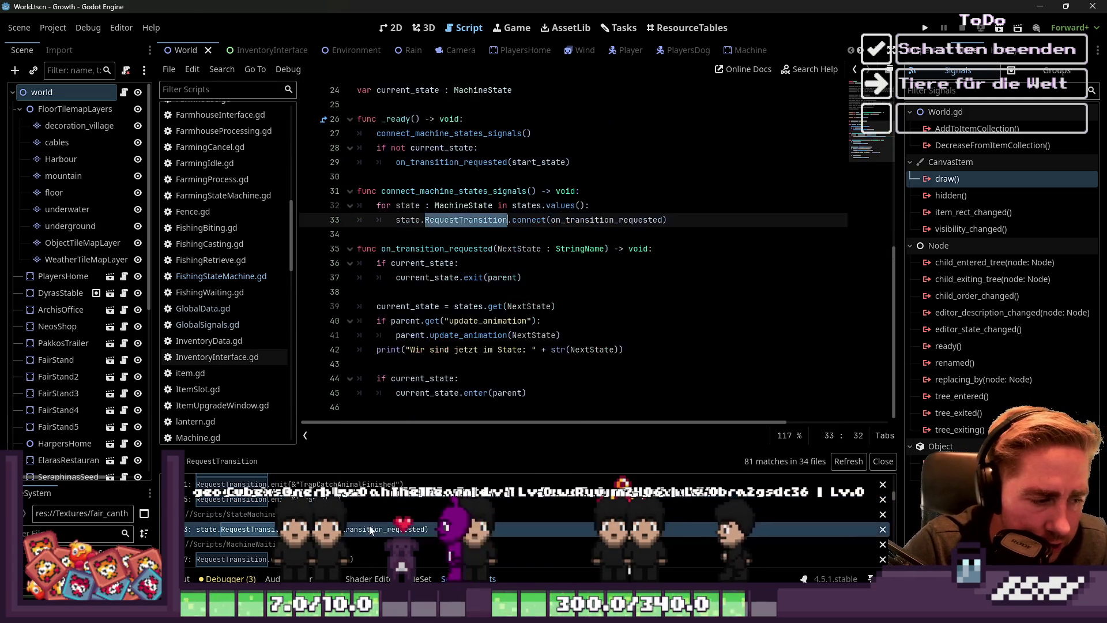
triple_click(608, 219)
double_click(608, 219)
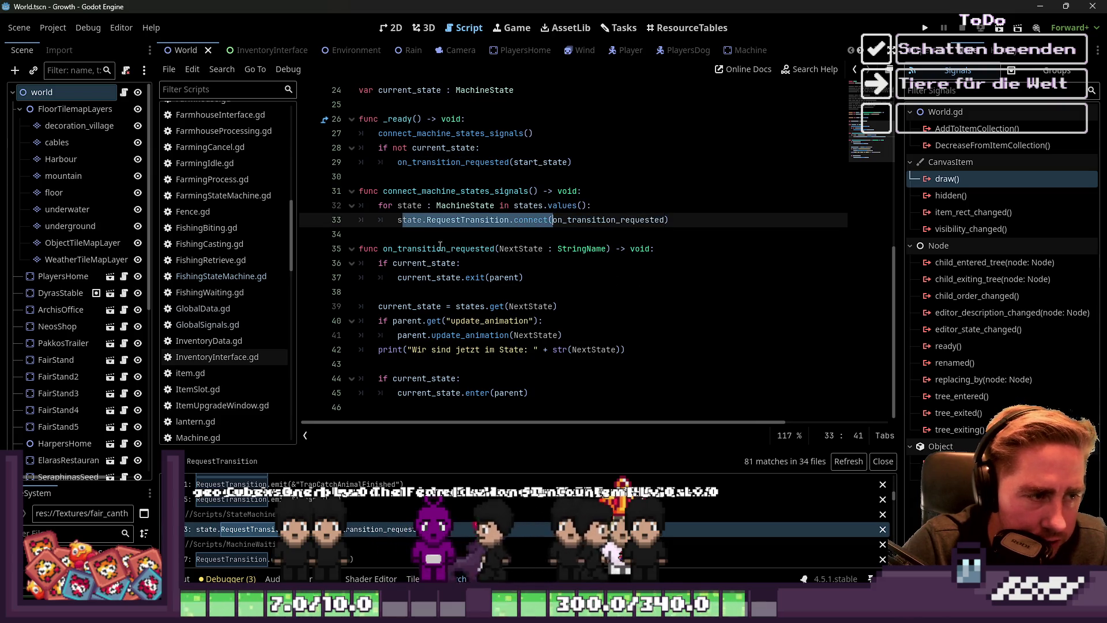
key(Down)
key(Down)
key(Down)
mouse_move(357, 249)
mouse_down()
mouse_move(519, 340)
mouse_move(472, 379)
mouse_move(525, 392)
mouse_move(366, 253)
mouse_up()
click(416, 267)
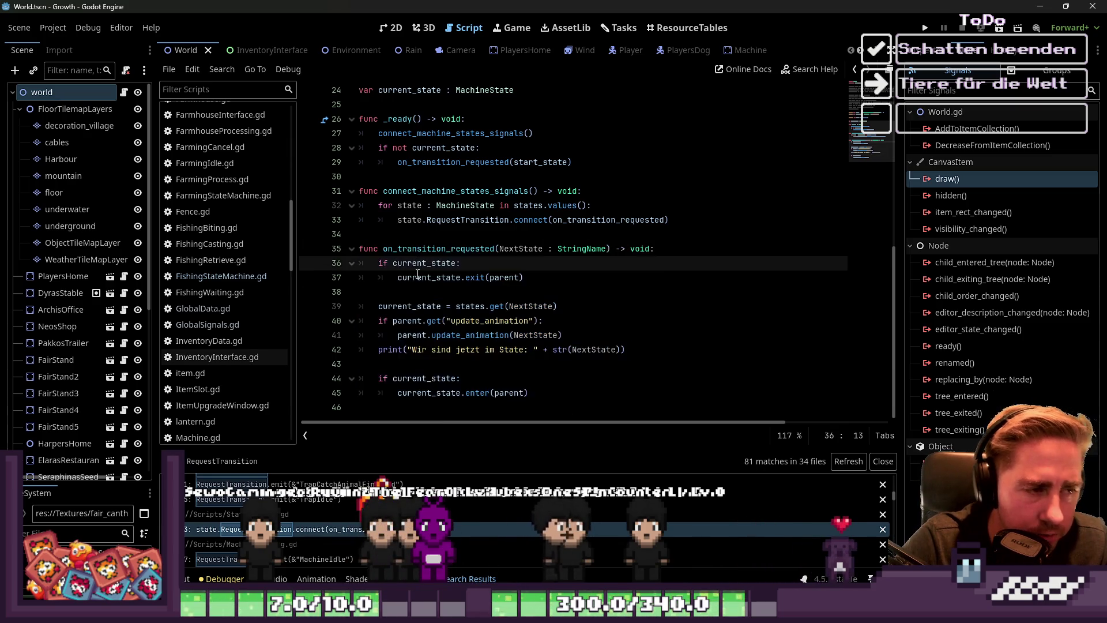
mouse_move(417, 273)
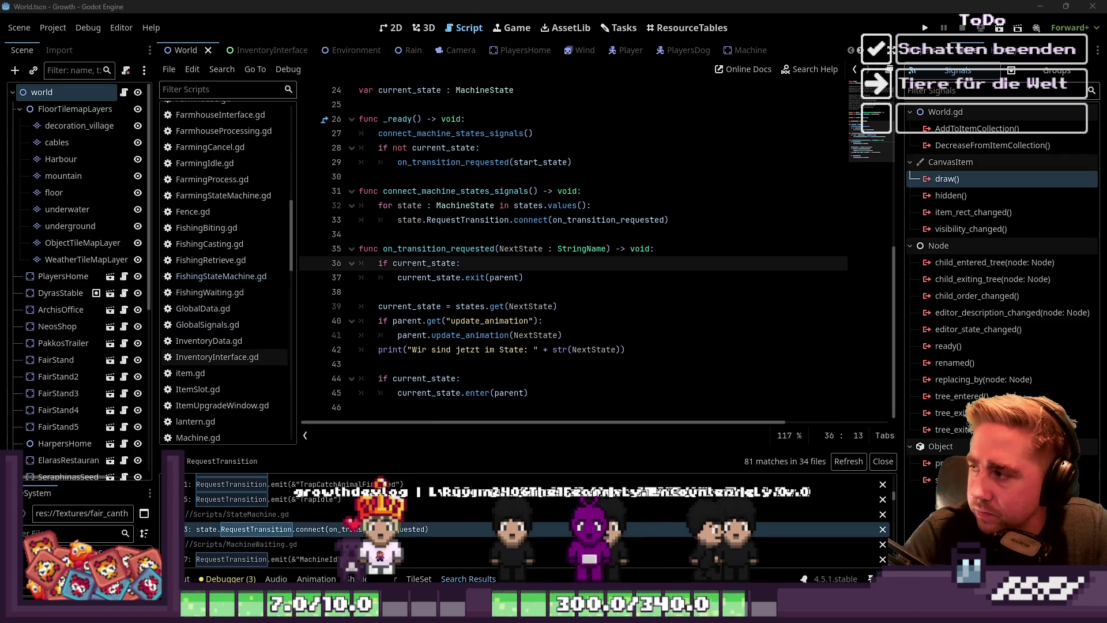
click(499, 205)
Scroll through the StateMachine script and enlarge the FileSystem file list
scroll(492, 208, up, 4)
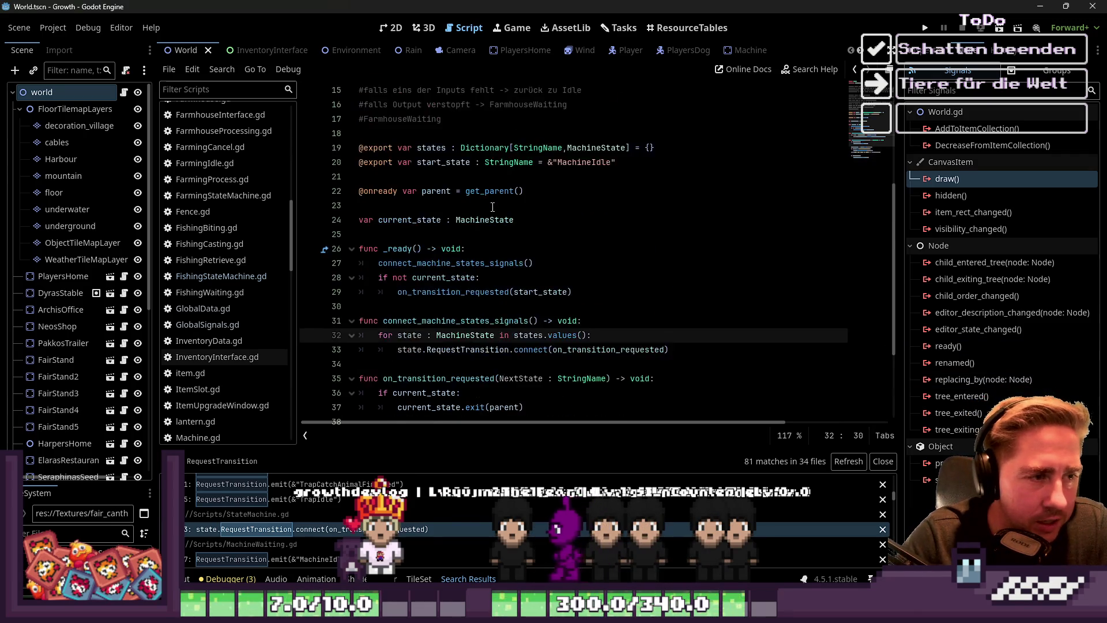
scroll(492, 208, up, 4)
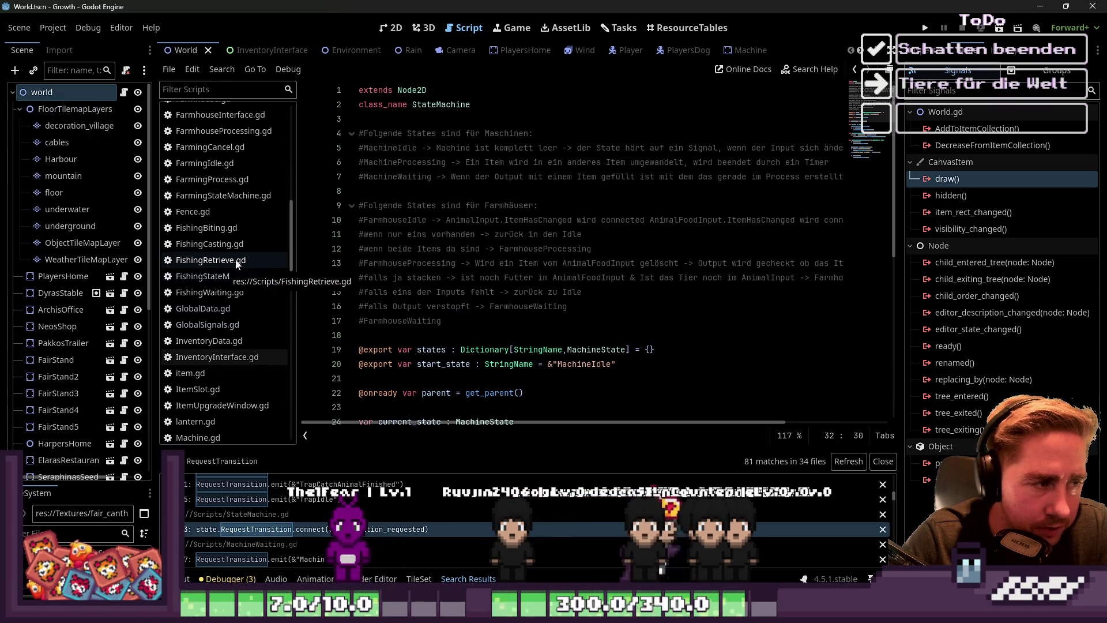
scroll(634, 58, down, 5)
scroll(634, 58, down, 8)
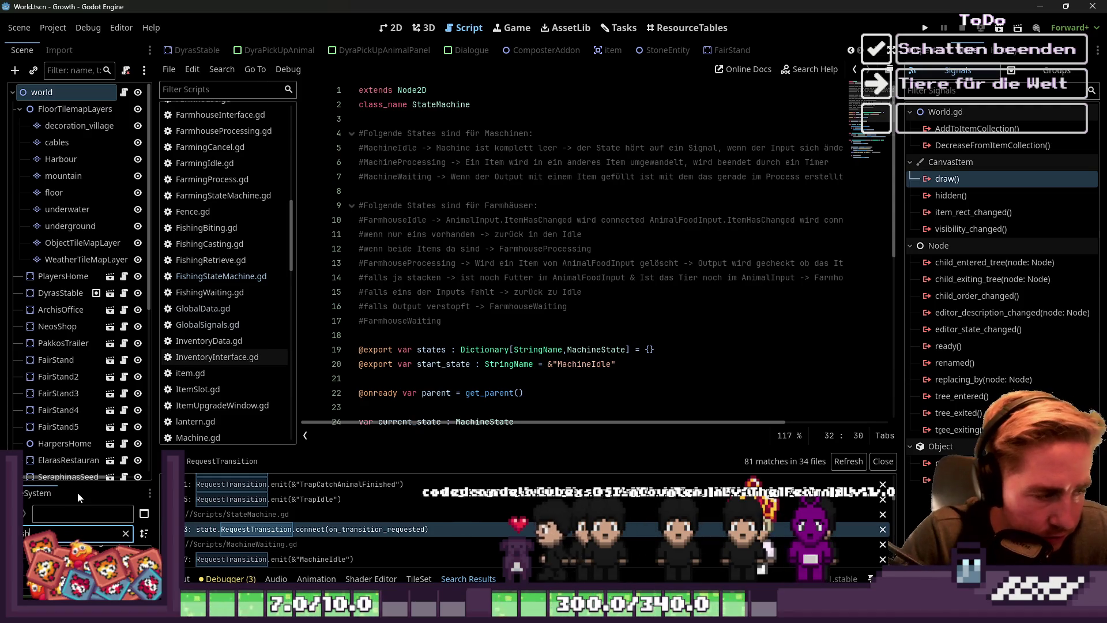
drag(89, 485, 88, 342)
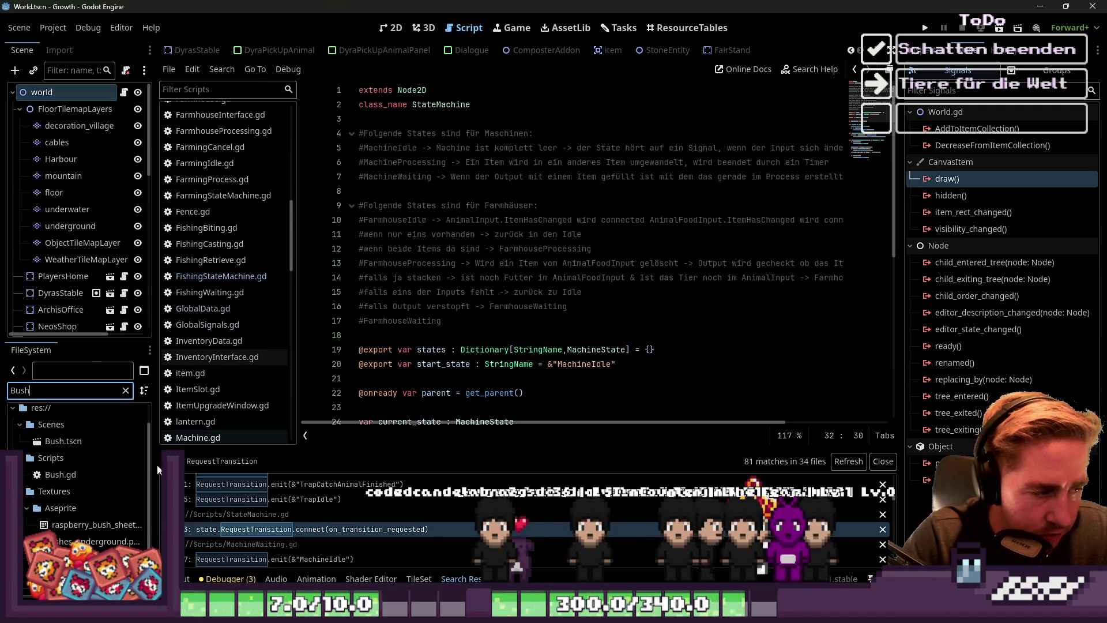
Widen the left dock and filter FileSystem to 'tree'
drag(156, 462, 244, 456)
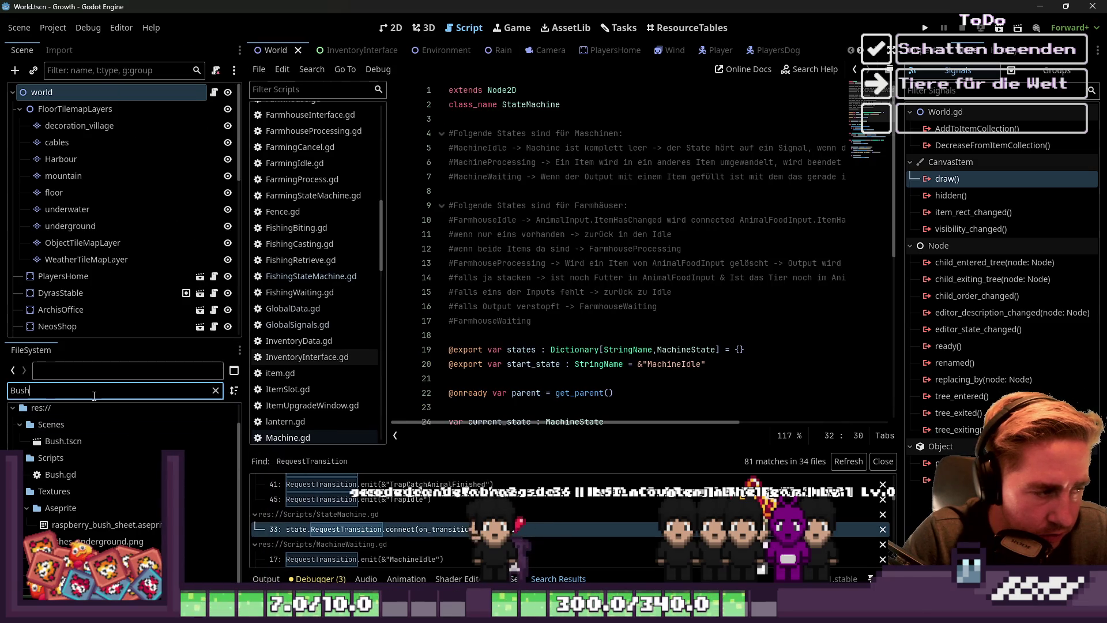
key(ctrl+a)
text(r)
key(BackSpace)
text(tree)
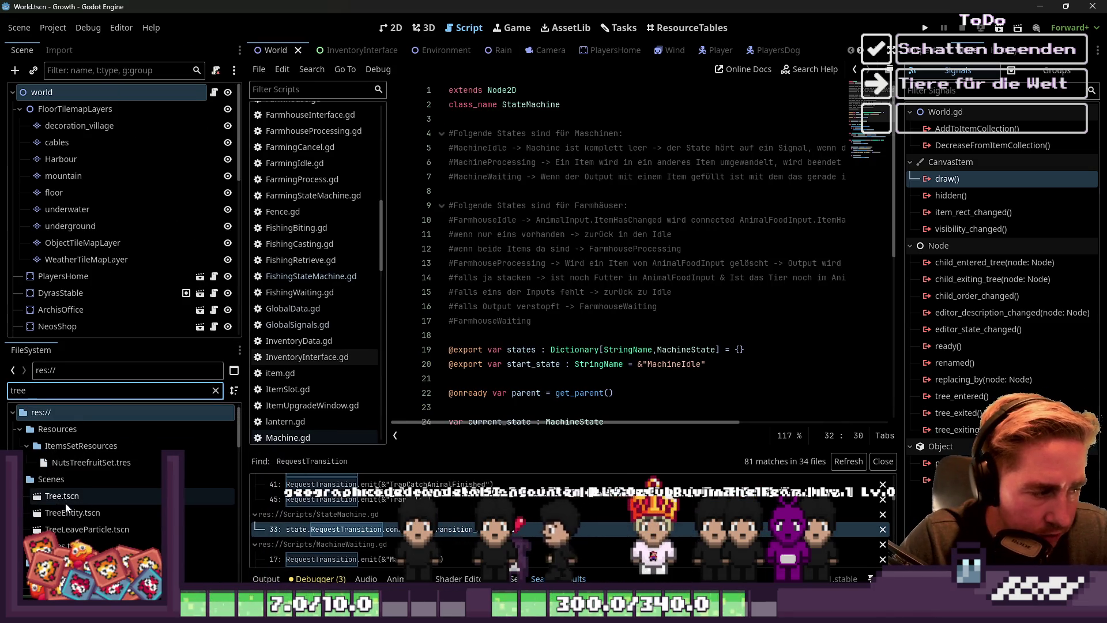
Open Tree.tscn and Trees.tscn and zoom in on the tree sprite
double_click(64, 498)
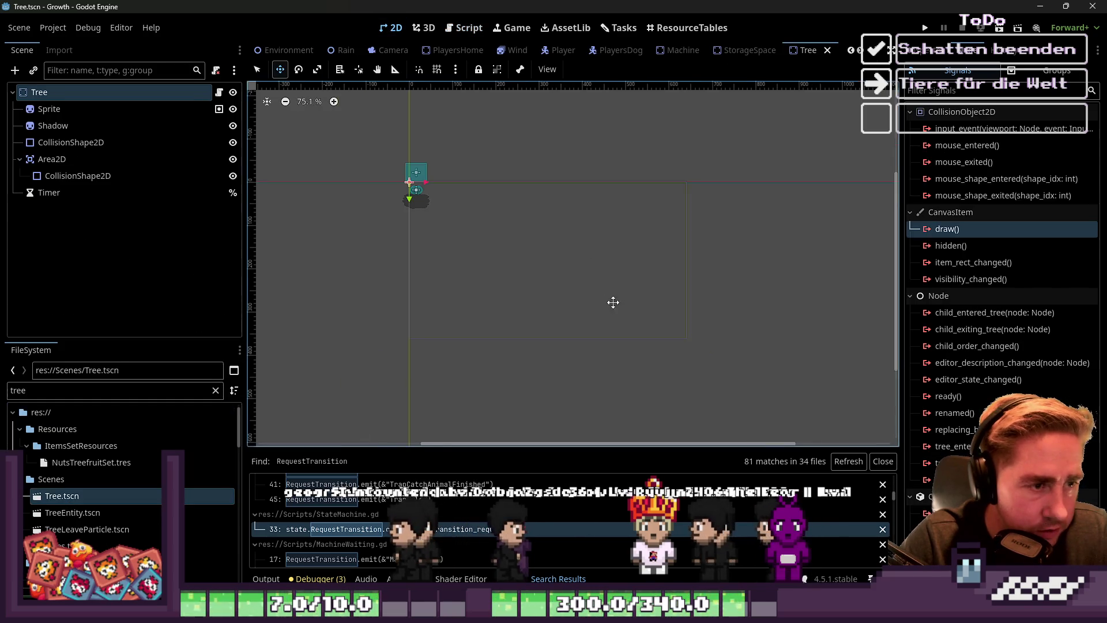
scroll(392, 190, up, 15)
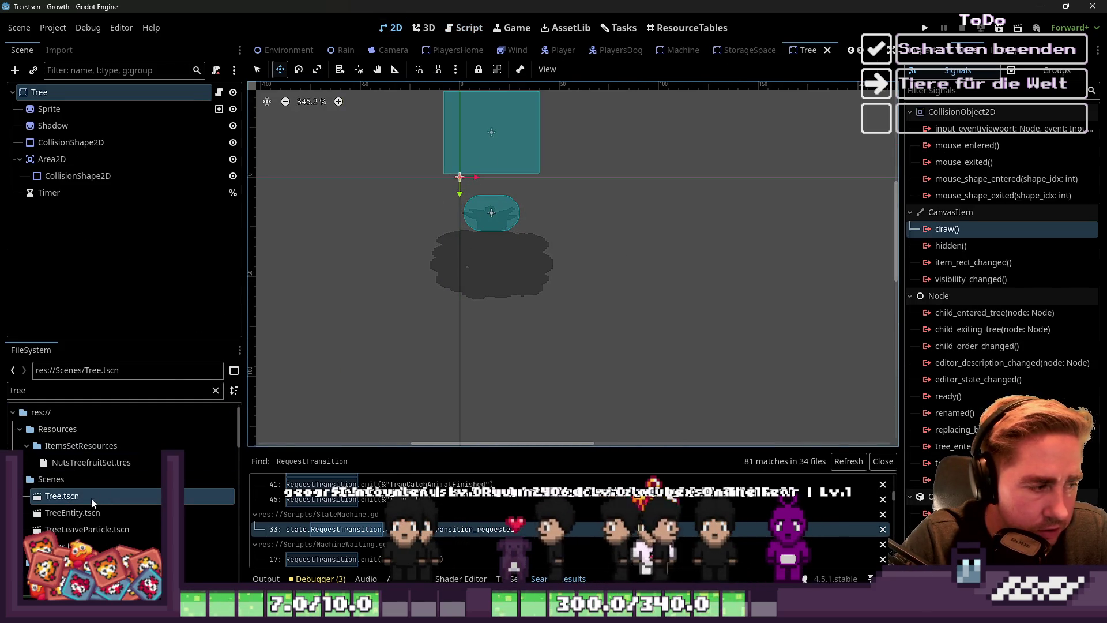
double_click(65, 545)
scroll(415, 168, up, 16)
scroll(807, 335, right, 5)
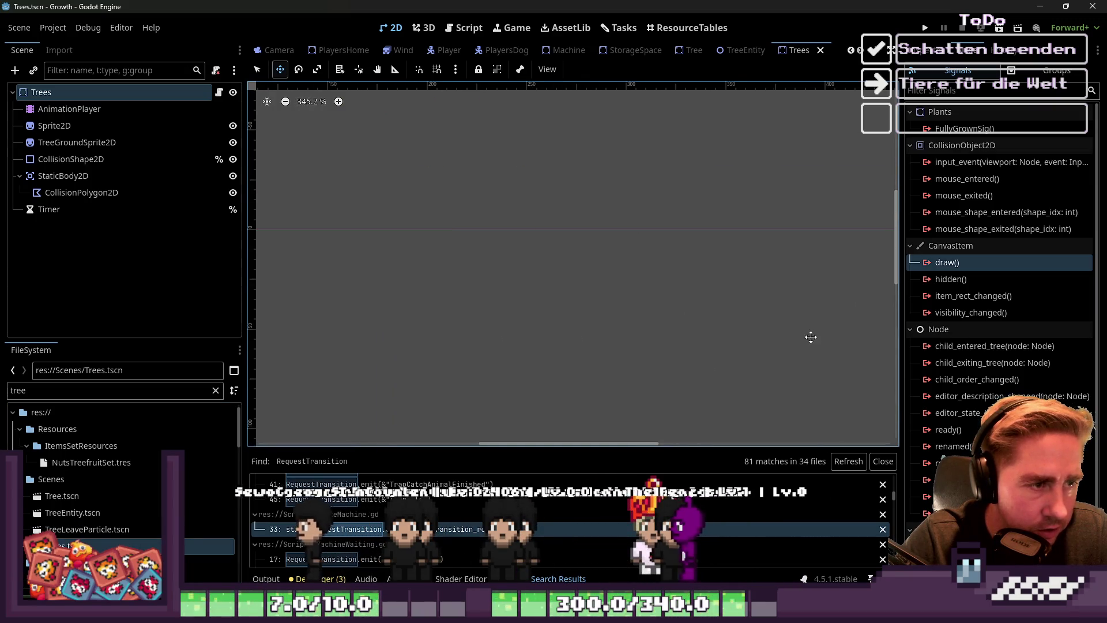
scroll(807, 335, left, 5)
scroll(510, 278, up, 8)
scroll(511, 278, up, 1)
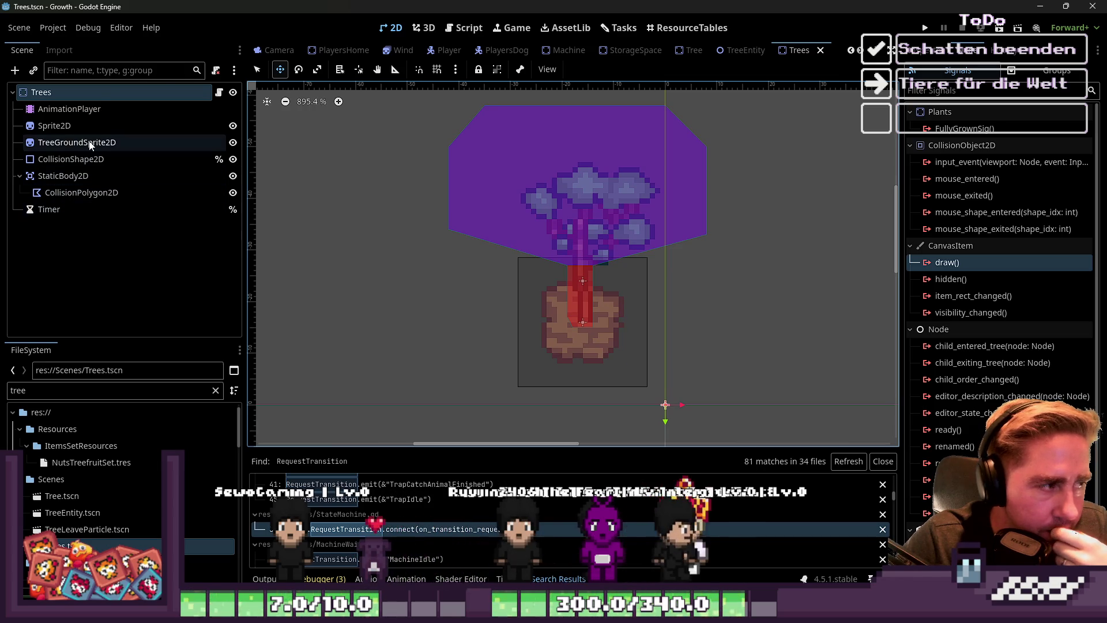
Select the Sprite2D node and show the RESET animation's scale and position tracks
click(57, 126)
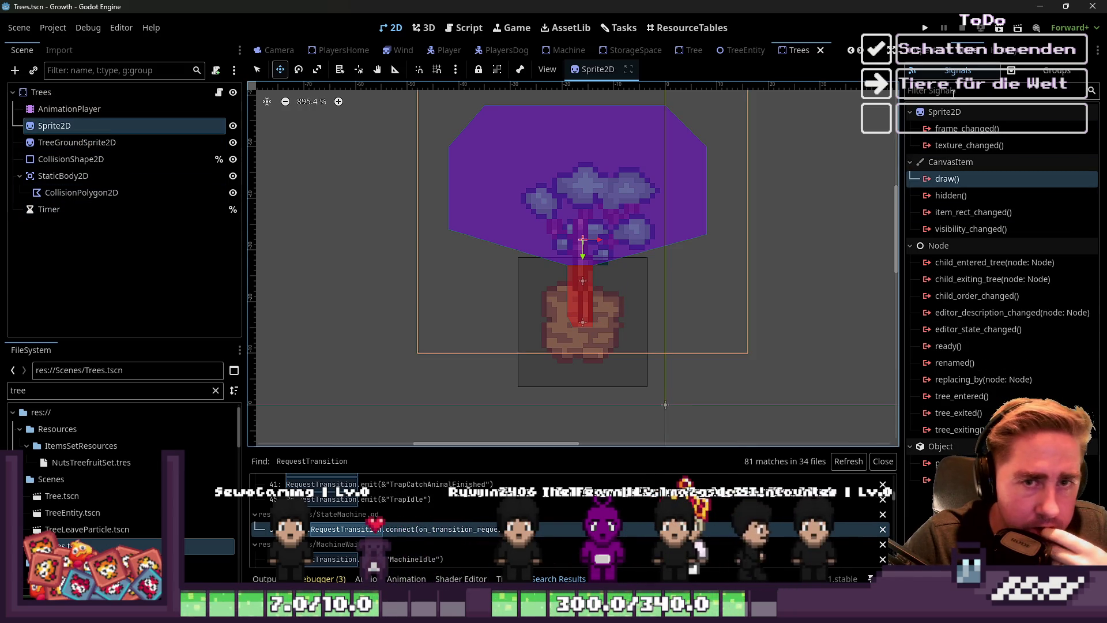
scroll(633, 275, down, 1)
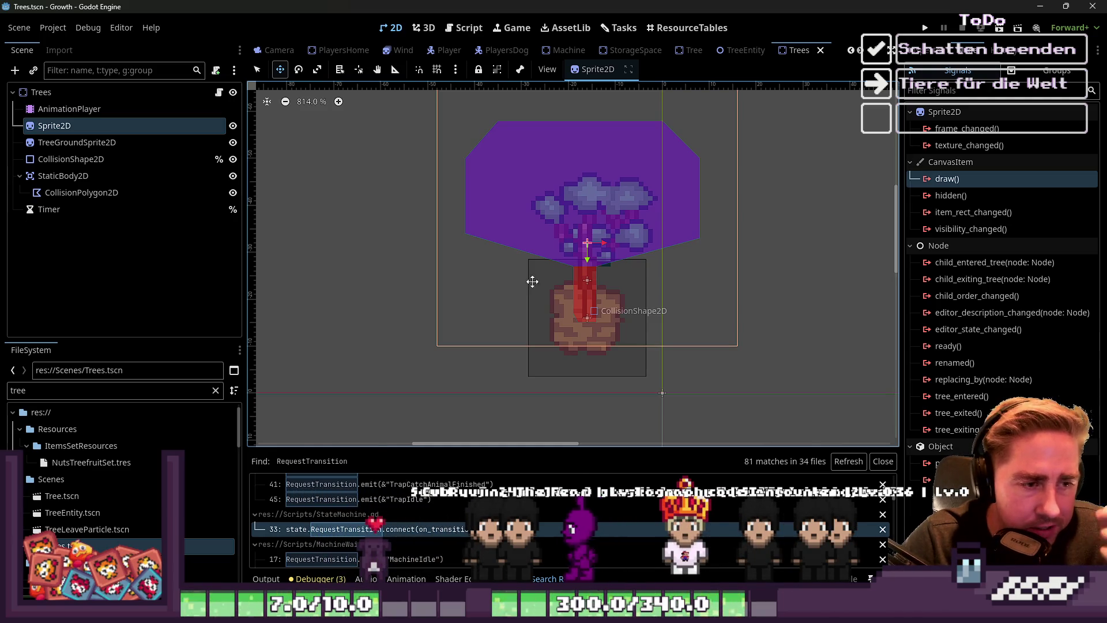
click(69, 109)
click(58, 125)
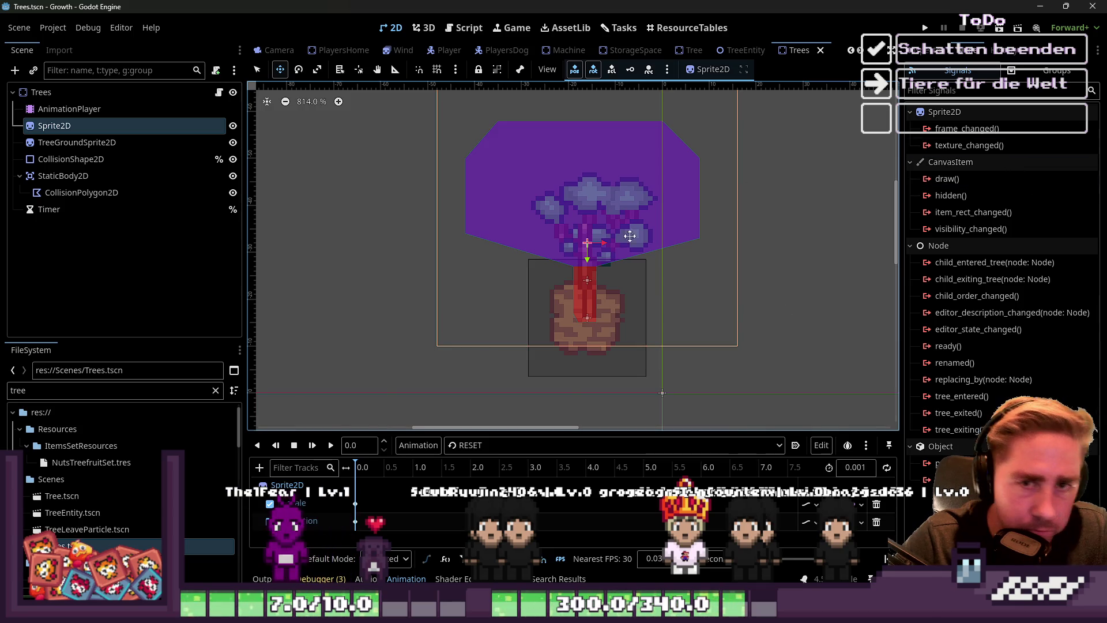
double_click(23, 390)
Compare the apple_tree_sheet.png and apple_tree_sheet_8.png textures in the Inspector
scroll(89, 519, down, 3)
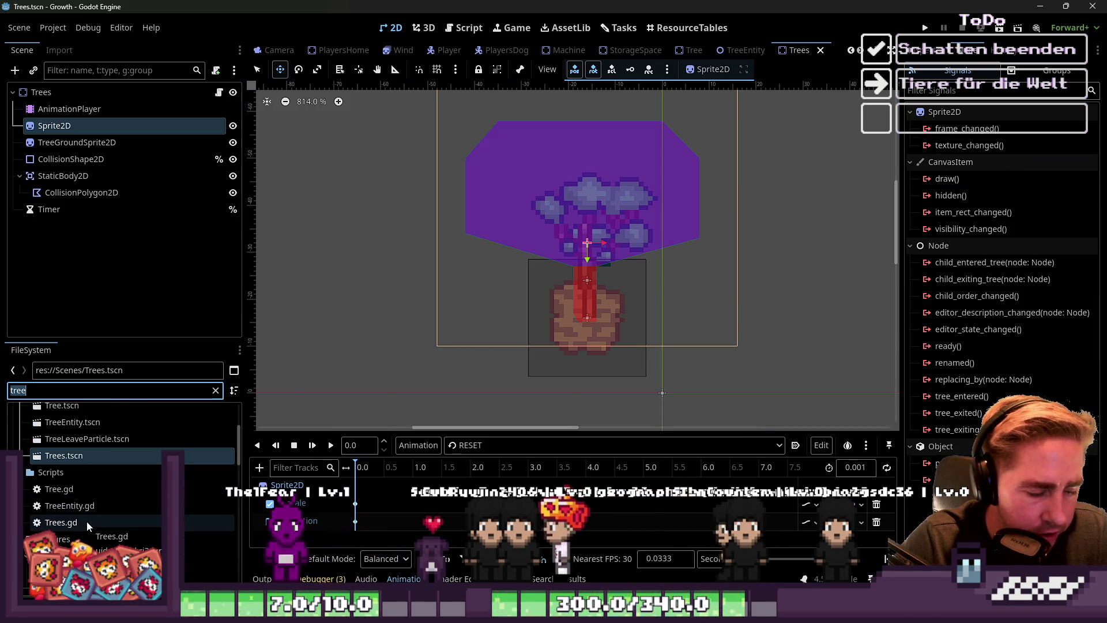
scroll(88, 523, down, 5)
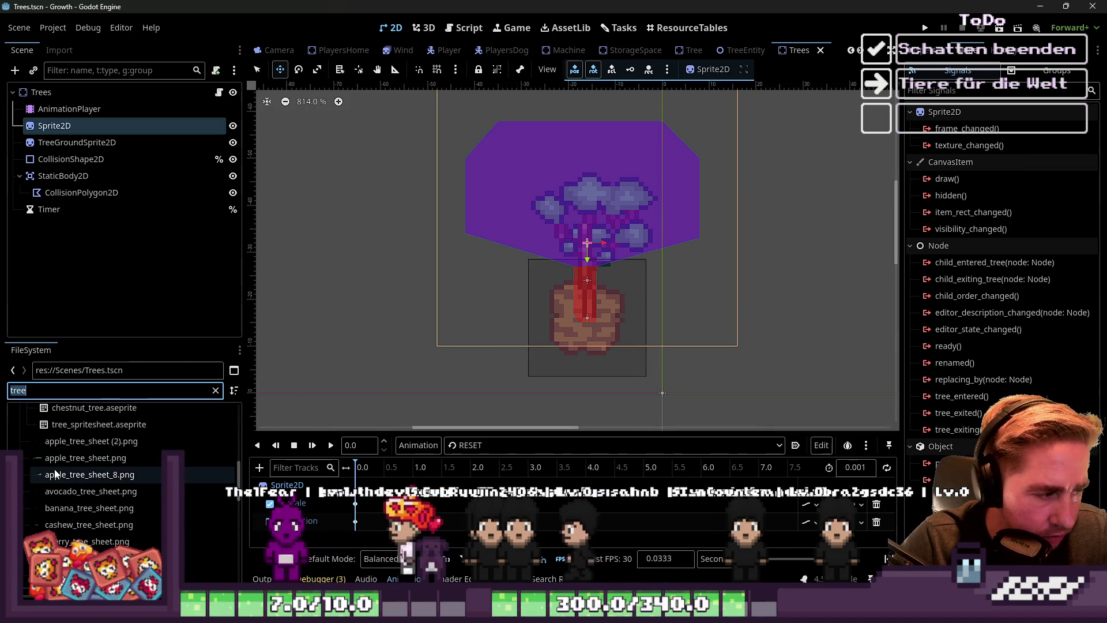
click(70, 464)
mouse_move(86, 464)
mouse_down()
mouse_move(363, 408)
mouse_move(576, 230)
mouse_move(808, 144)
mouse_move(922, 51)
mouse_move(675, 338)
mouse_move(1036, 160)
mouse_up()
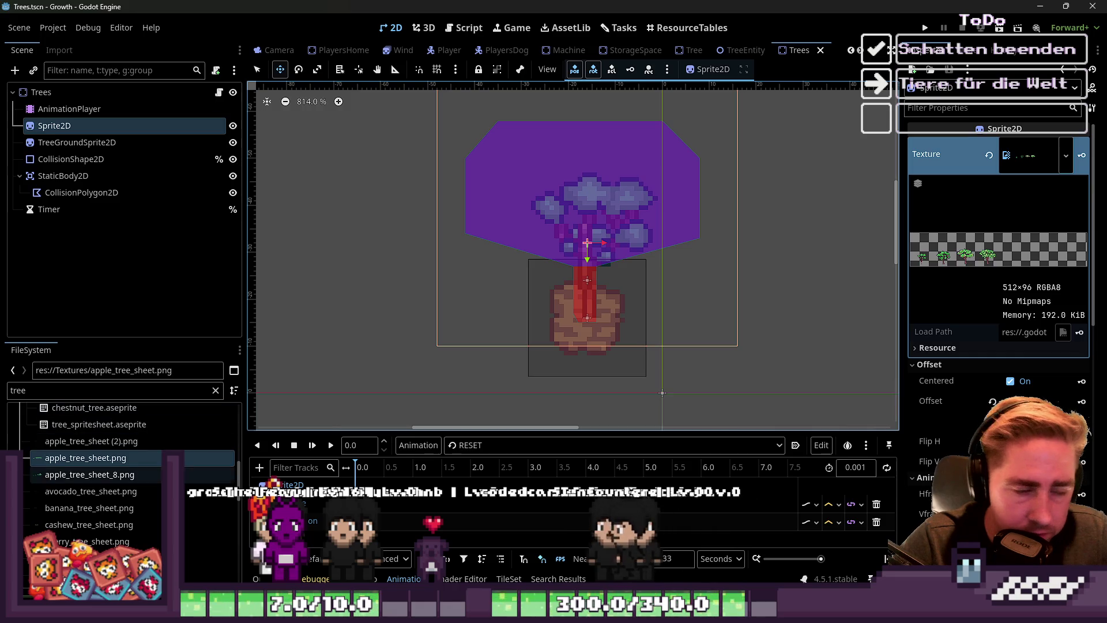
click(81, 473)
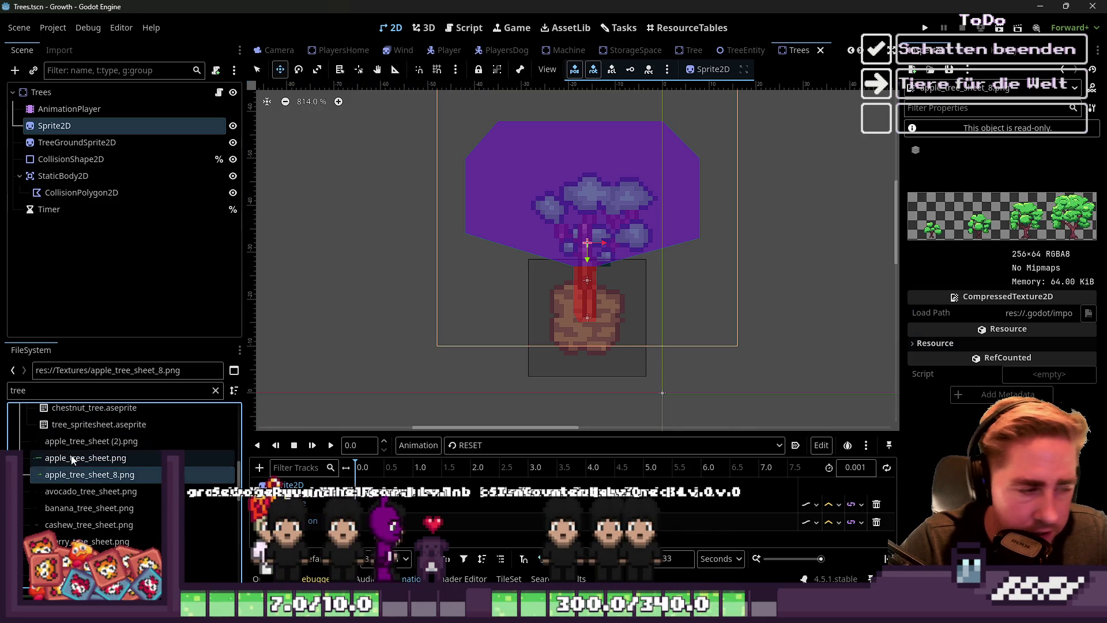
click(73, 459)
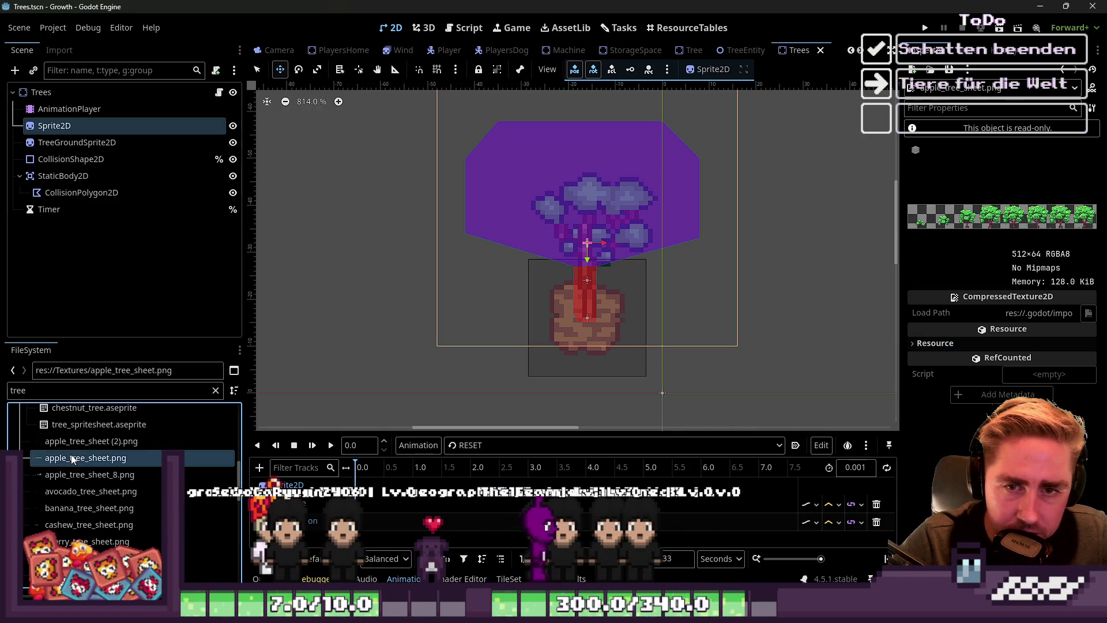
click(97, 475)
mouse_move(97, 477)
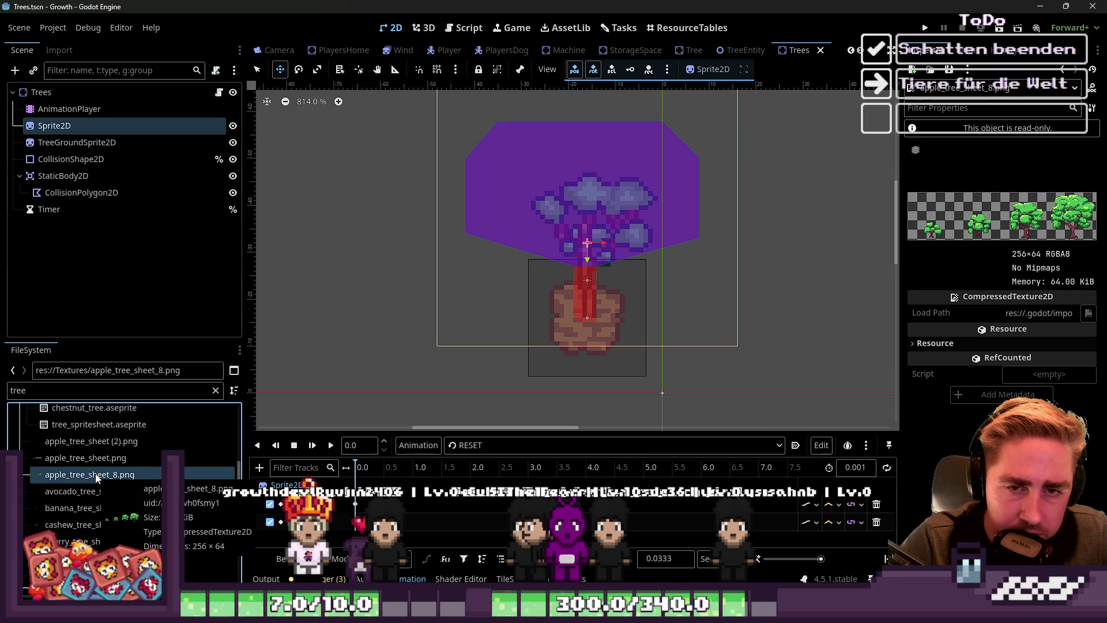
scroll(116, 472, down, 1)
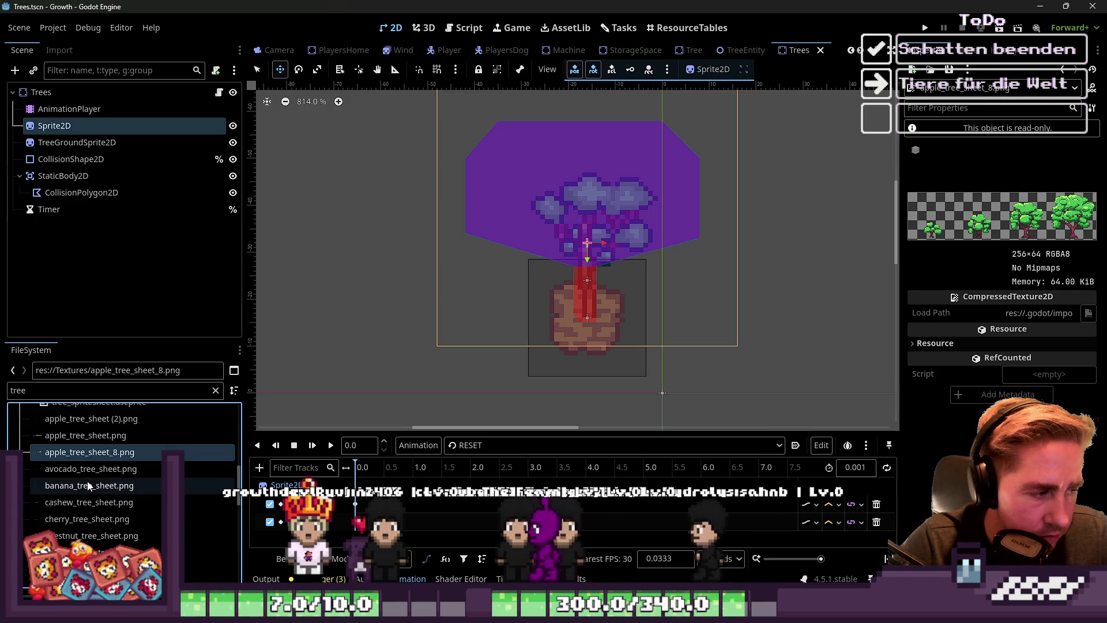
Filter files to 'apple', inspect the 512×64 apple_tree_sheet.png, then return to Aseprite
click(72, 387)
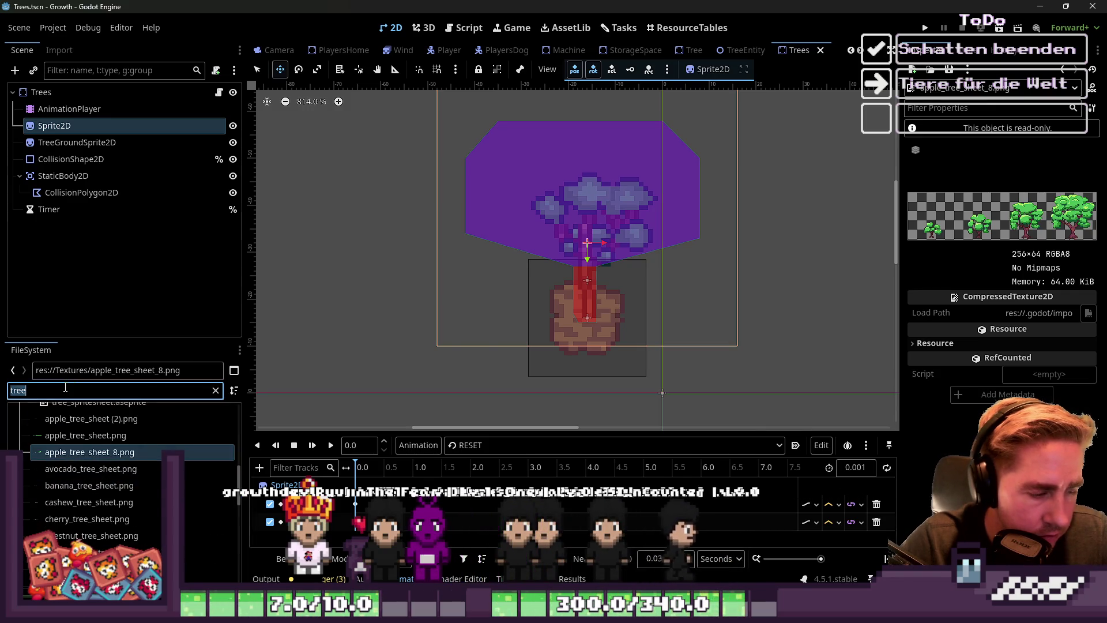
key(BackSpace)
key(BackSpace)
key(BackSpace)
text(app)
text(_)
key(BackSpace)
click(92, 535)
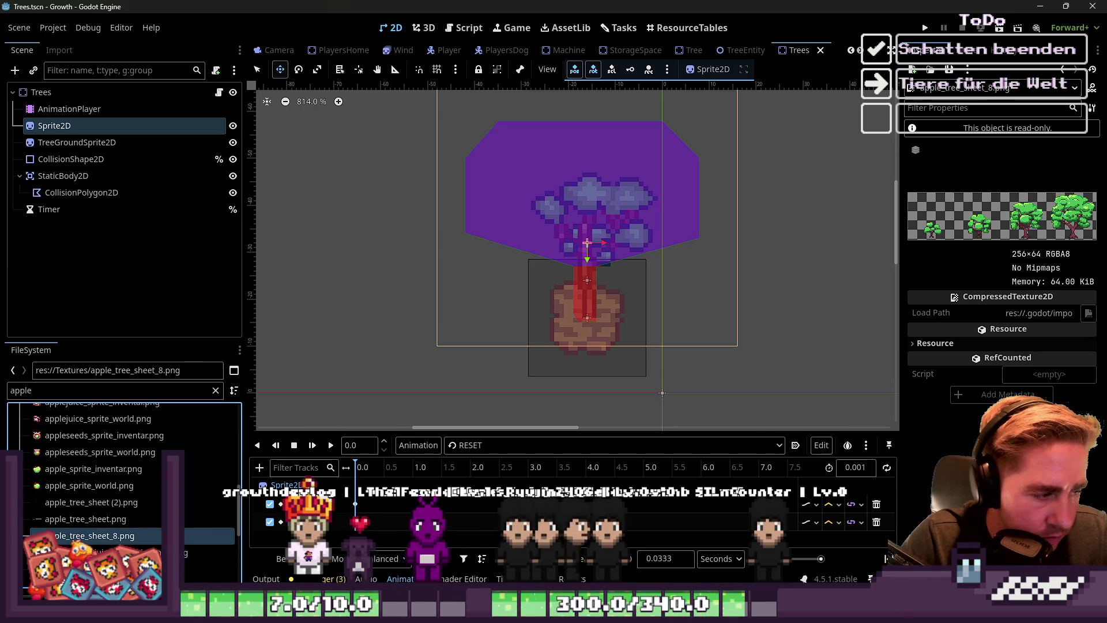
click(92, 520)
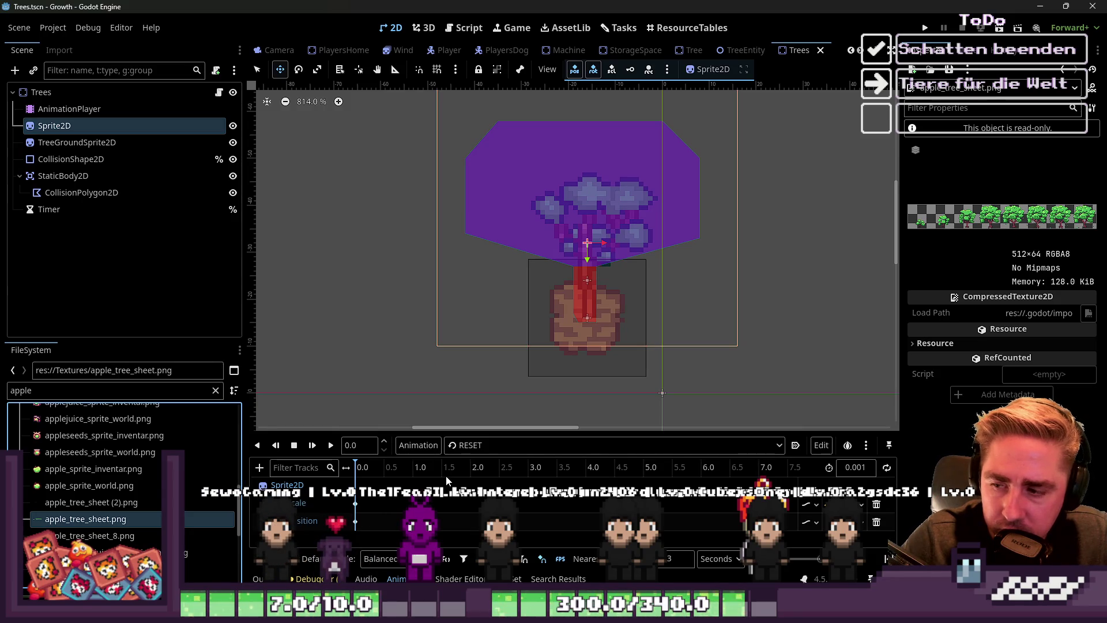
key(alt+Tab)
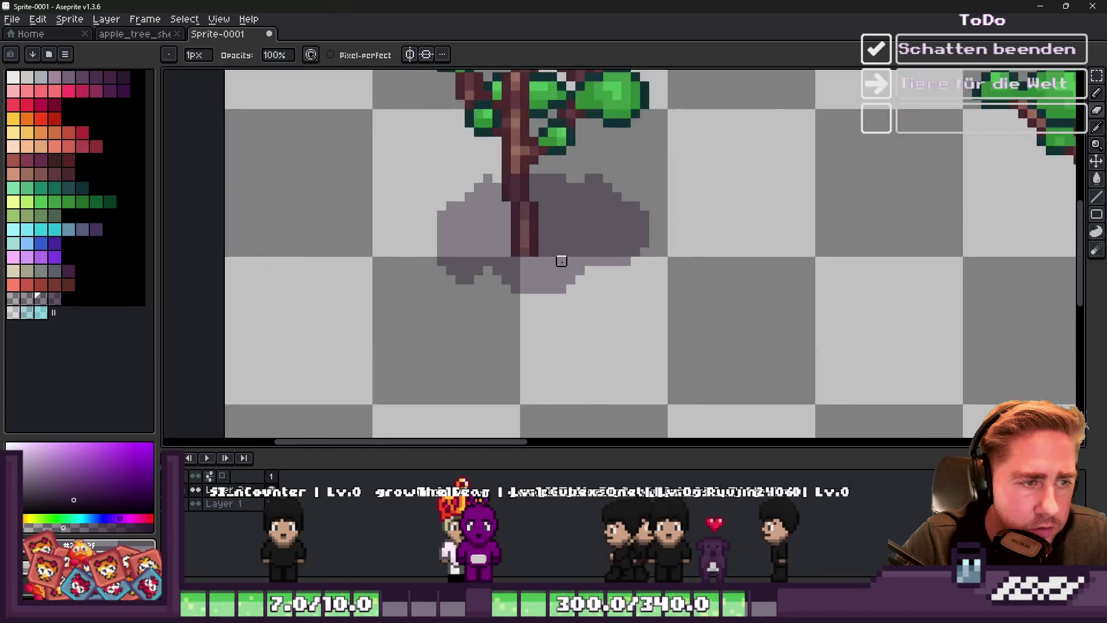
scroll(549, 257, up, 3)
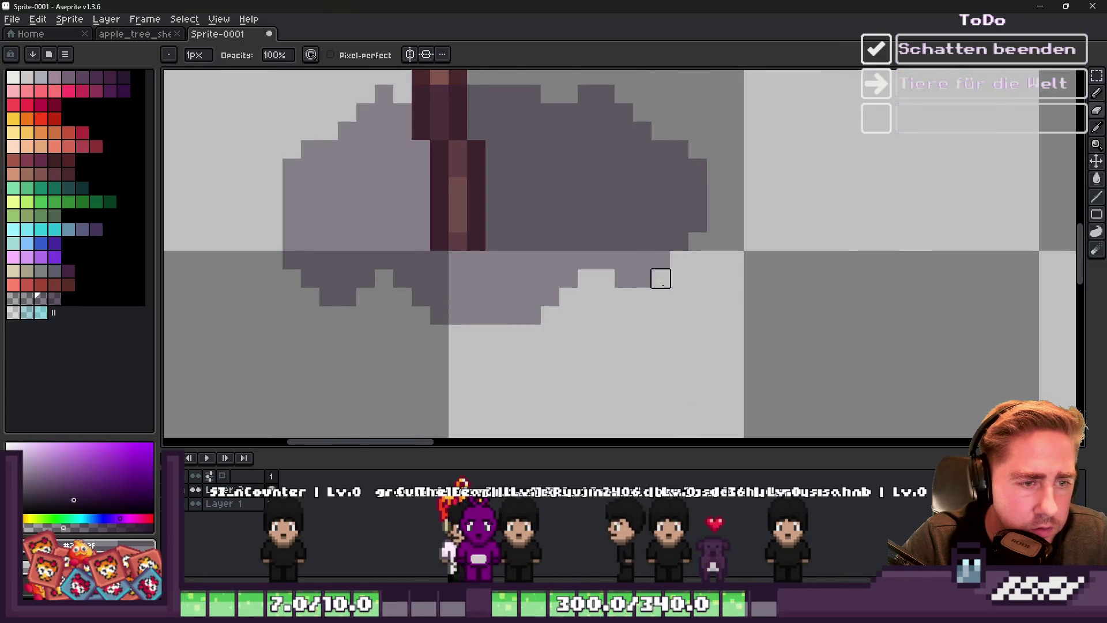
scroll(692, 277, down, 5)
scroll(707, 272, up, 4)
scroll(635, 271, down, 2)
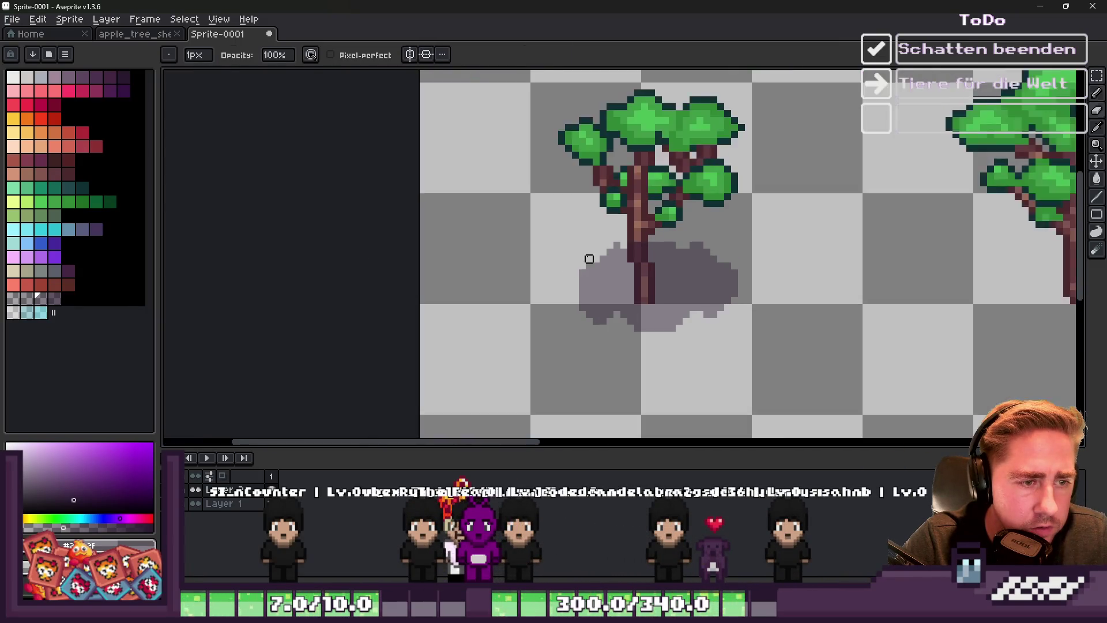
scroll(599, 257, up, 3)
scroll(606, 234, down, 1)
scroll(606, 234, down, 2)
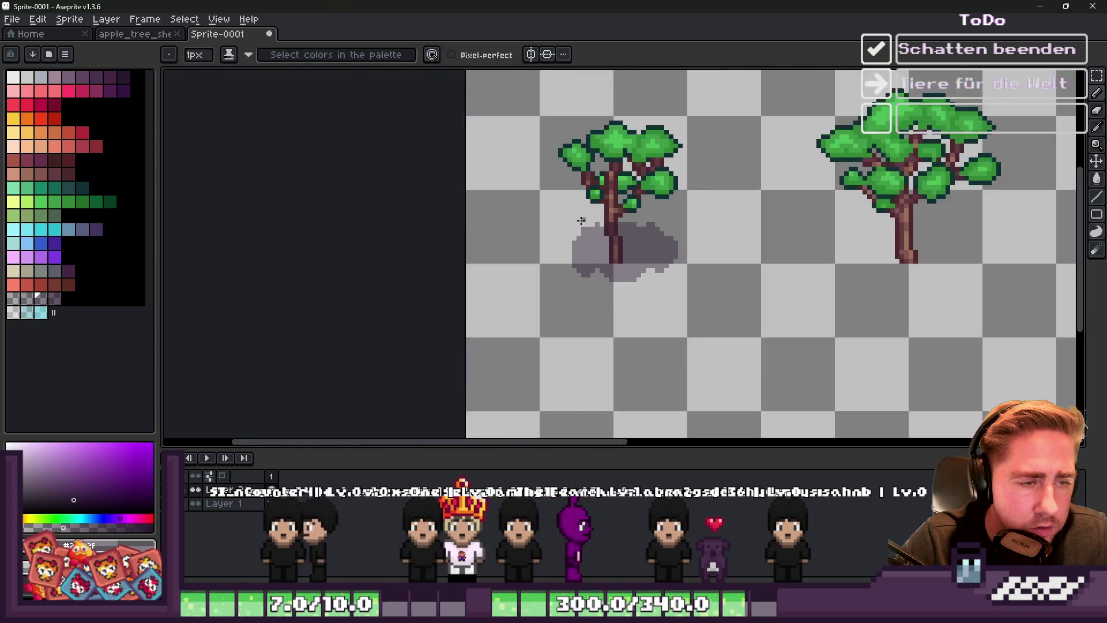
scroll(573, 243, up, 2)
scroll(591, 222, down, 2)
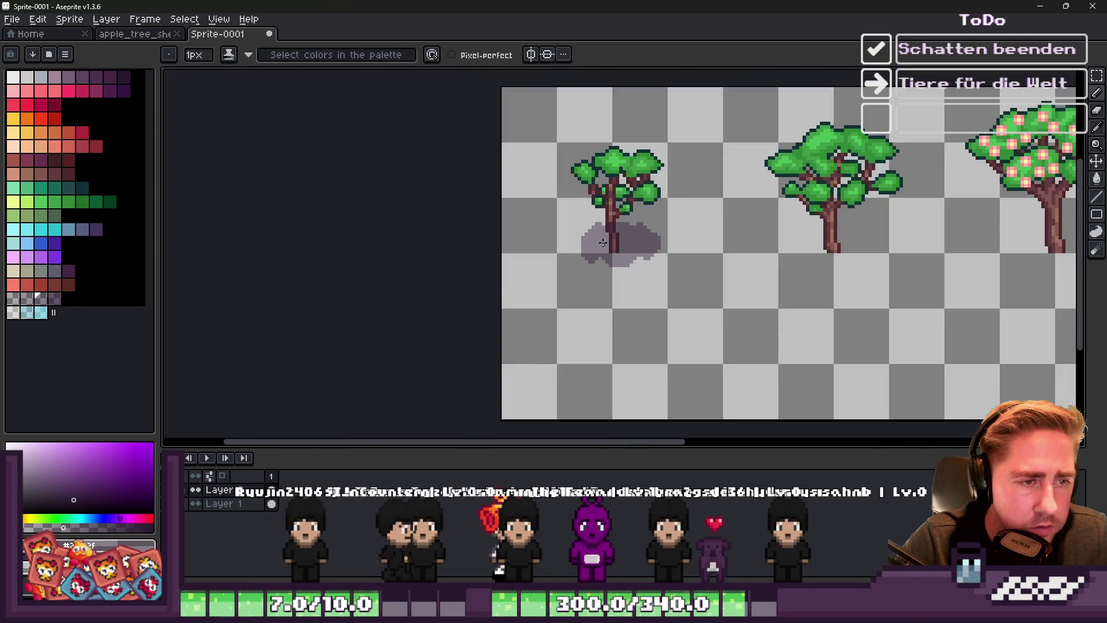
scroll(603, 242, down, 1)
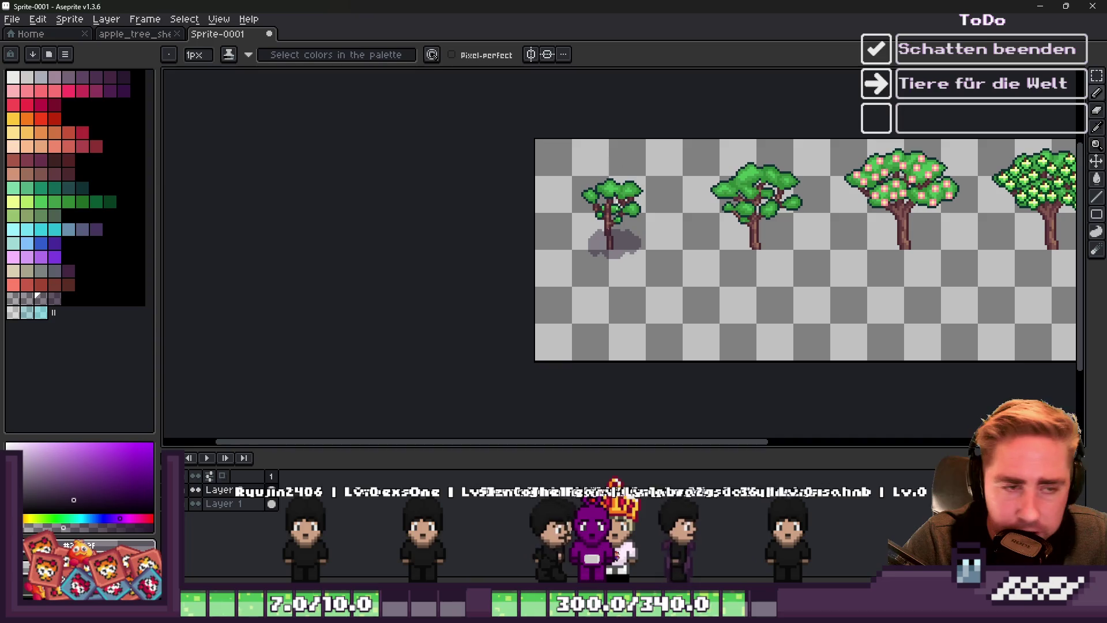
scroll(672, 177, up, 4)
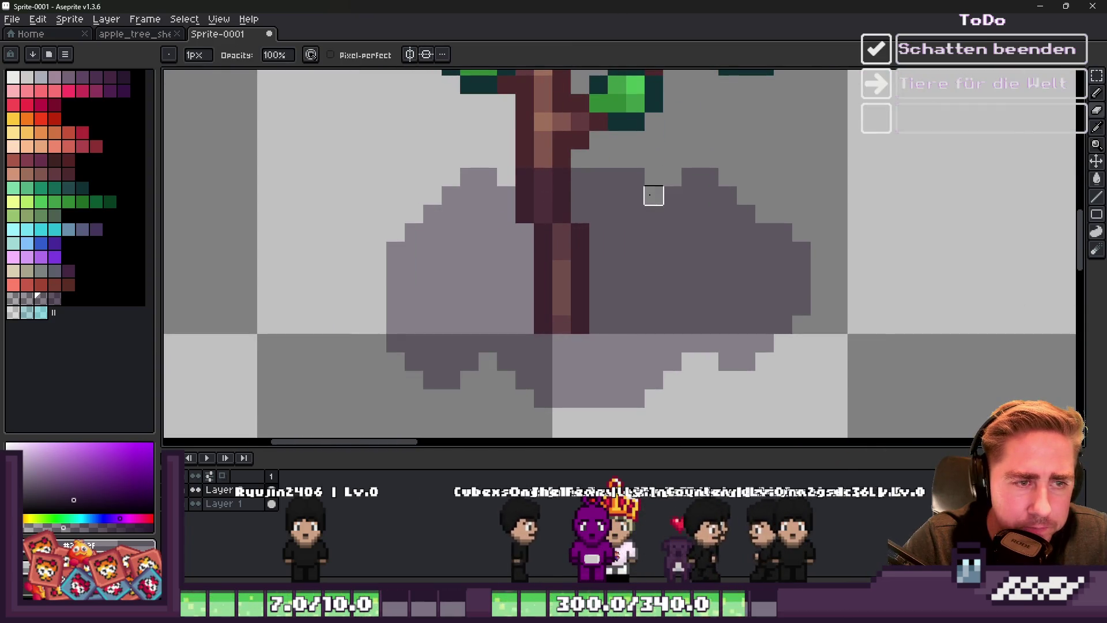
scroll(646, 196, down, 3)
scroll(659, 209, up, 3)
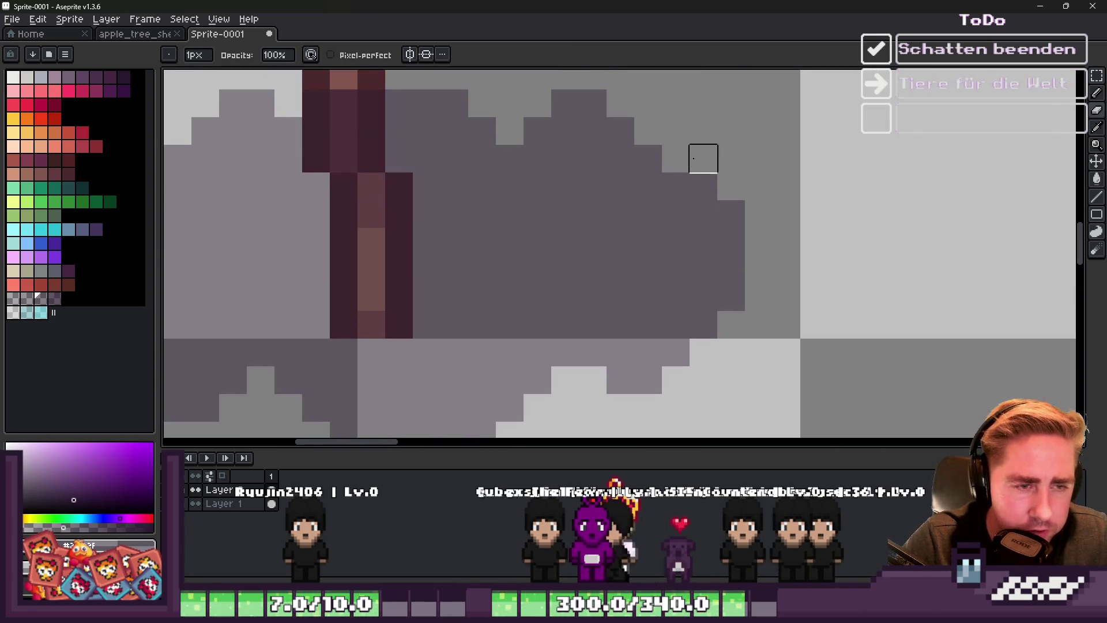
key(g)
scroll(670, 164, up, 1)
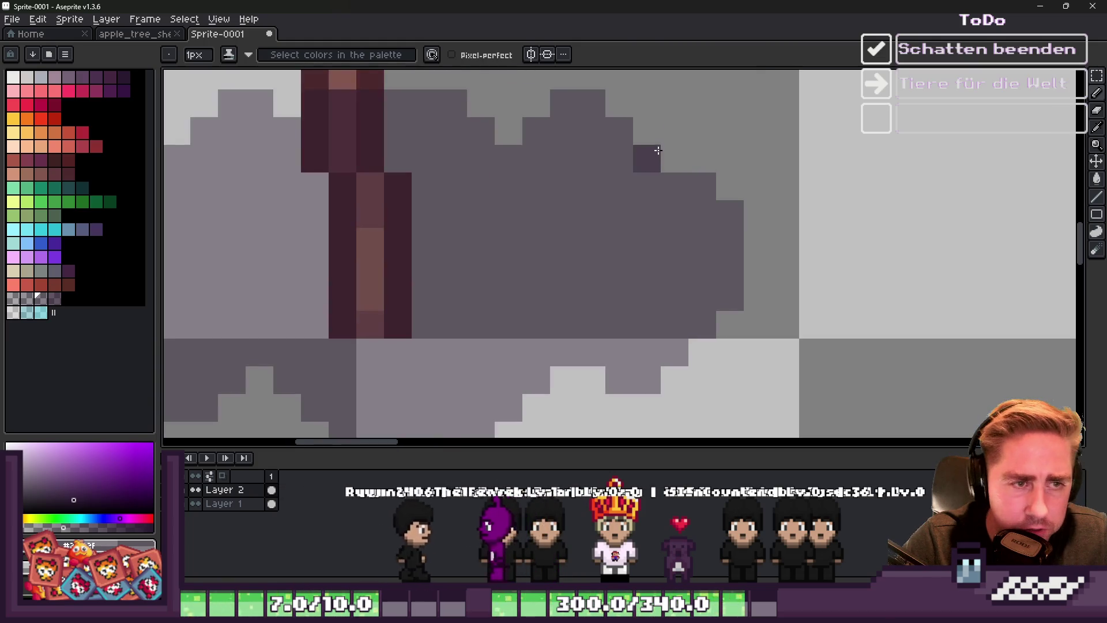
scroll(671, 173, down, 10)
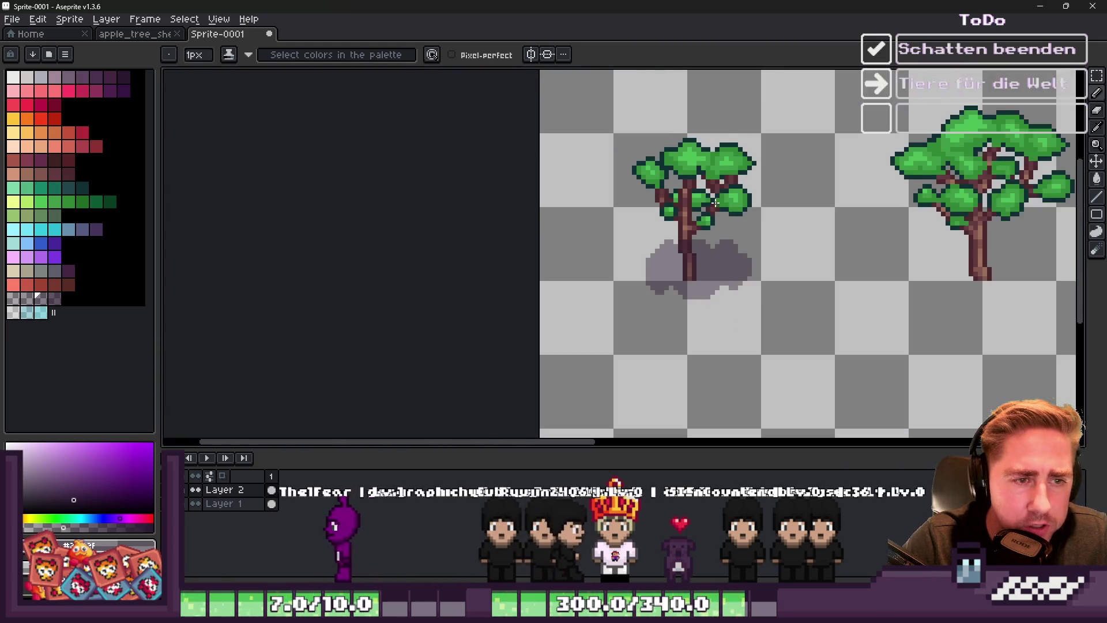
scroll(693, 255, up, 5)
key(m)
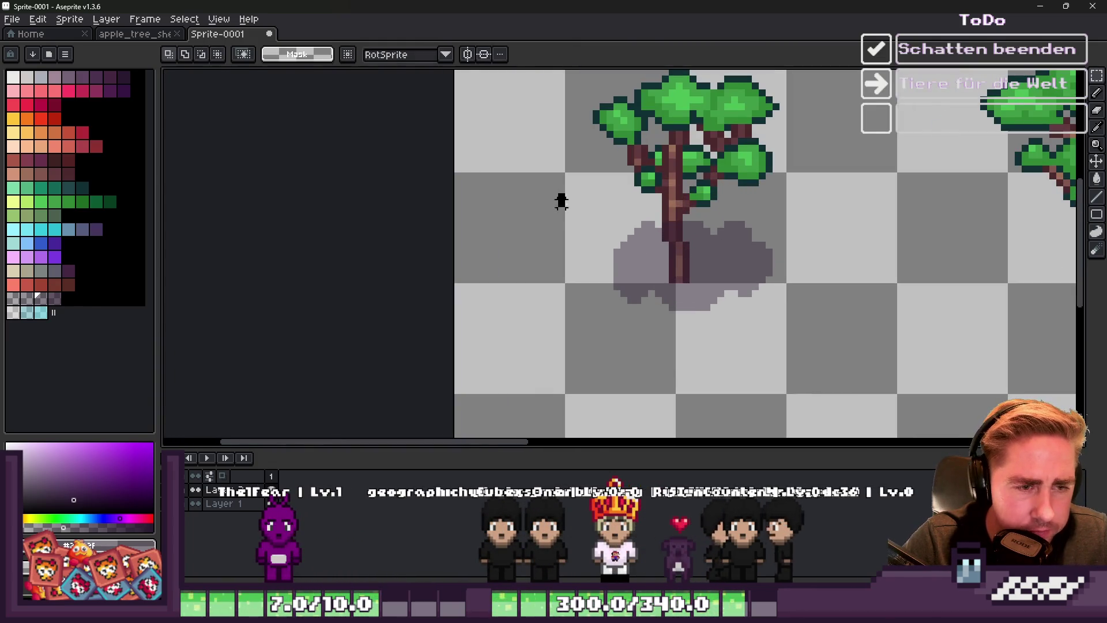
Marquee-select a tight area around the first tree's shadow
drag(558, 193, 828, 352)
key(ctrl+d)
scroll(611, 270, up, 2)
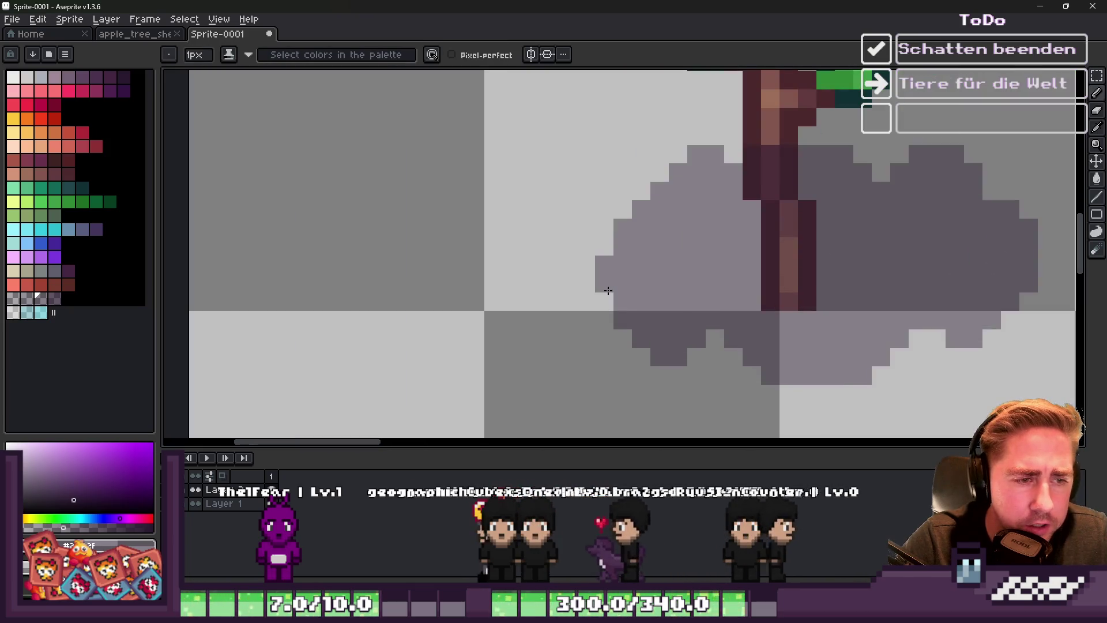
scroll(597, 256, down, 3)
scroll(589, 252, down, 1)
key(m)
drag(552, 210, 745, 329)
scroll(674, 283, up, 1)
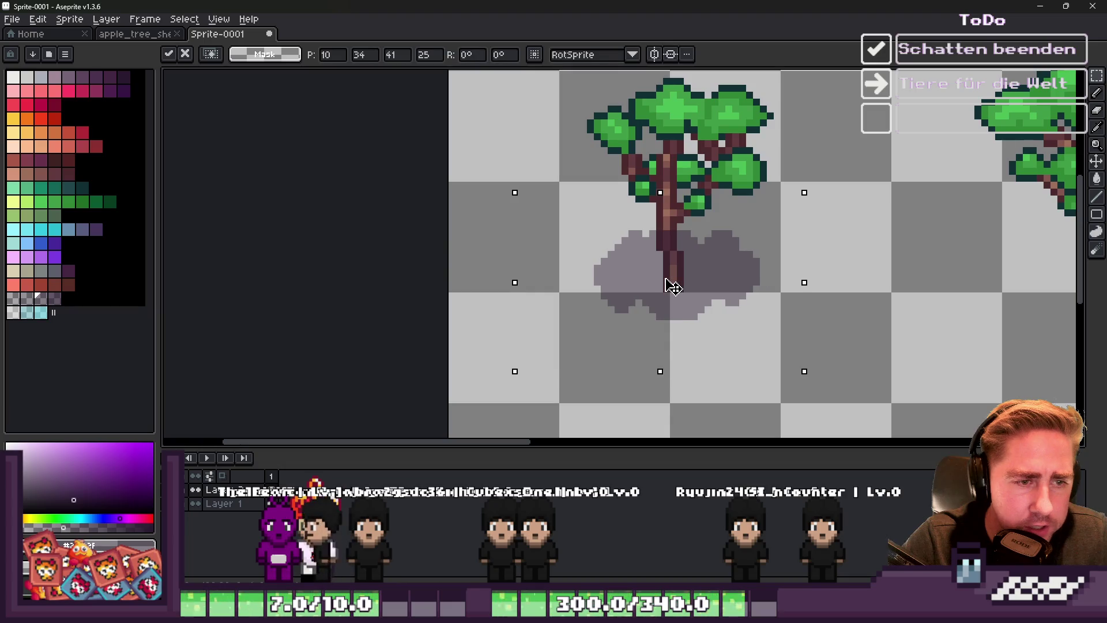
scroll(667, 283, down, 2)
key(ctrl+d)
drag(597, 238, 746, 331)
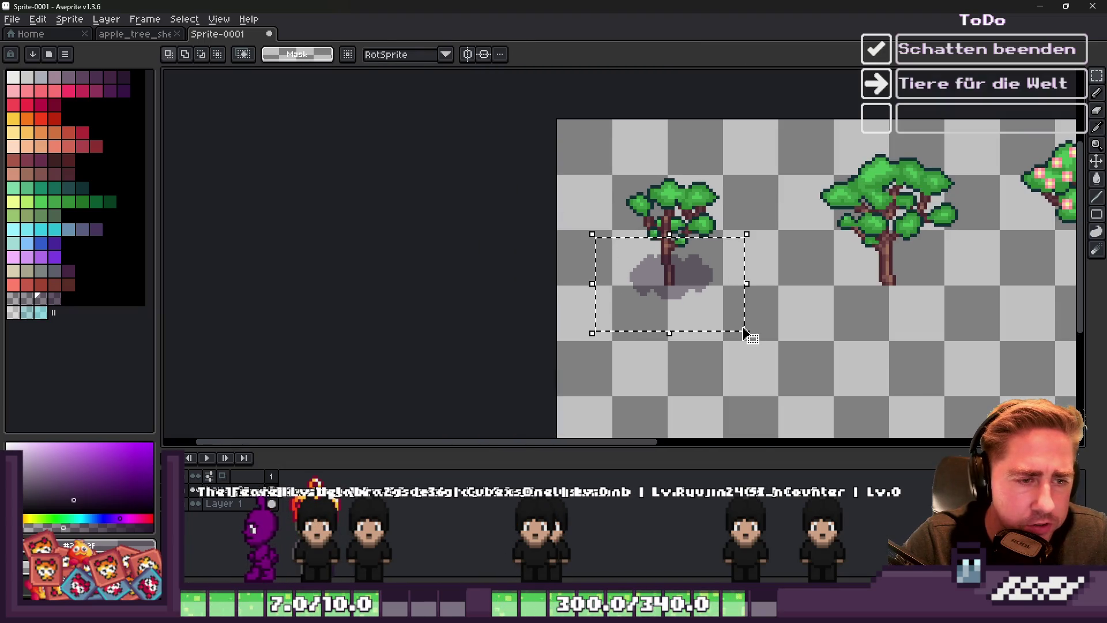
scroll(667, 279, up, 2)
scroll(666, 277, up, 1)
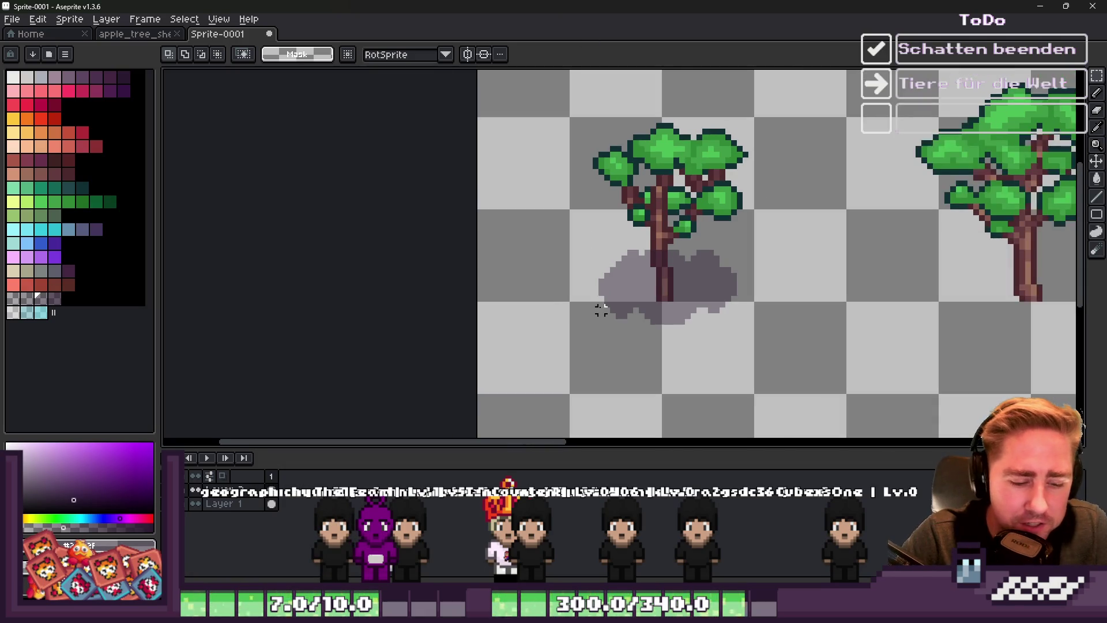
scroll(603, 291, up, 1)
drag(934, 392, 868, 381)
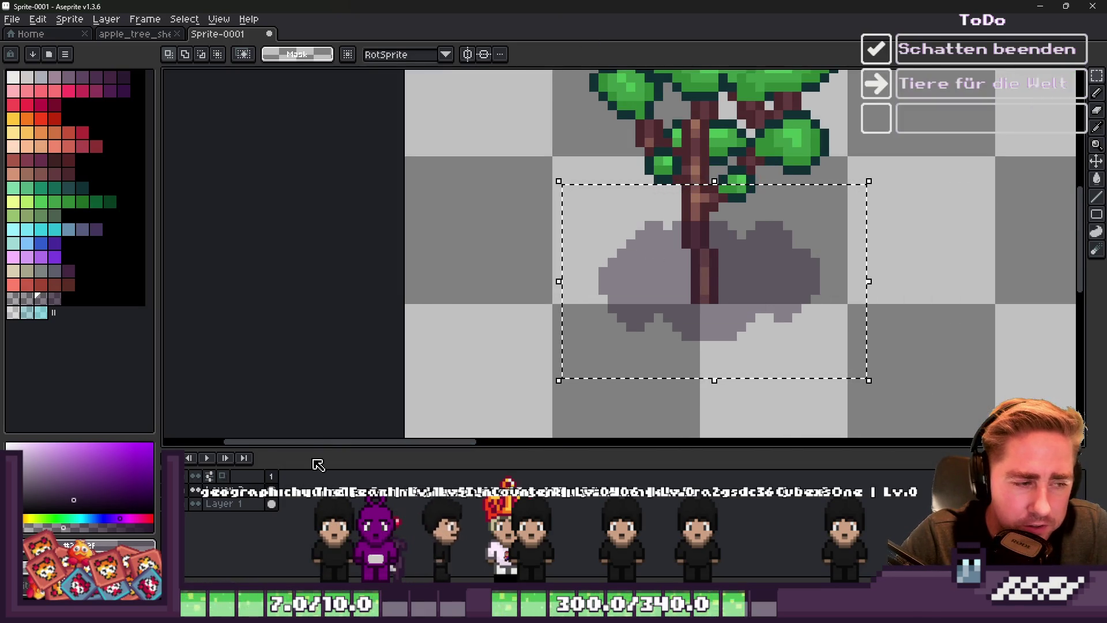
Outline the shadow in the semi-transparent shadow colour and deselect
click(27, 298)
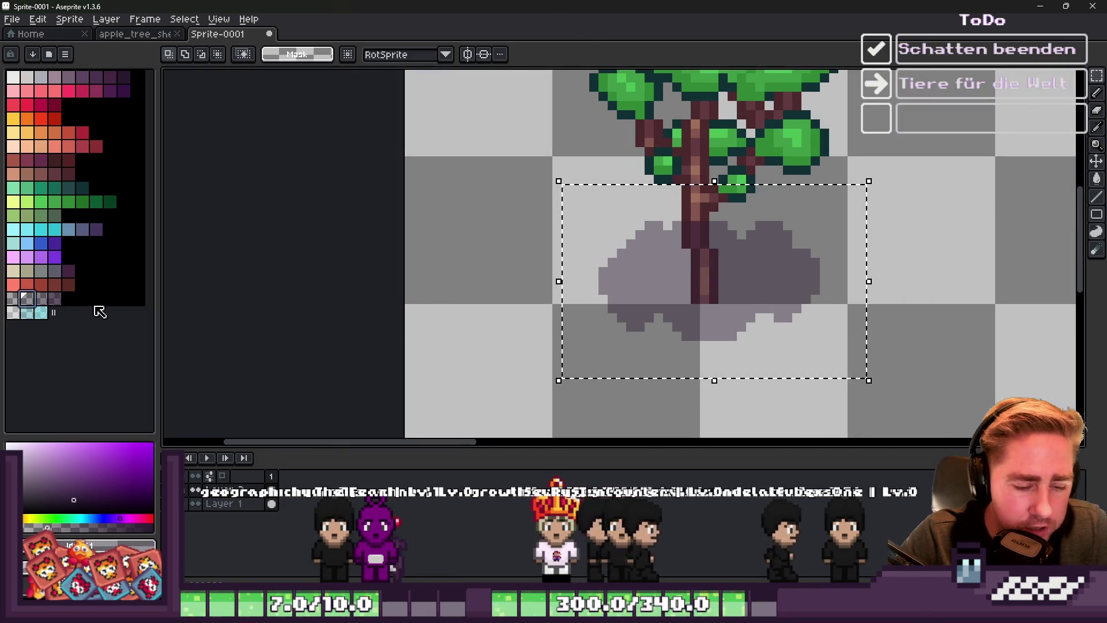
key(shift+o)
key(Return)
key(ctrl+d)
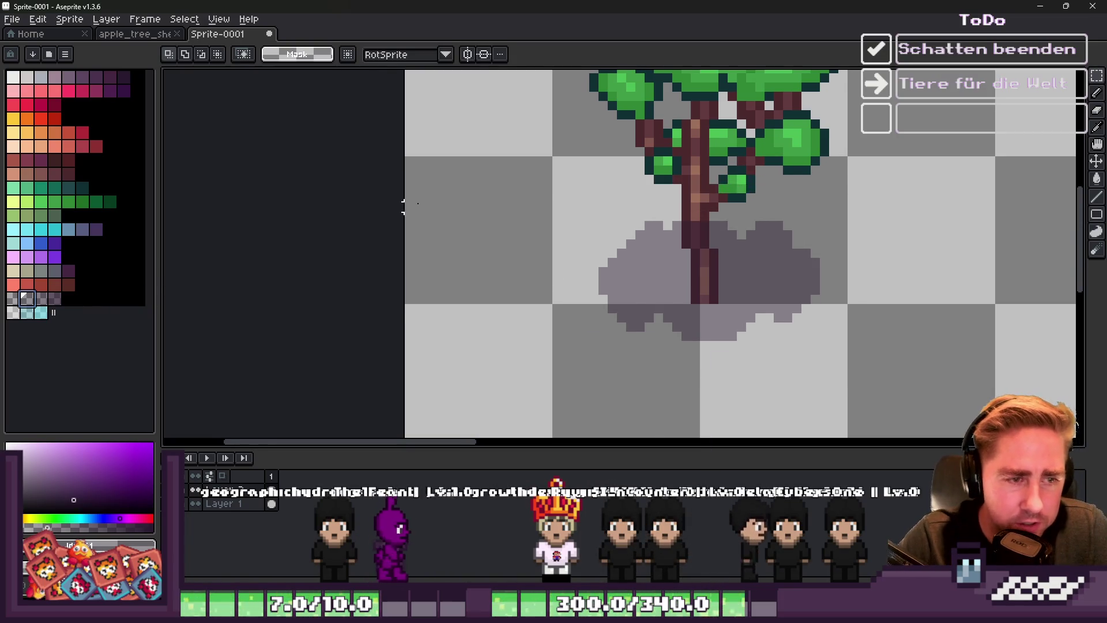
scroll(1007, 228, down, 2)
scroll(1007, 228, down, 1)
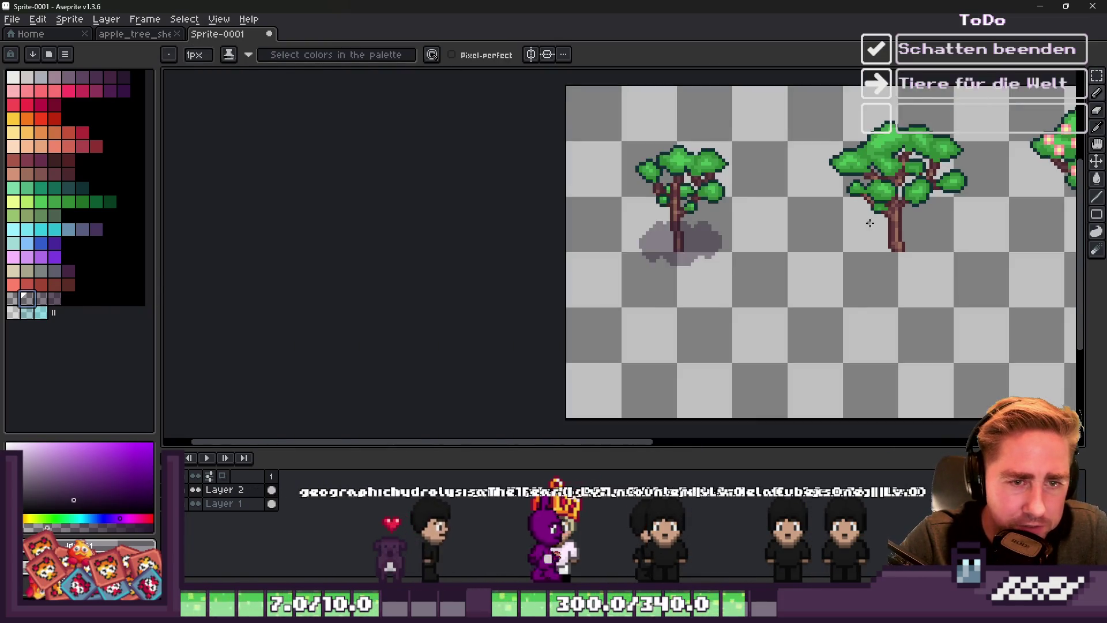
Paint and extend the second tree's trunk shadow, adding a light-grey strip along its edge
scroll(981, 236, up, 3)
scroll(878, 270, down, 1)
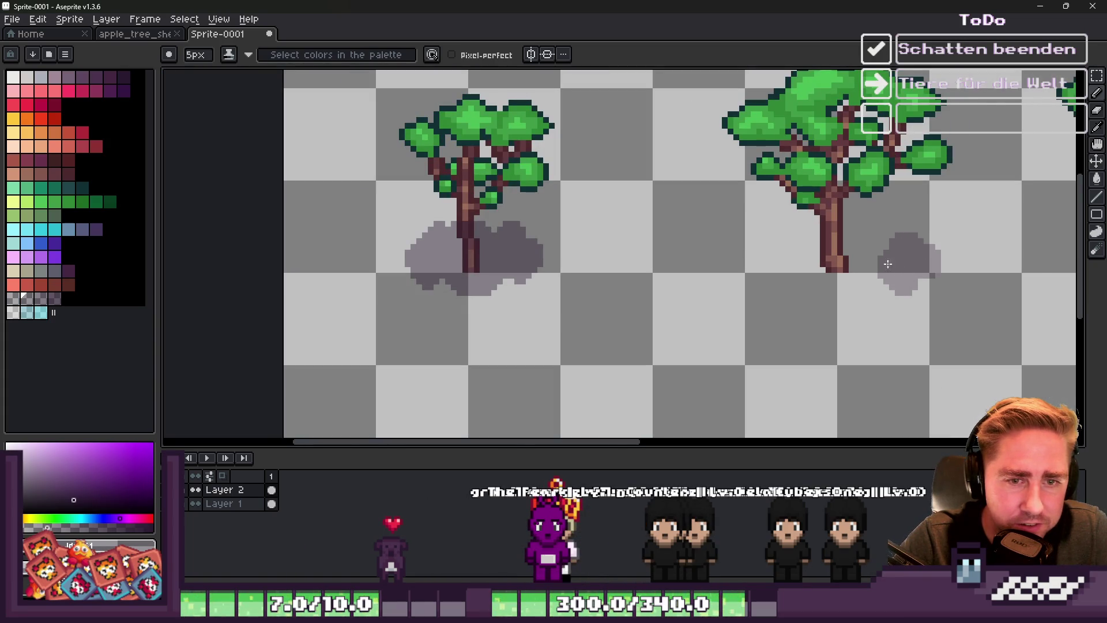
drag(848, 234, 811, 241)
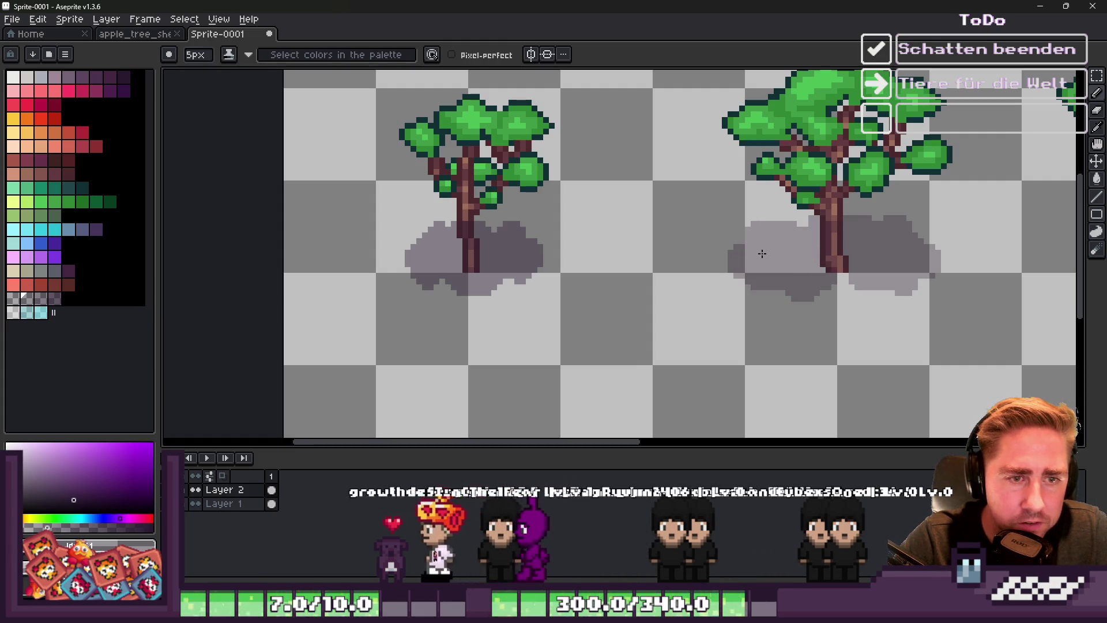
scroll(763, 254, down, 3)
scroll(708, 286, up, 4)
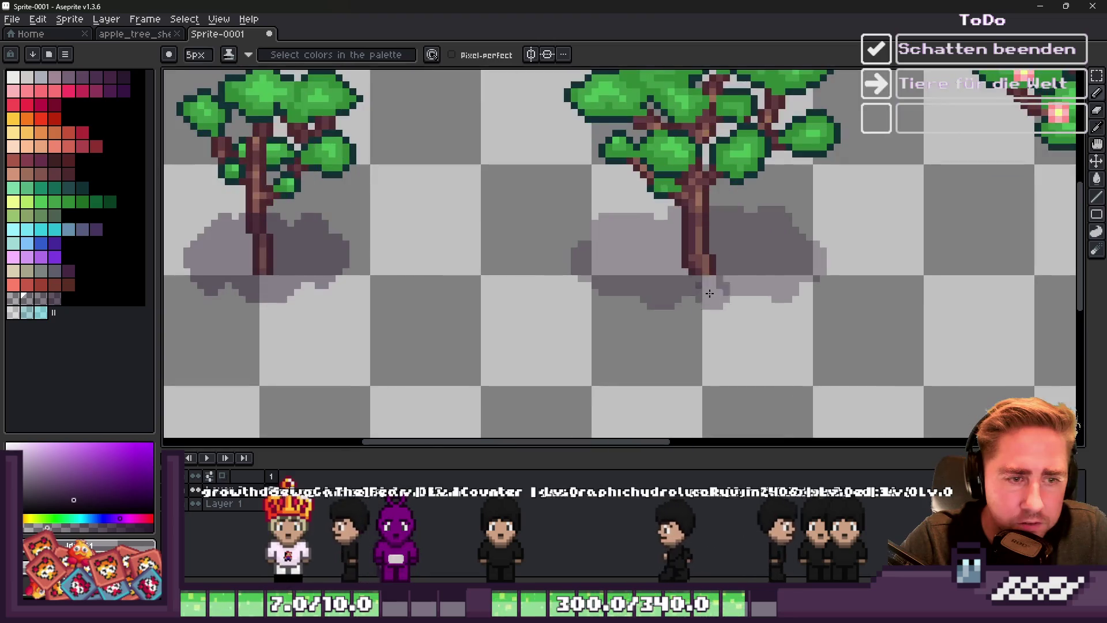
key(ctrl)
scroll(709, 284, up, 2)
mouse_move(713, 278)
mouse_down()
mouse_move(669, 342)
mouse_move(726, 314)
mouse_up()
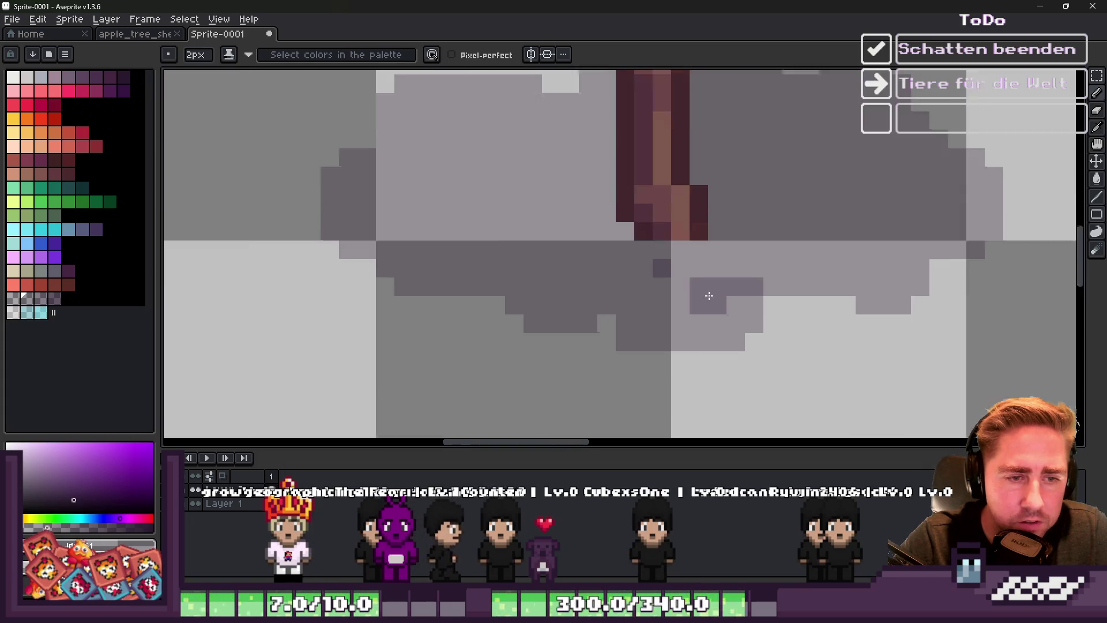
scroll(758, 296, up, 1)
drag(775, 282, 635, 254)
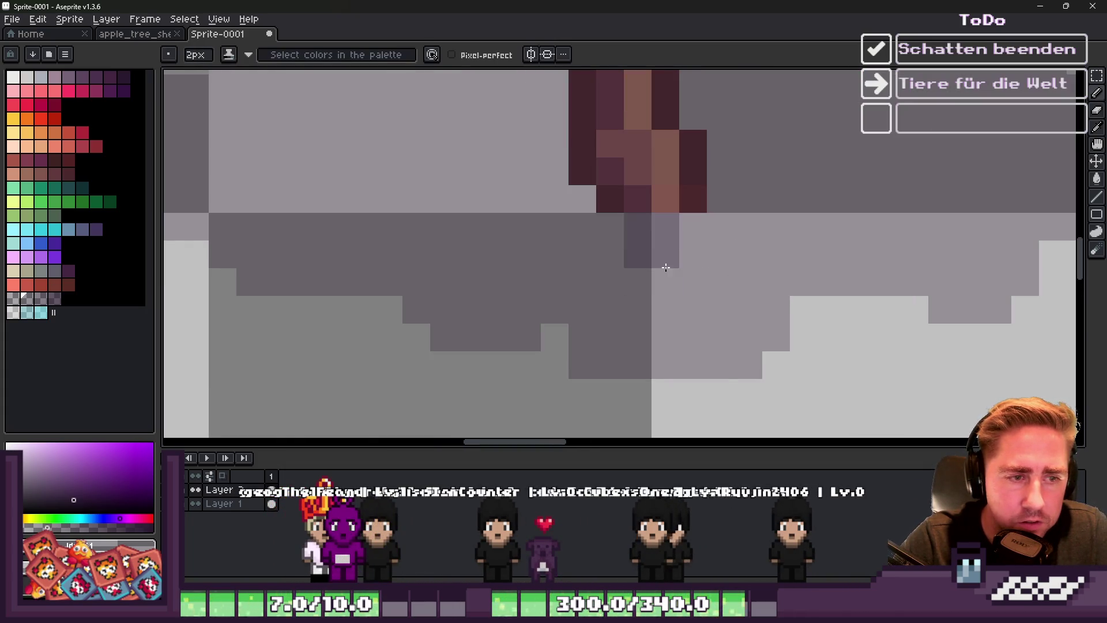
scroll(696, 304, down, 5)
scroll(841, 261, up, 2)
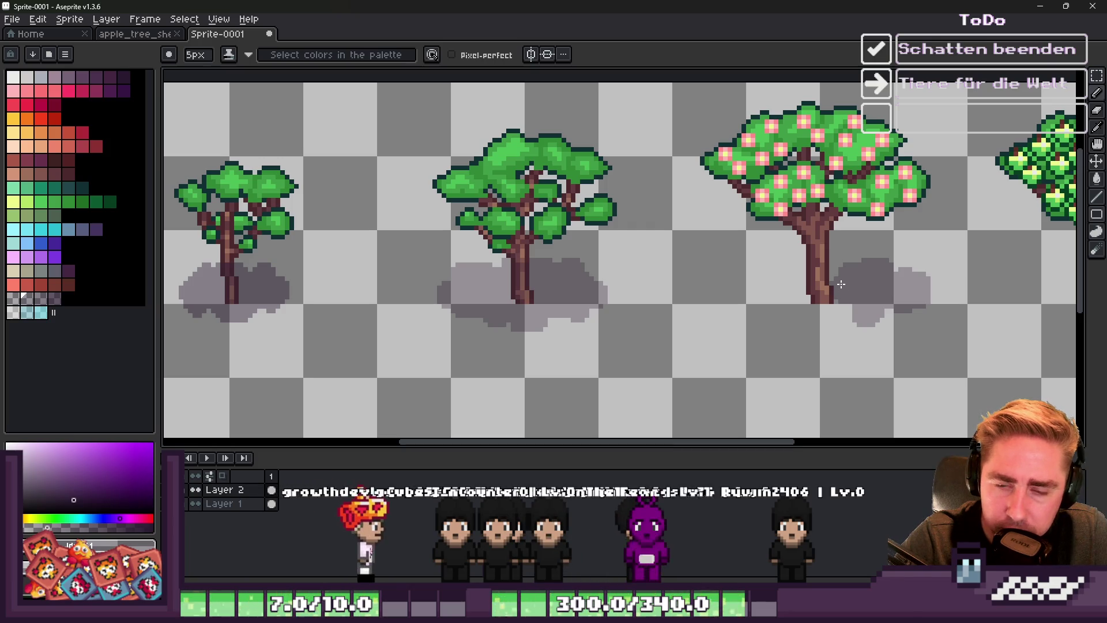
Touch up the apple tree's shadow with the fine pencil in the picked shadow colour
drag(840, 265, 783, 279)
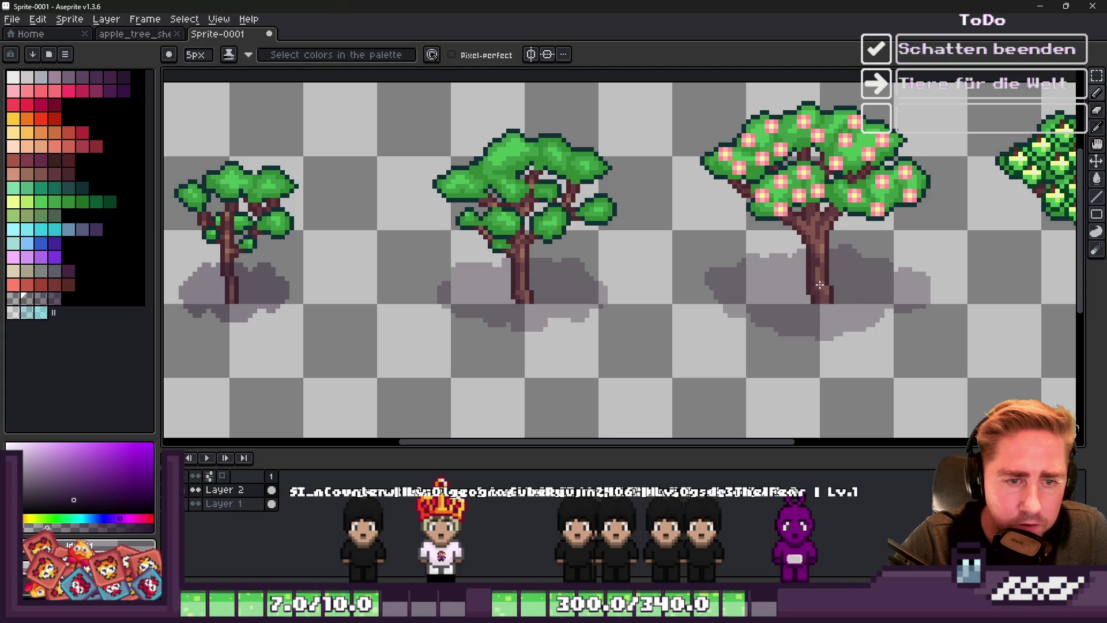
key(b)
scroll(814, 263, down, 5)
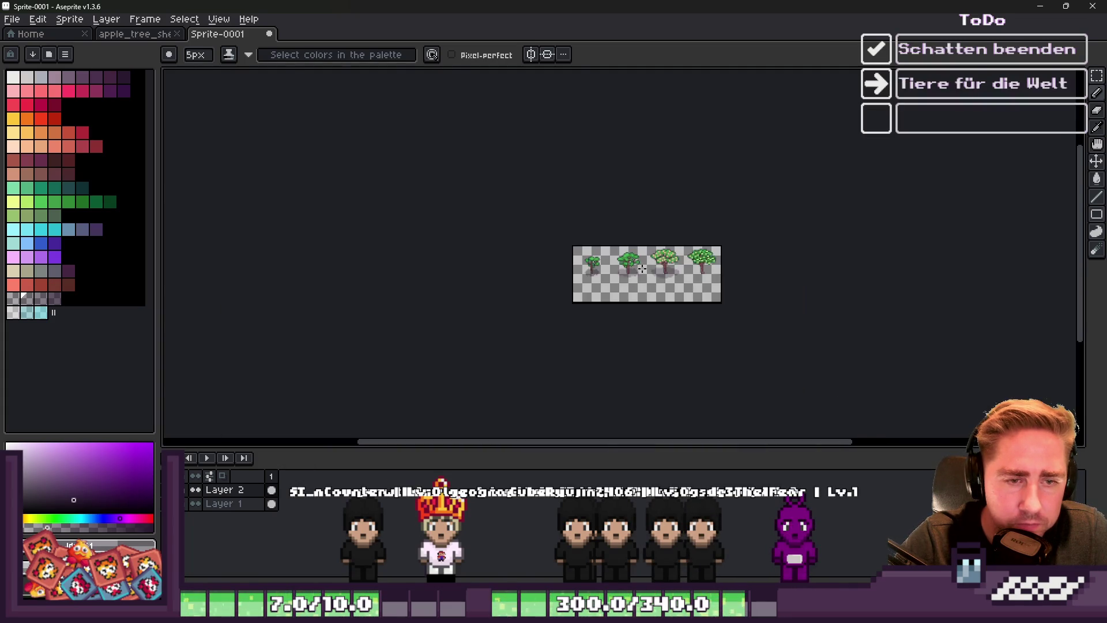
scroll(791, 304, up, 8)
key(i)
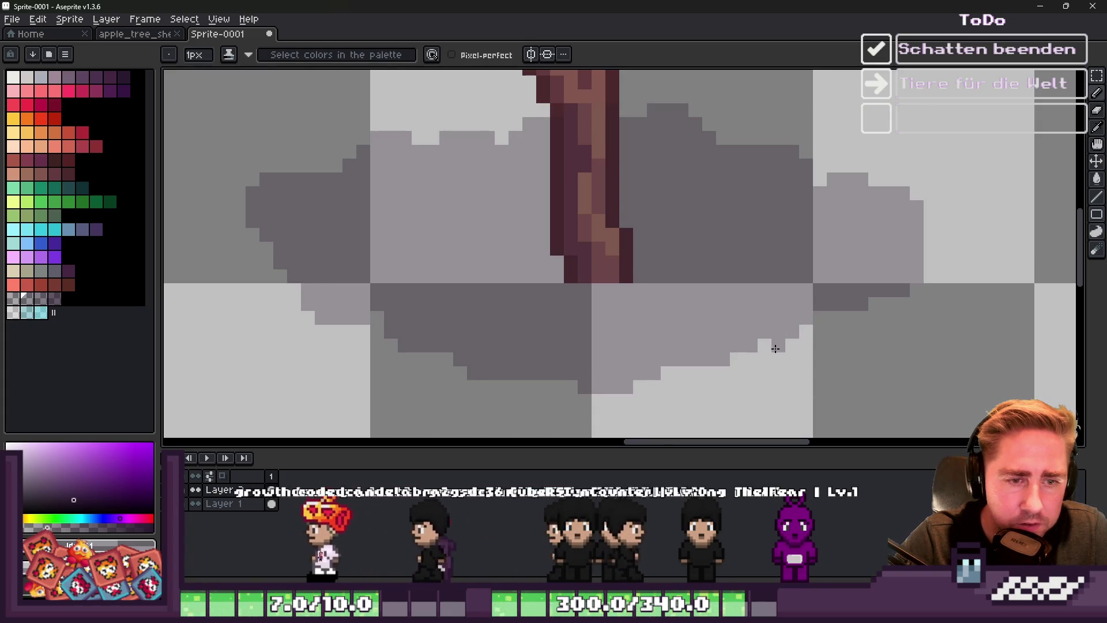
drag(785, 333, 748, 370)
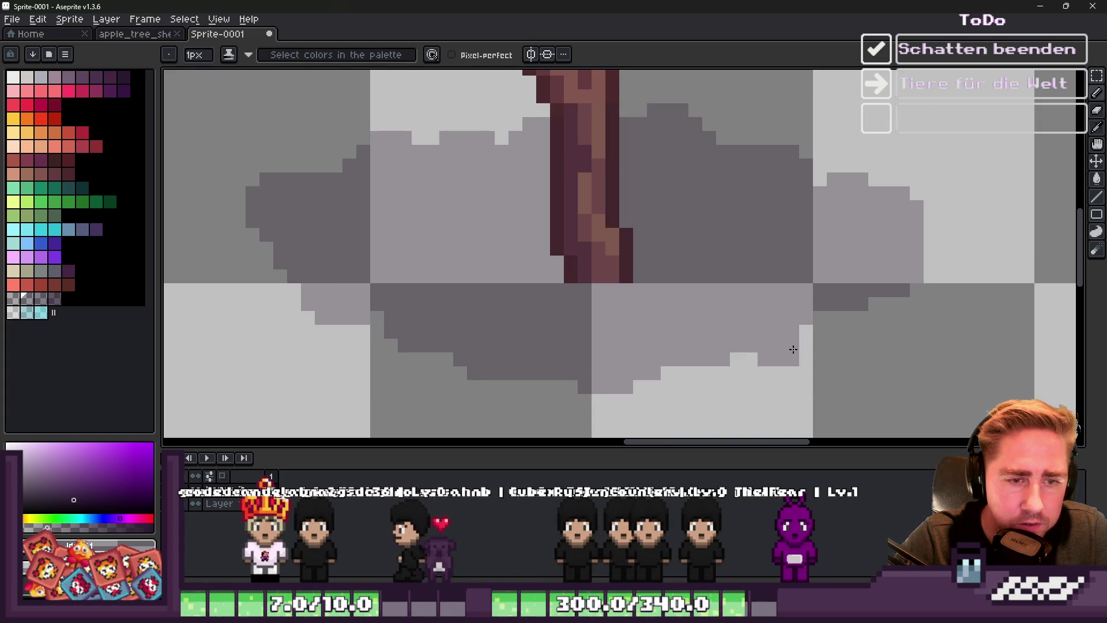
scroll(830, 321, down, 5)
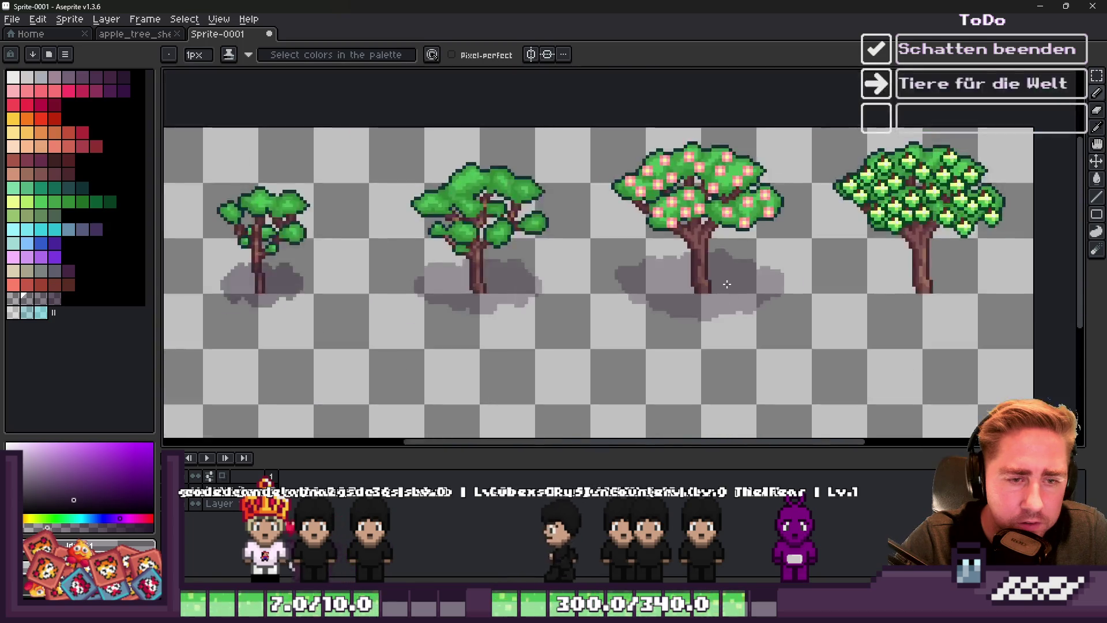
scroll(874, 290, up, 3)
scroll(875, 290, up, 1)
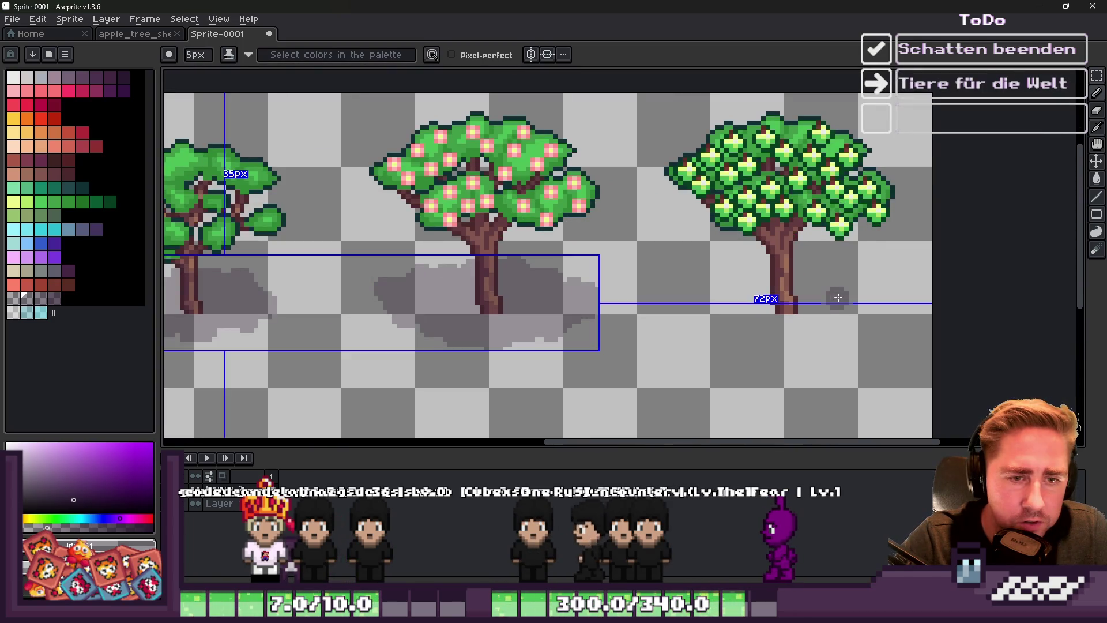
Marquee-select the blossom tree's shadow and Ctrl-drag a copy under the rightmost tree
key(m)
scroll(841, 297, down, 1)
mouse_move(460, 257)
mouse_down()
mouse_move(682, 341)
mouse_move(686, 361)
mouse_up()
mouse_move(615, 344)
mouse_down()
mouse_move(709, 316)
mouse_move(804, 318)
mouse_up()
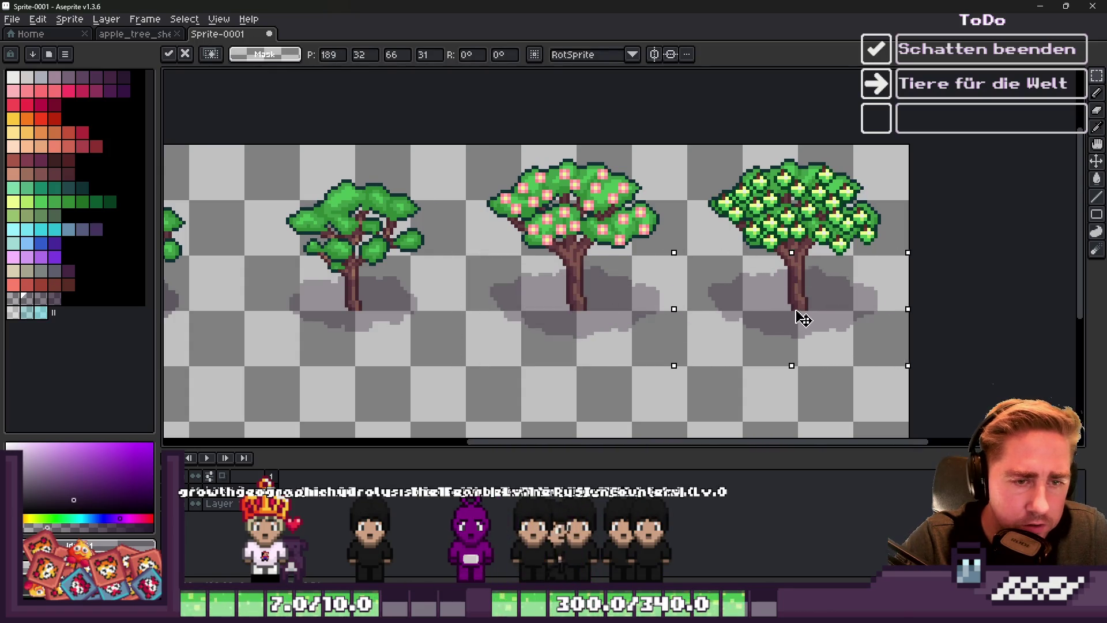
key(Escape)
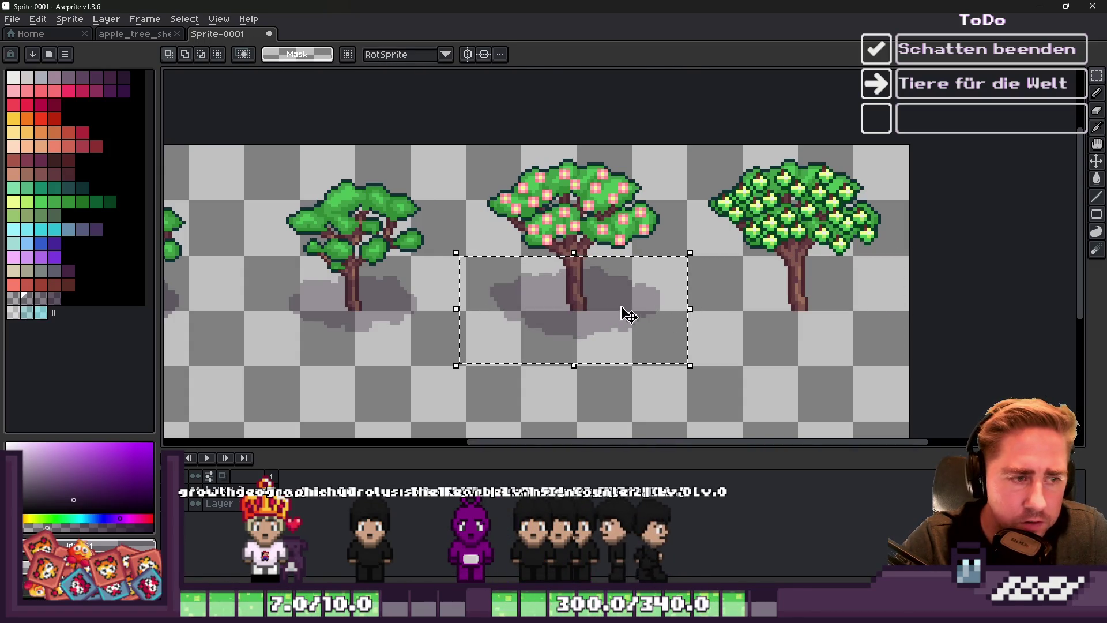
scroll(470, 256, up, 1)
drag(469, 255, 758, 399)
mouse_move(568, 323)
mouse_down()
mouse_move(840, 328)
mouse_move(829, 302)
mouse_up()
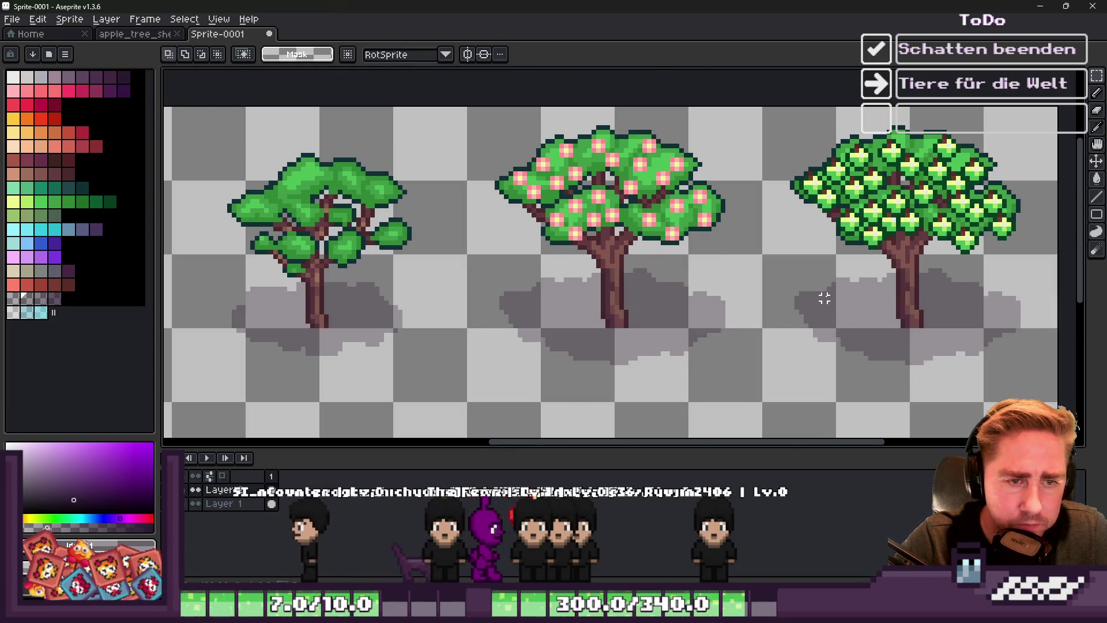
scroll(828, 302, down, 4)
scroll(727, 279, up, 2)
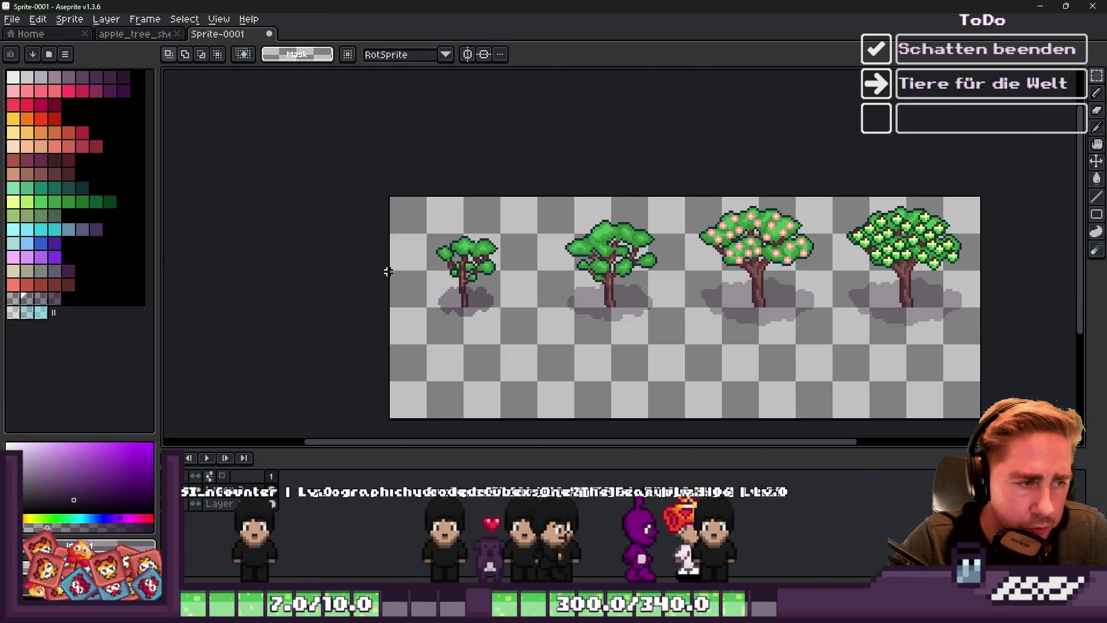
scroll(392, 270, up, 1)
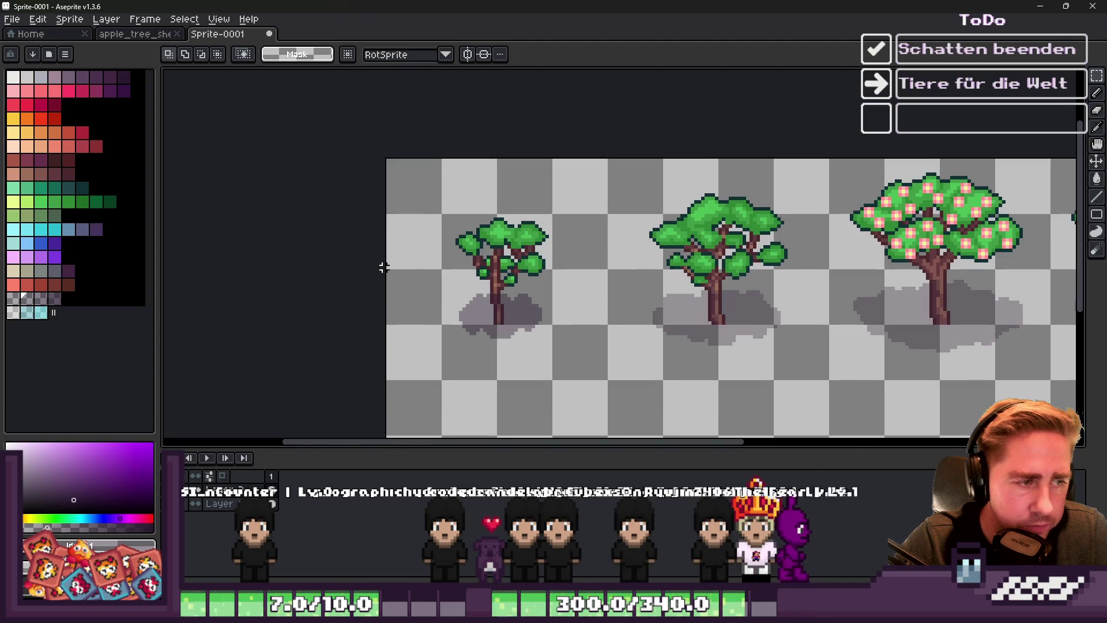
scroll(383, 267, down, 1)
Select the band across all four tree trunks
drag(793, 337, 976, 341)
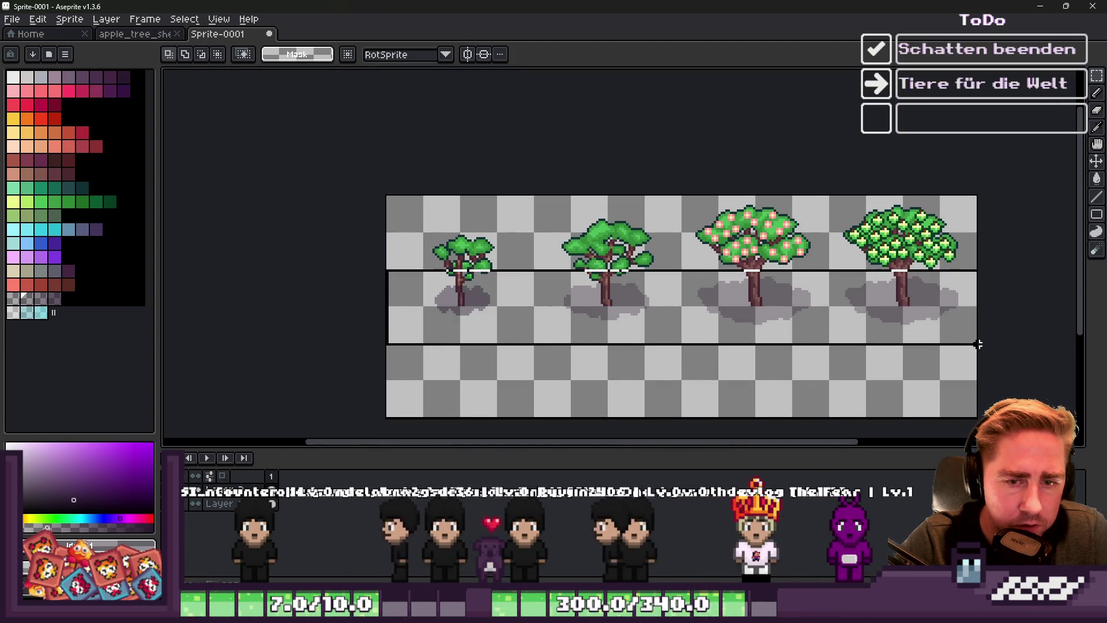
scroll(423, 312, up, 2)
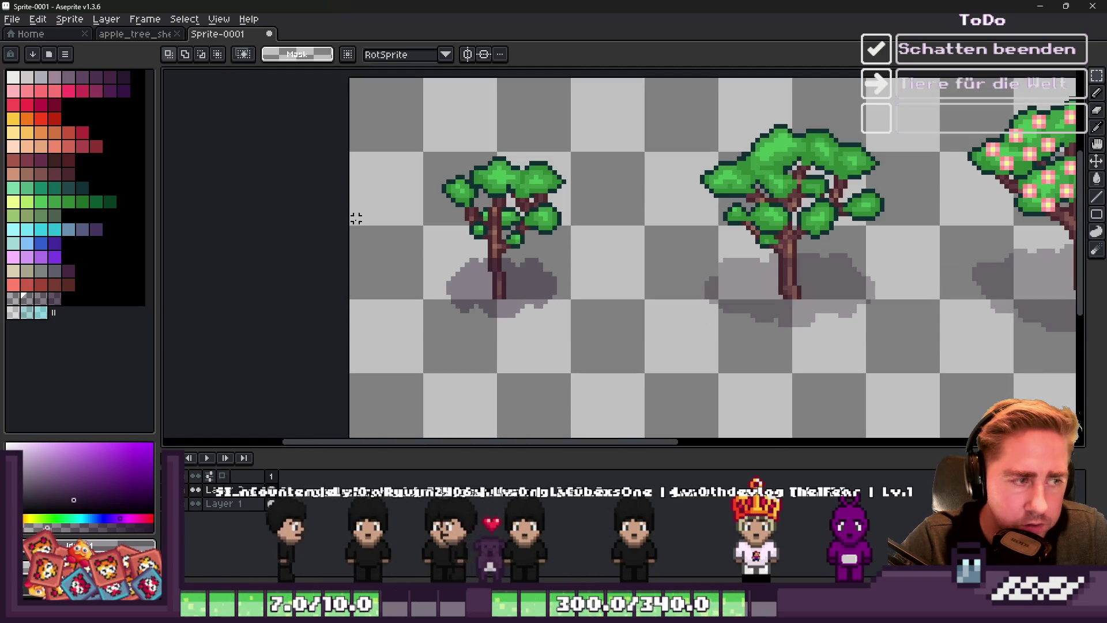
scroll(354, 228, right, 5)
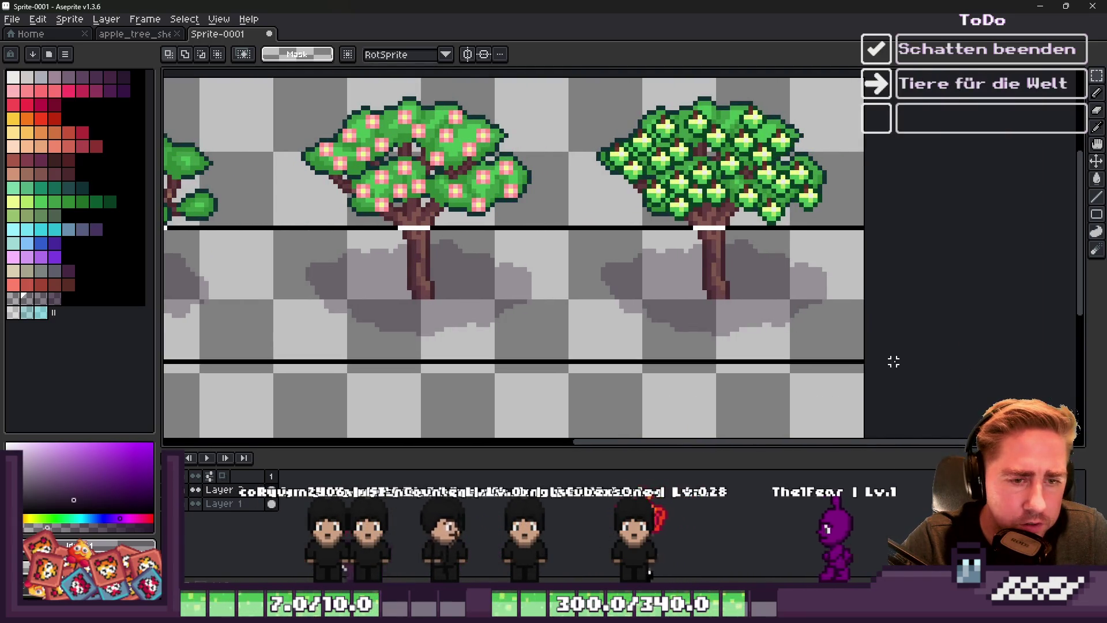
Delete the layer holding the trees, leaving only the shadows
click(892, 363)
right_click(248, 503)
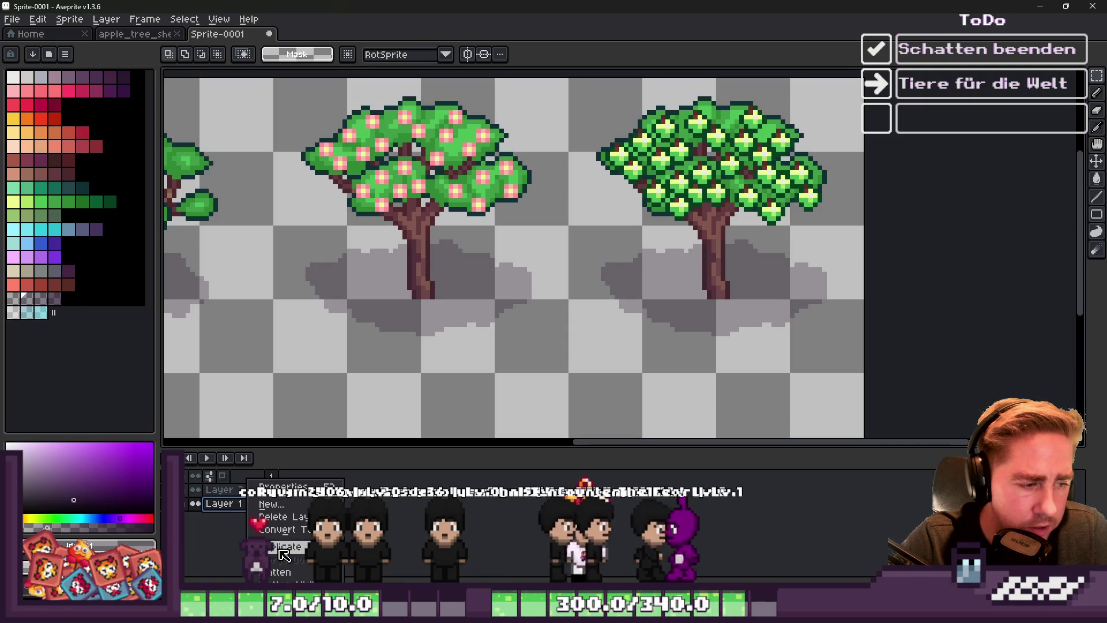
click(272, 519)
scroll(684, 269, down, 3)
scroll(383, 228, up, 4)
Select all and move the shadows up to the top of the sprite
key(ctrl+a)
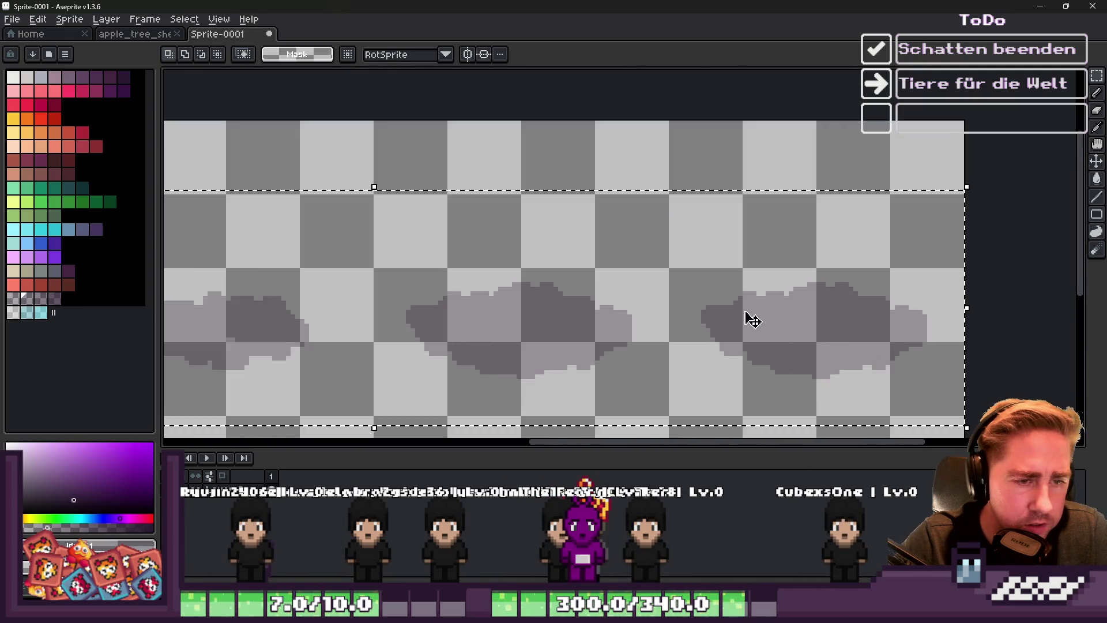
key(Up)
drag(756, 265, 766, 208)
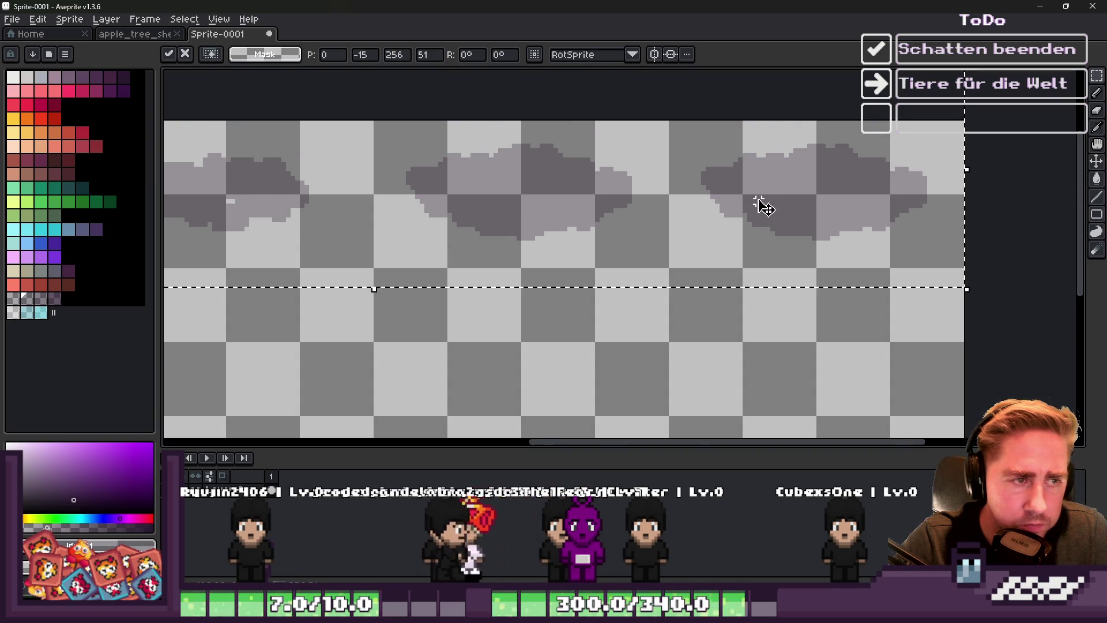
scroll(897, 267, down, 1)
scroll(340, 288, up, 1)
key(Return)
scroll(446, 242, down, 2)
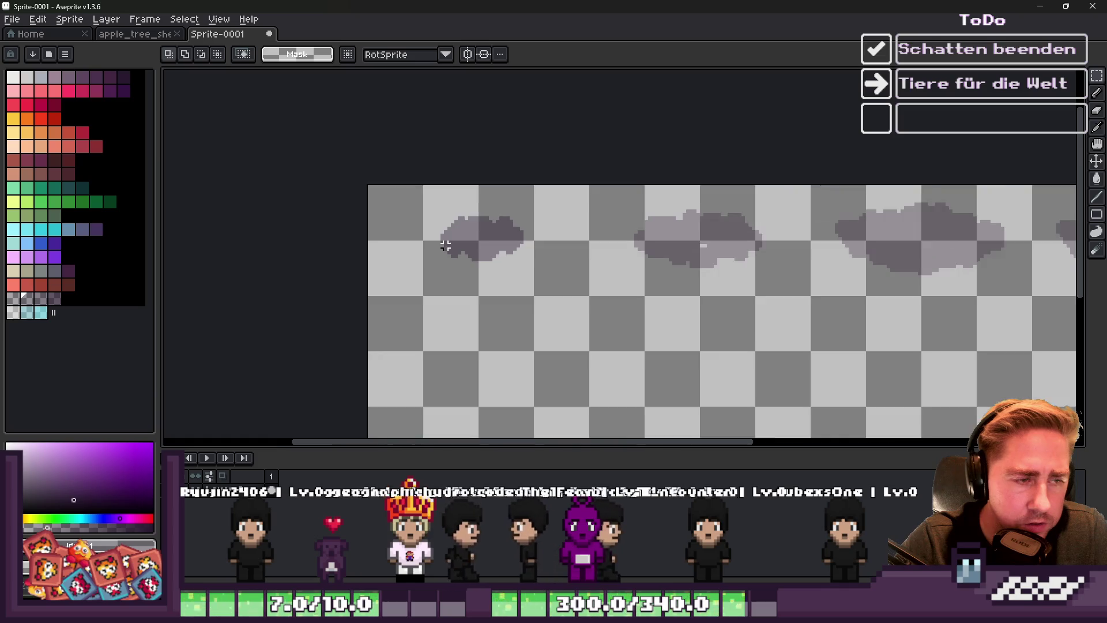
Resize the canvas to 256×32 px with Canvas Size, then start saving under a new name
click(69, 19)
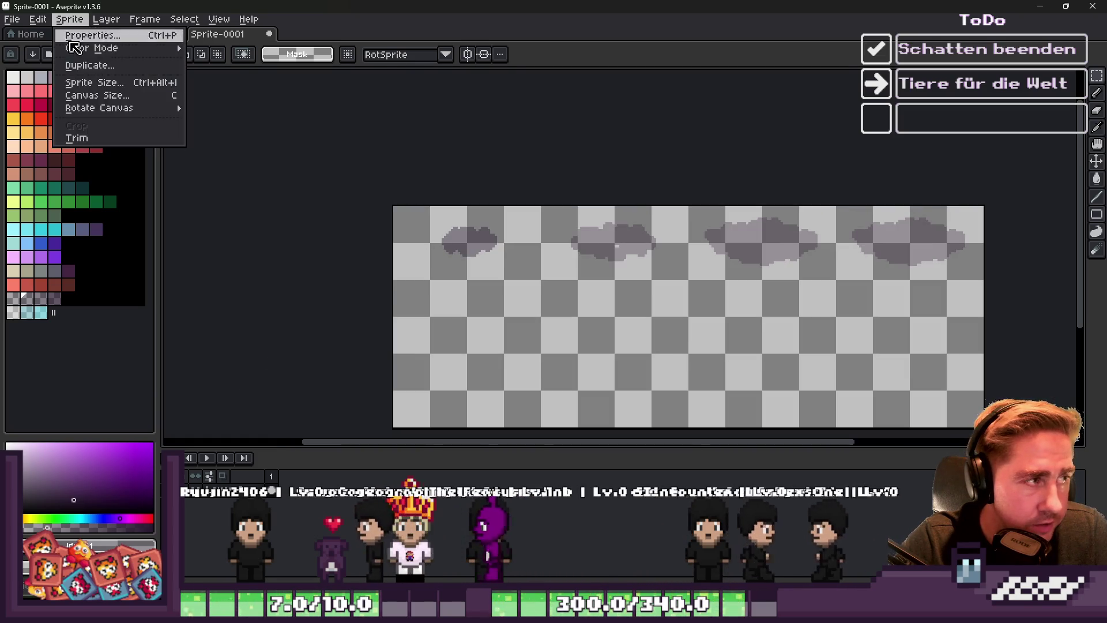
click(81, 94)
scroll(474, 230, up, 2)
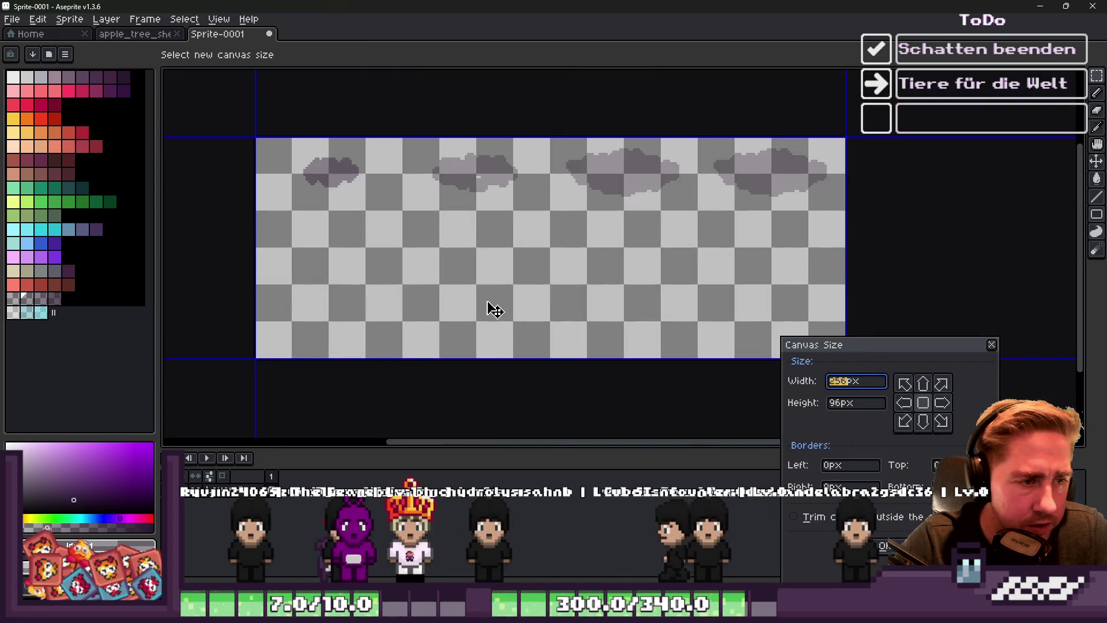
mouse_move(486, 360)
mouse_down()
mouse_move(485, 191)
mouse_move(484, 212)
mouse_up()
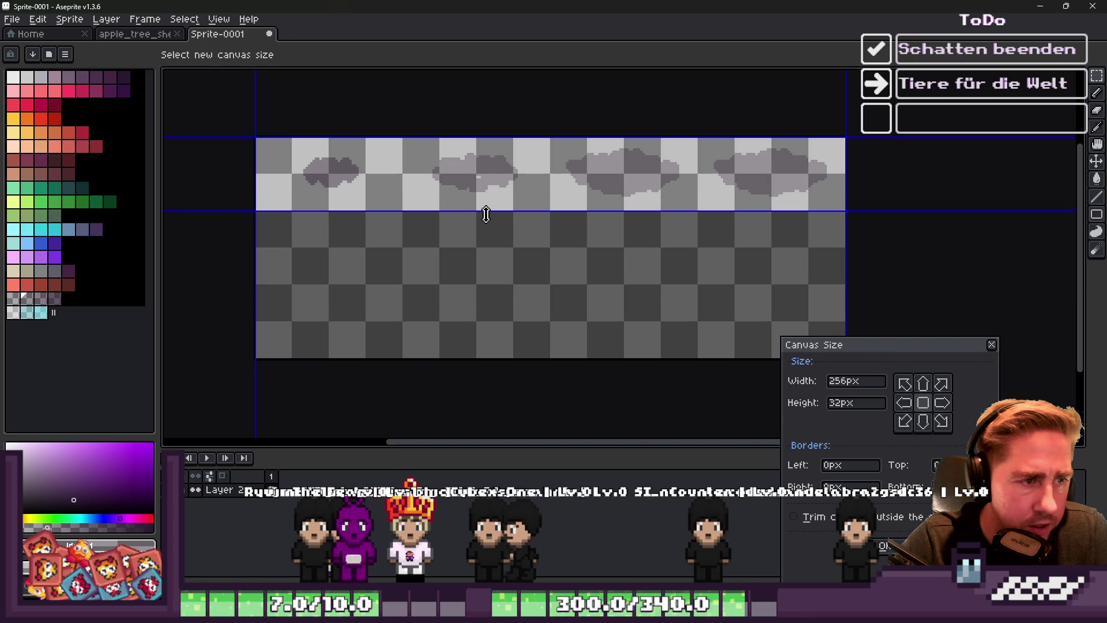
scroll(455, 185, up, 2)
scroll(537, 286, down, 1)
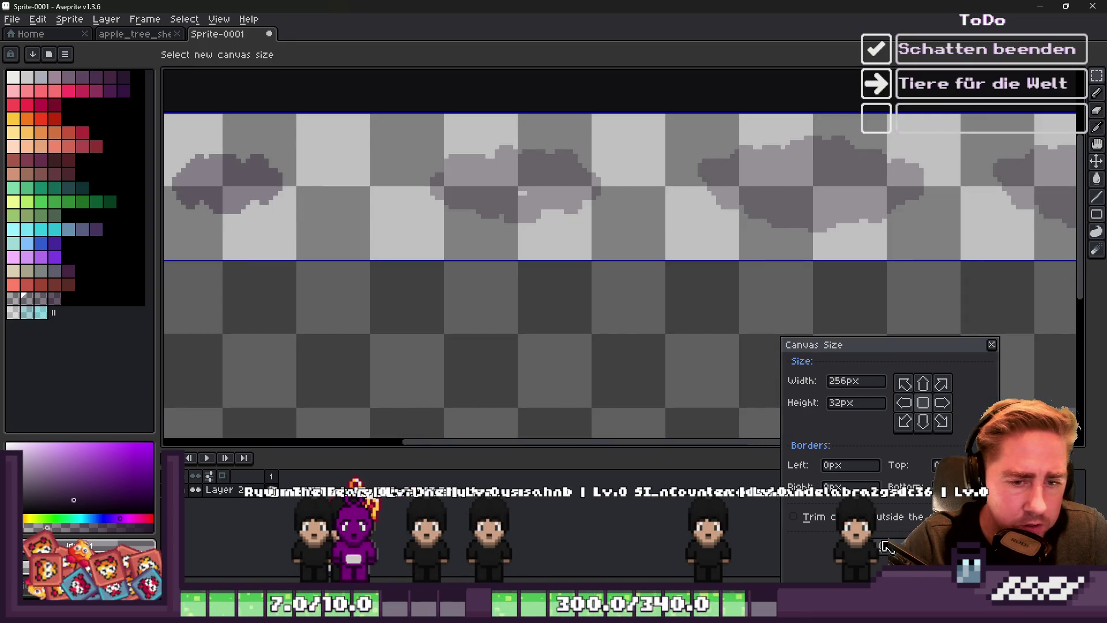
click(886, 546)
scroll(657, 281, down, 3)
key(ctrl+s)
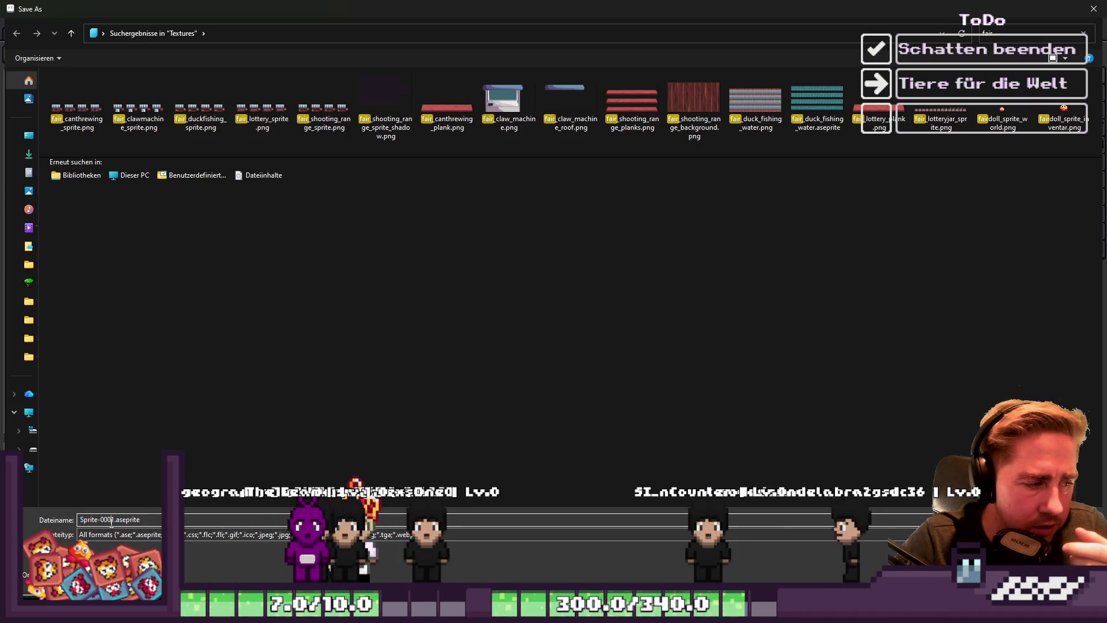
Save the sprite as trees_shadow_spritesheet in the Growth project's Textures folder
click(281, 110)
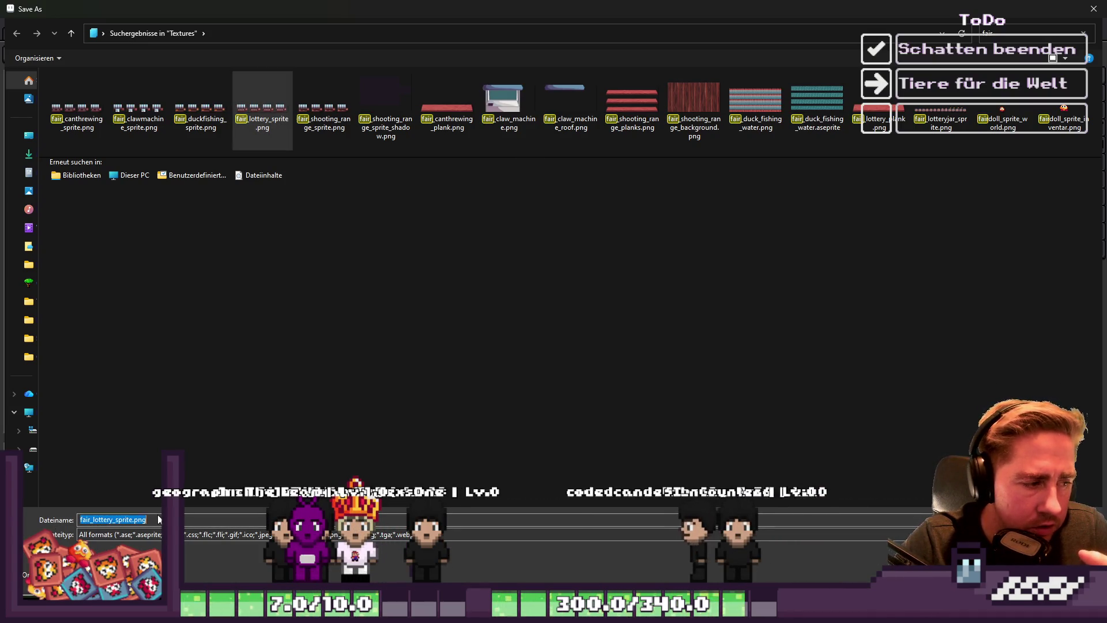
text(trees_shadow_spr)
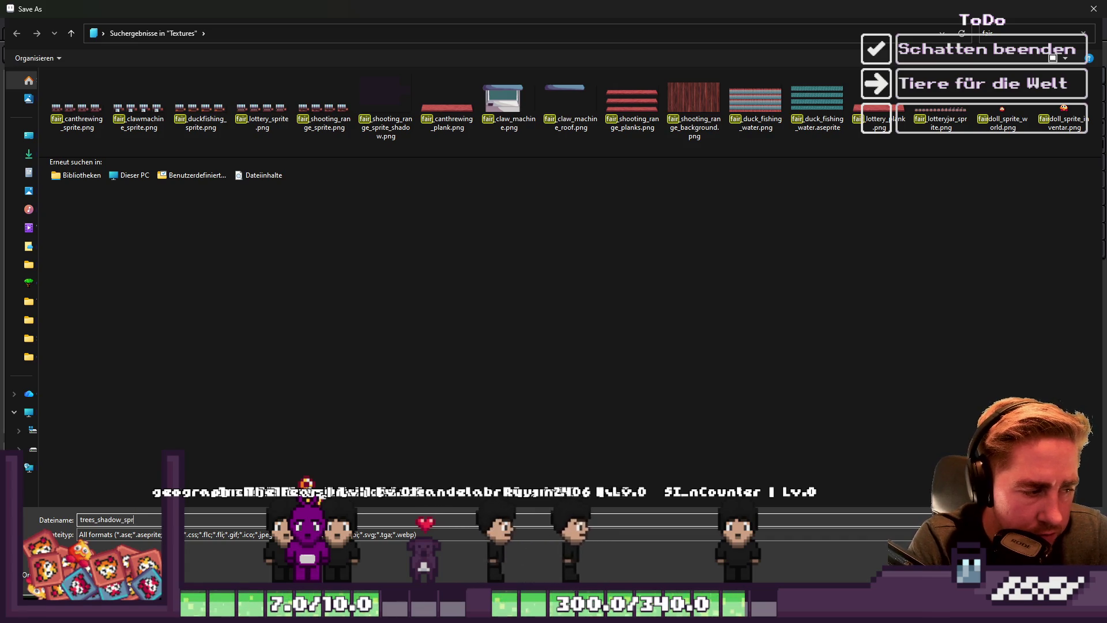
text(itesheet)
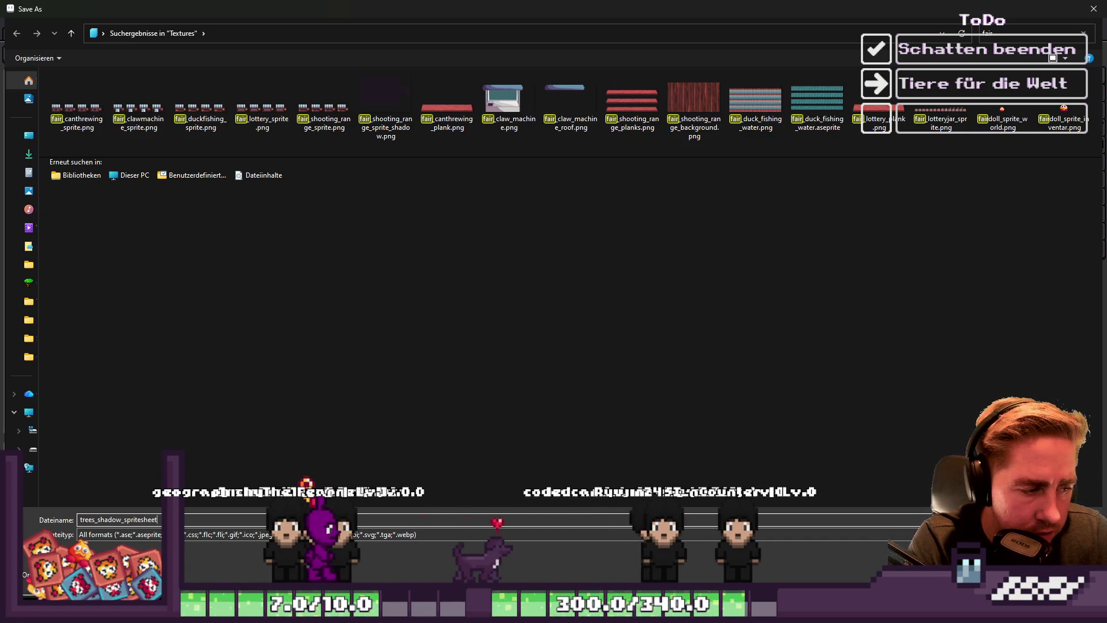
key(Return)
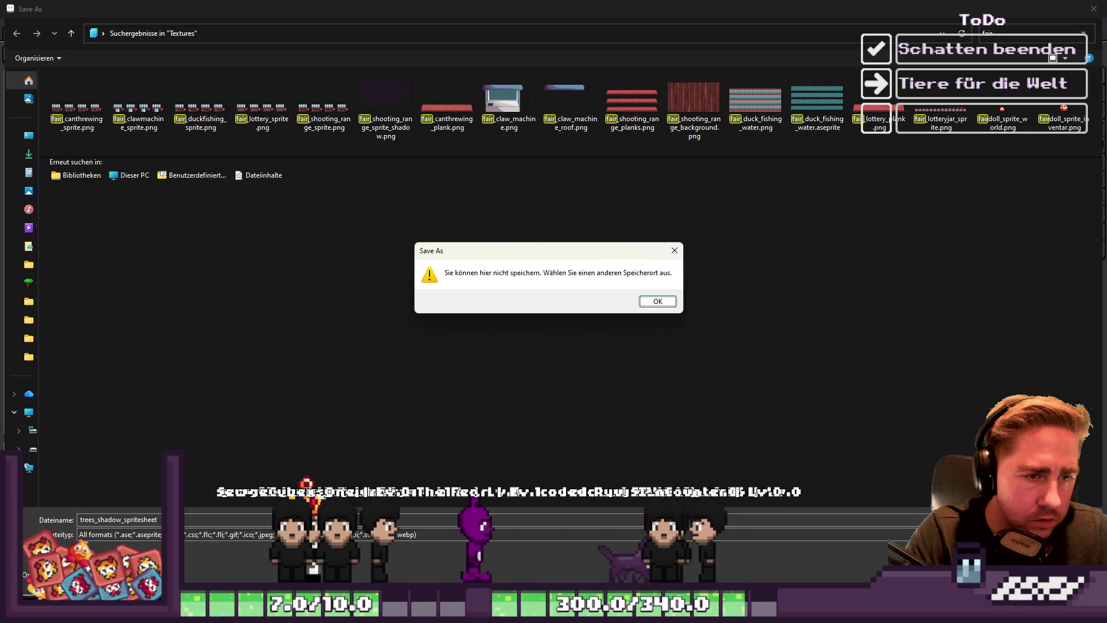
key(Return)
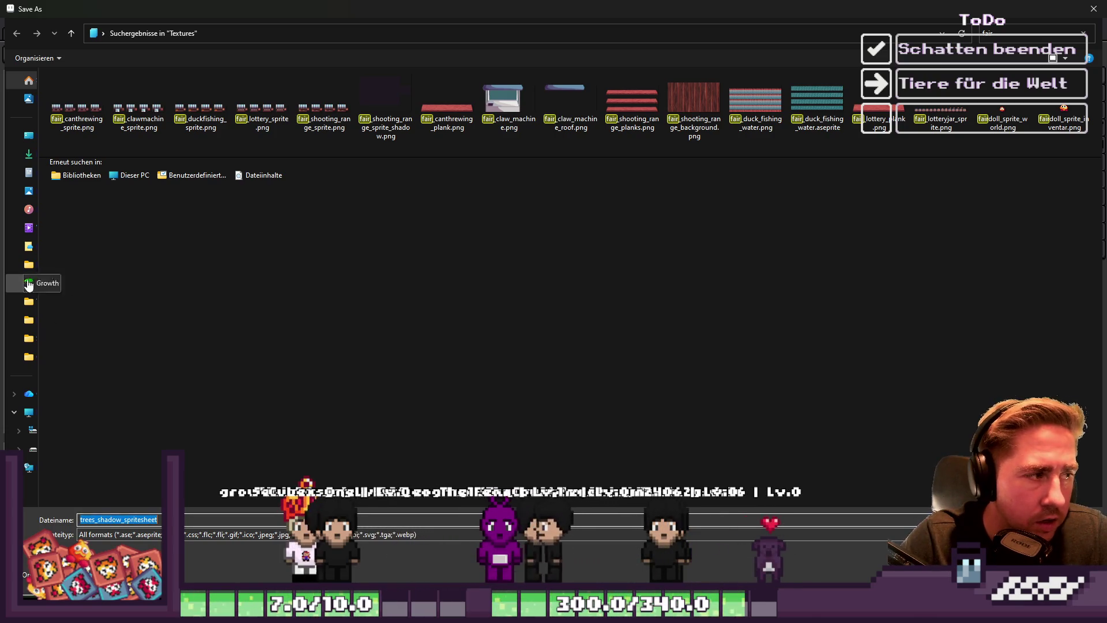
click(25, 286)
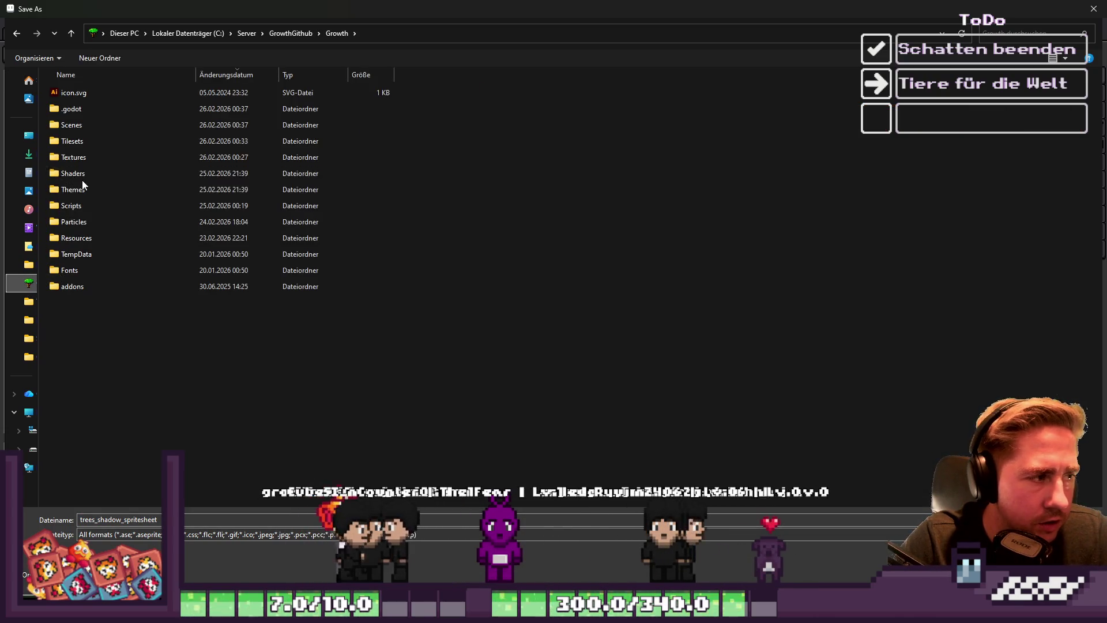
double_click(81, 155)
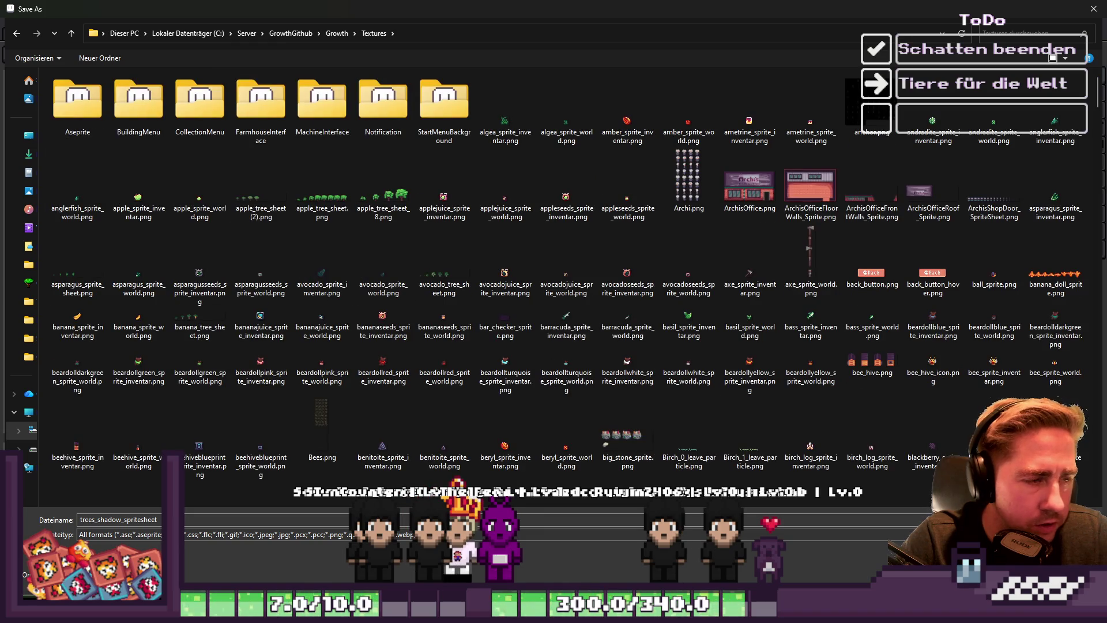
key(Return)
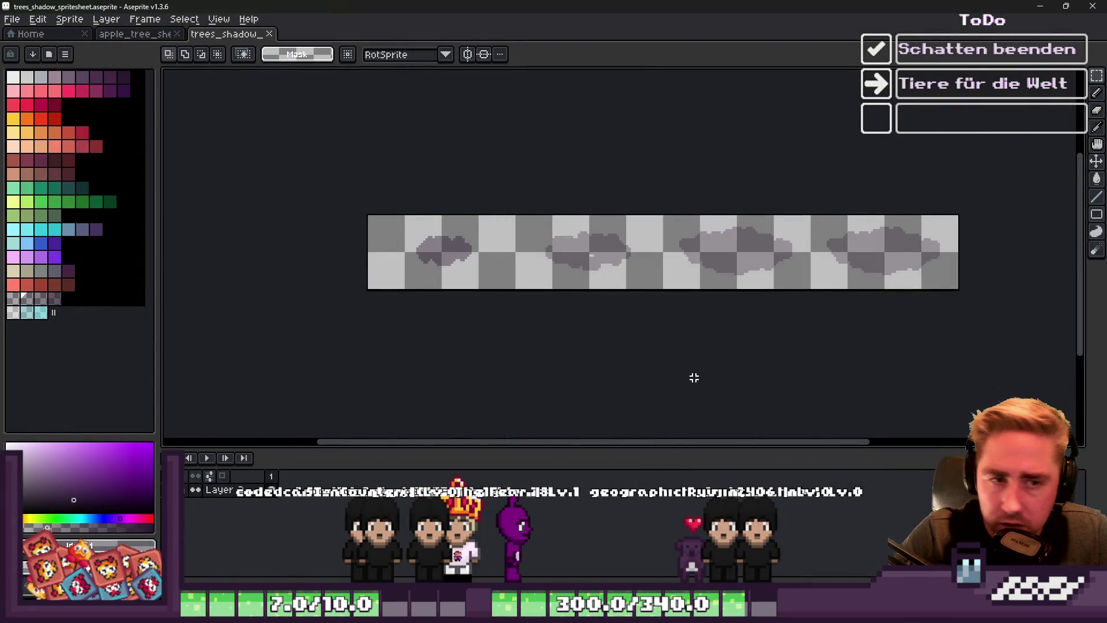
Set the pencil brush to 1px, save the spritesheet again, and return to Godot
scroll(613, 306, up, 8)
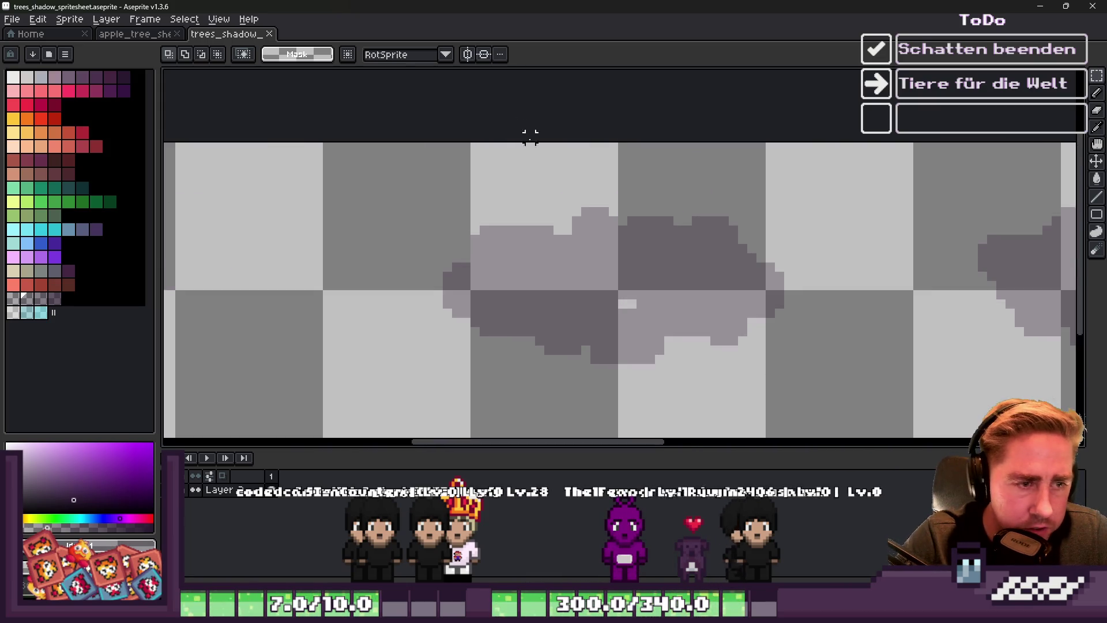
key(b)
key(minus)
key(minus)
key(minus)
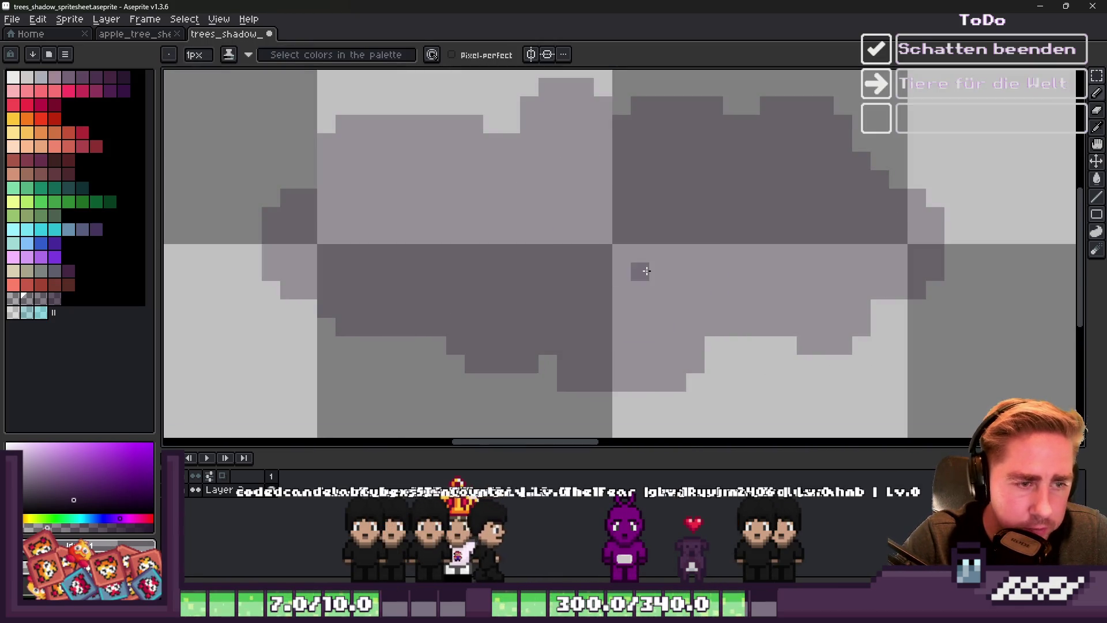
scroll(646, 271, down, 5)
key(ctrl+s)
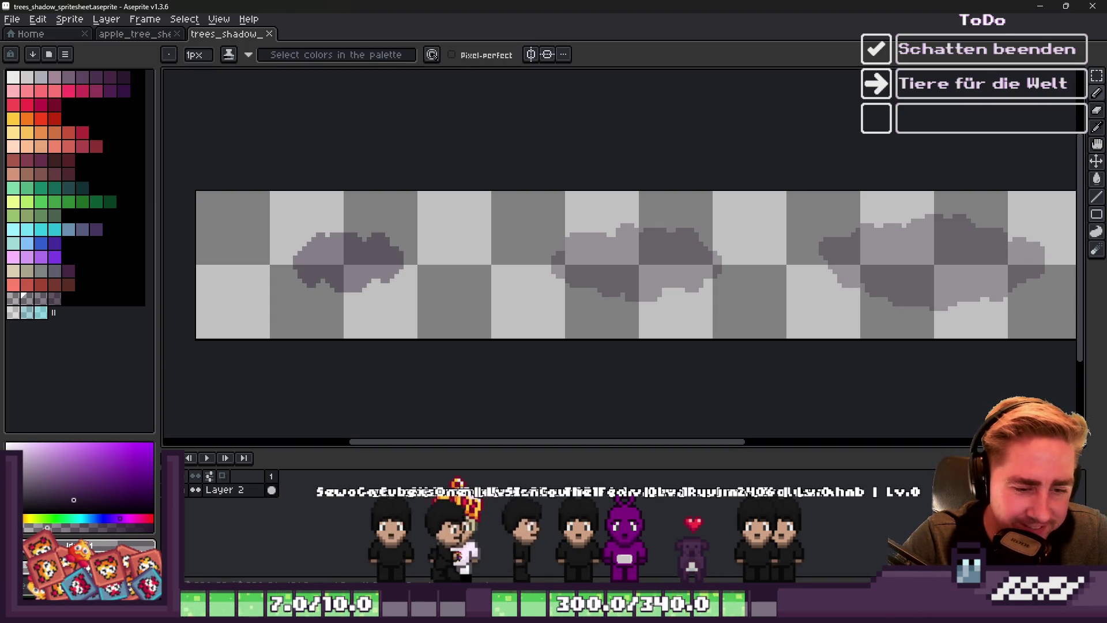
key(alt+Tab)
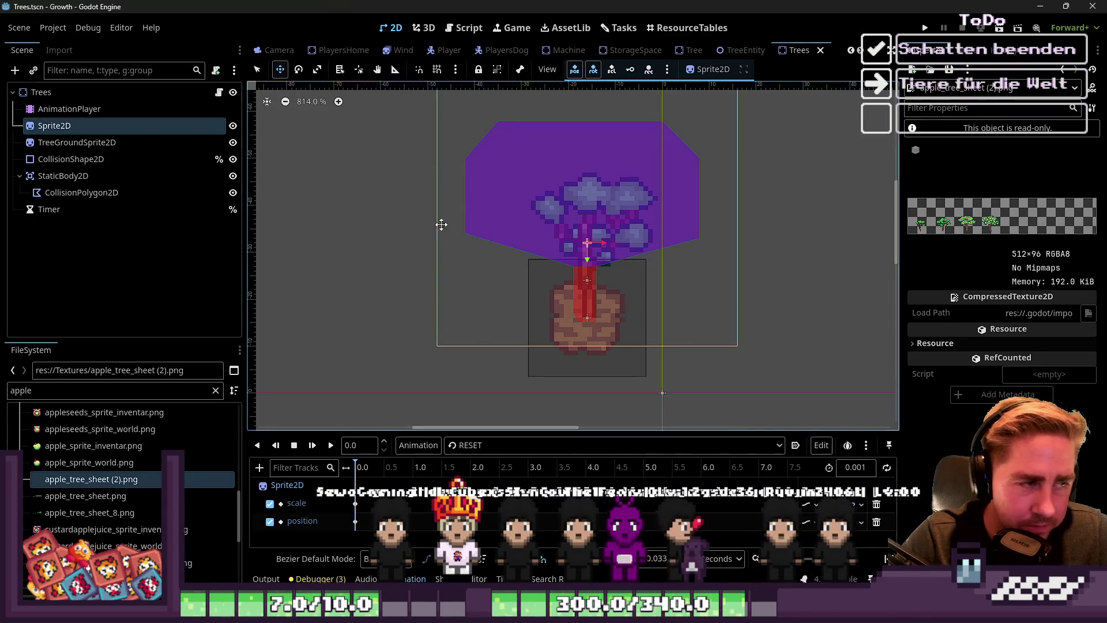
Duplicate the Sprite2D tree node and rename the copy ShadowSprite
double_click(105, 143)
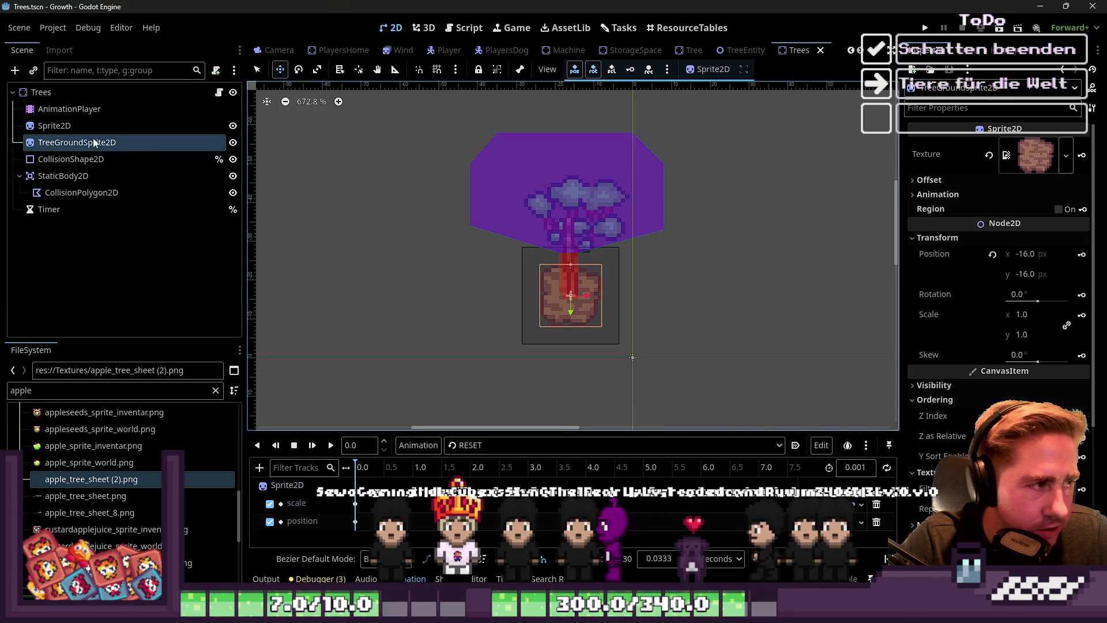
click(30, 130)
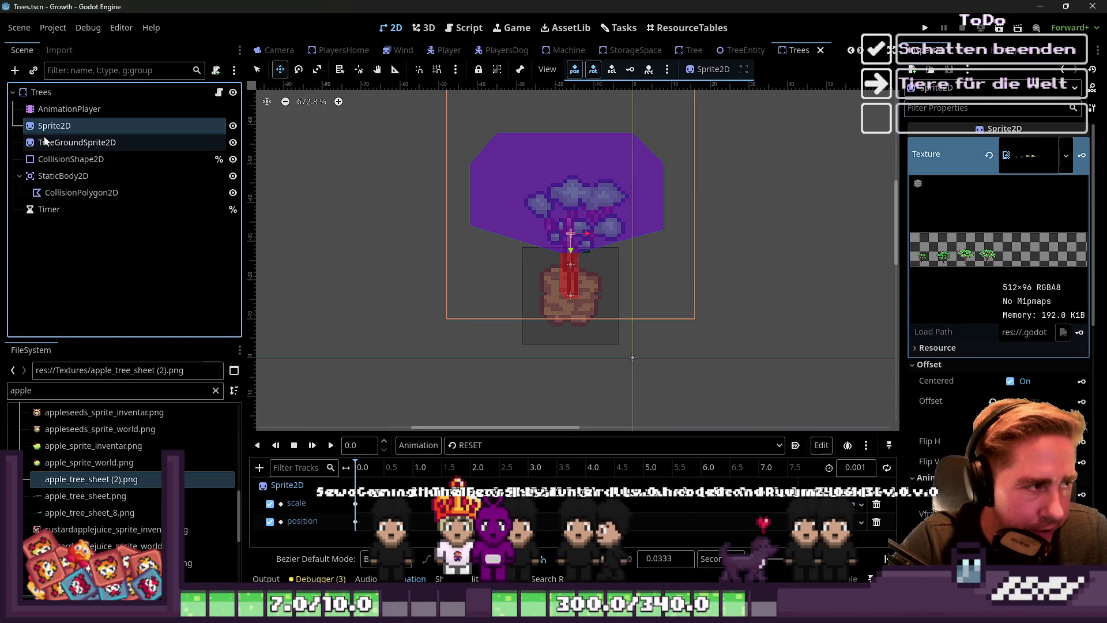
key(ctrl+d)
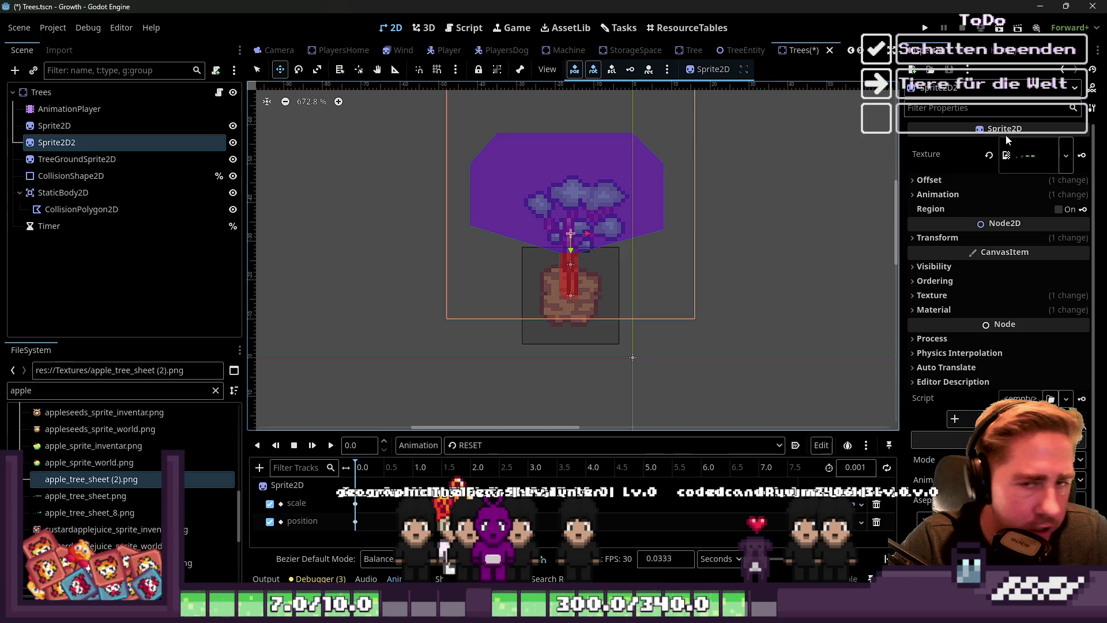
double_click(84, 143)
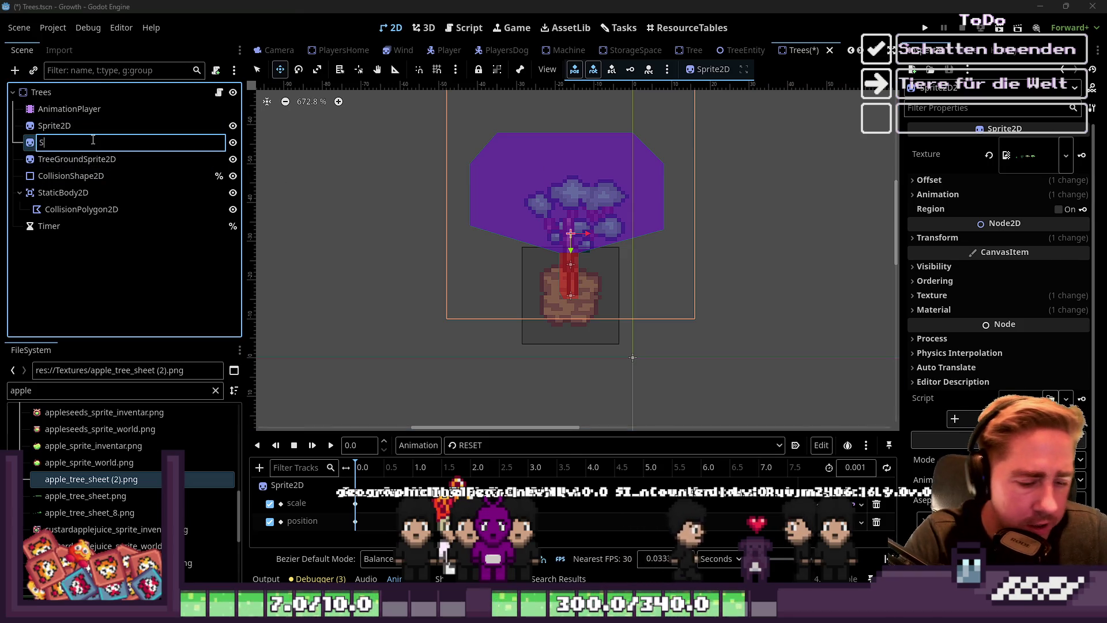
text(Shadow)
key(Return)
double_click(93, 140)
text(S)
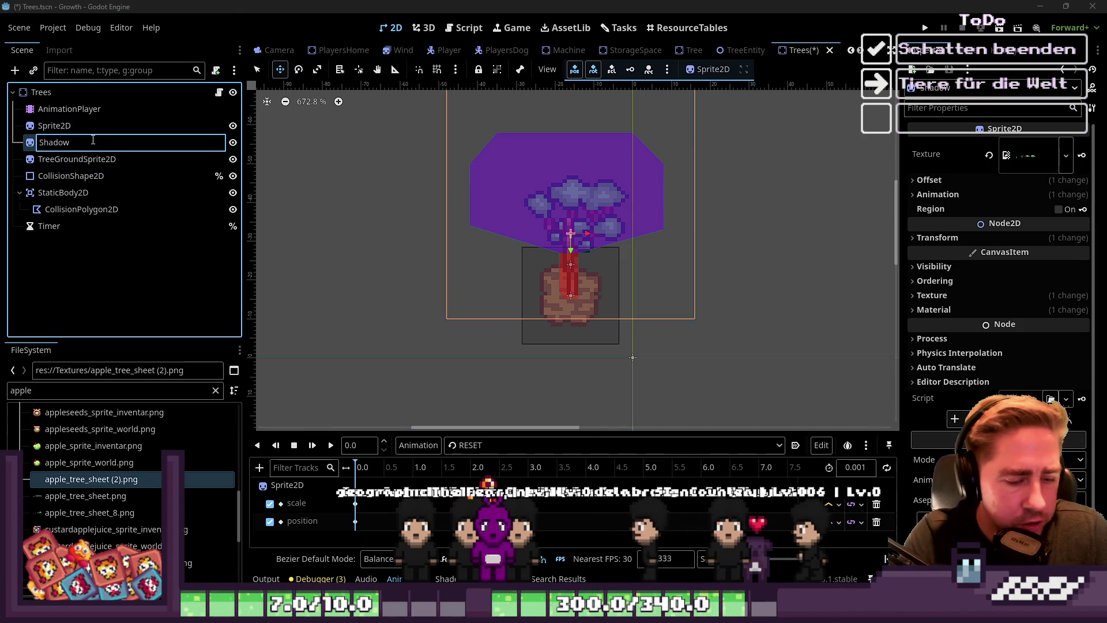
text(prite)
key(Return)
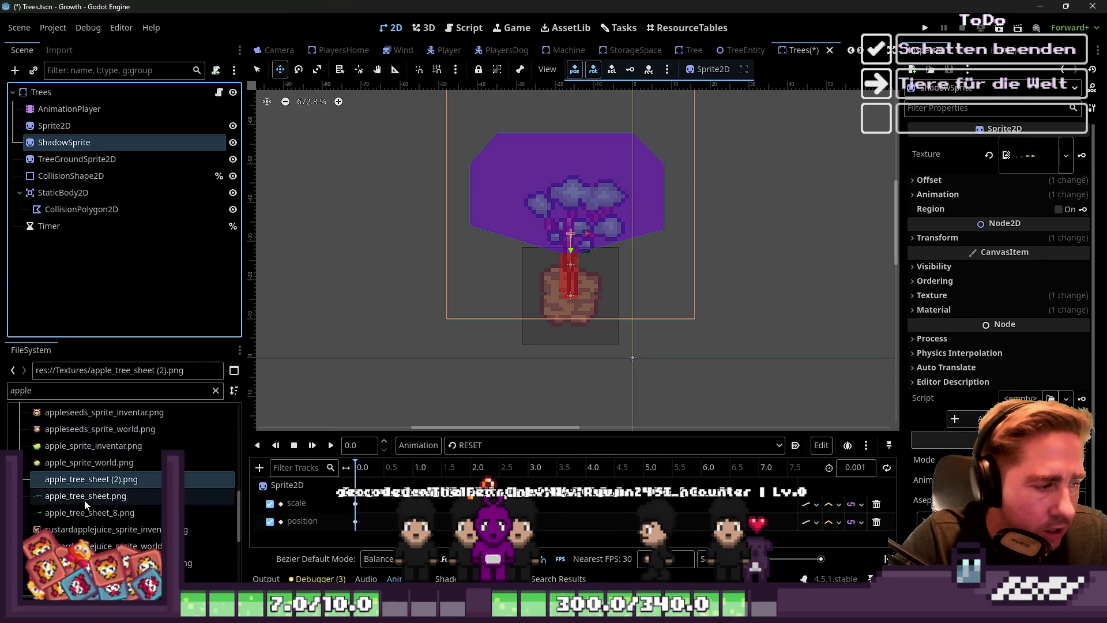
Find tree_shadow_sprite_sheet.png in the file search and assign it as ShadowSprite's texture
double_click(71, 392)
text(tr)
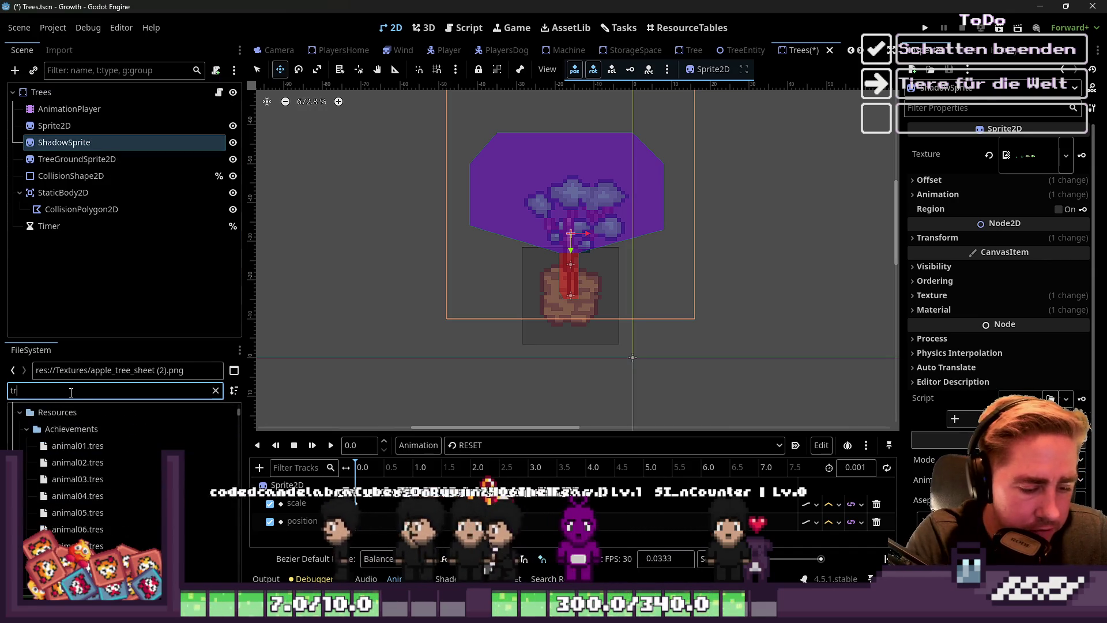
text(ee)
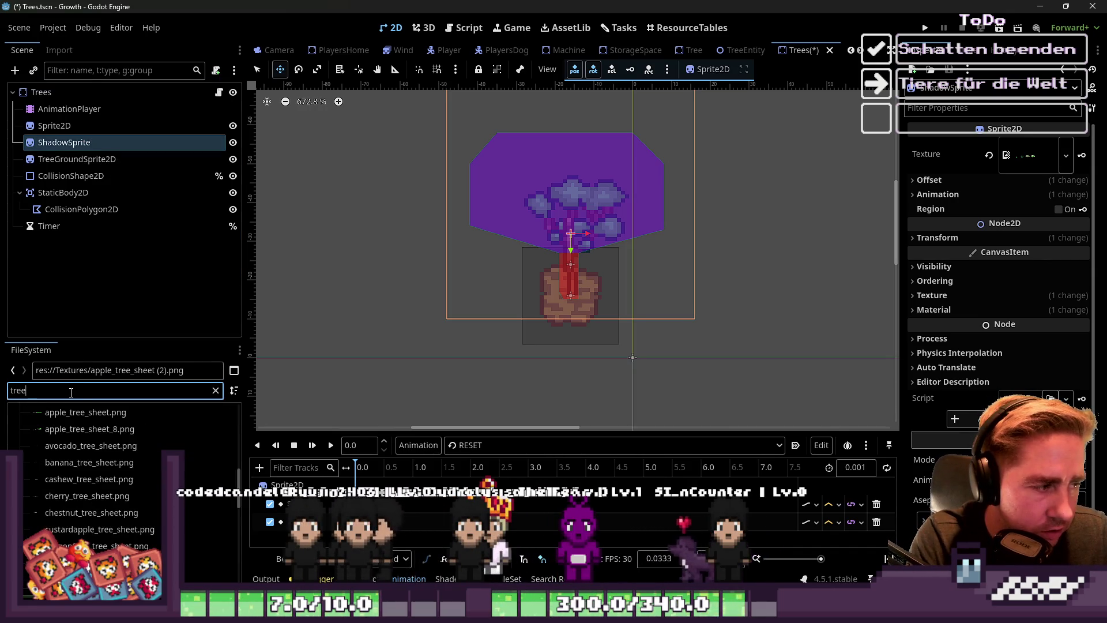
text(_shao)
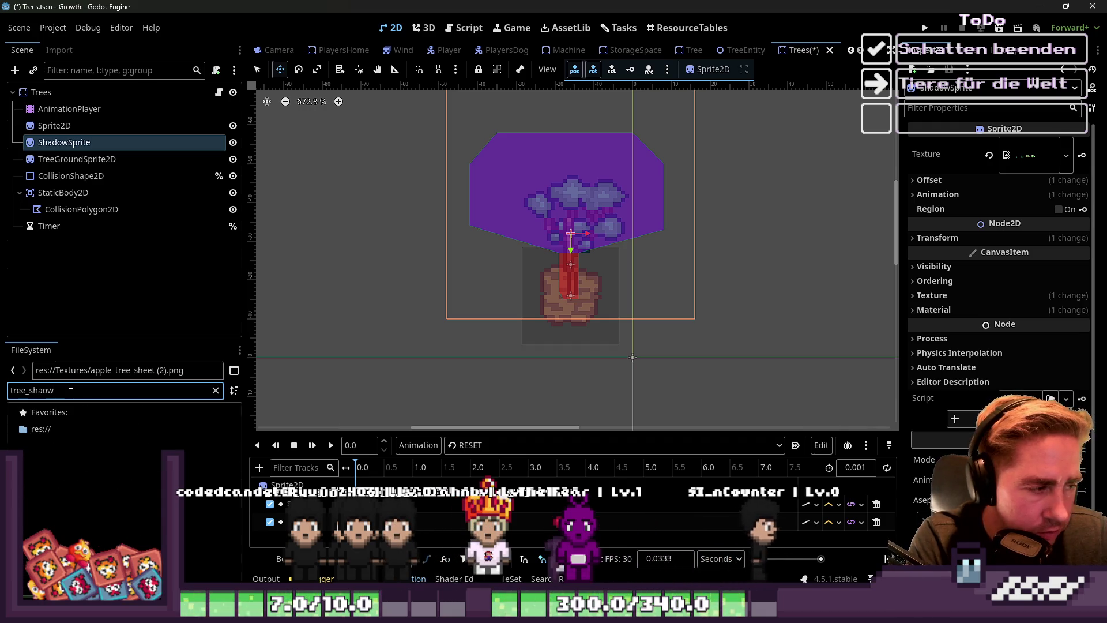
key(BackSpace)
text(d)
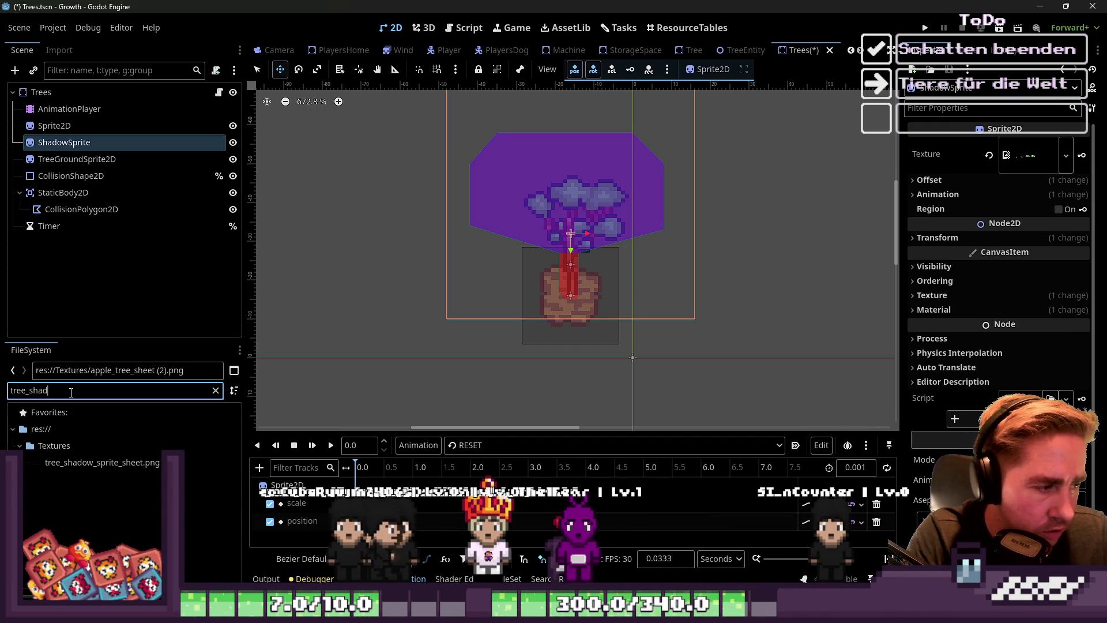
click(102, 463)
mouse_move(102, 462)
mouse_down()
mouse_move(98, 148)
mouse_move(636, 256)
mouse_move(643, 348)
mouse_move(605, 305)
mouse_move(353, 265)
mouse_move(87, 159)
mouse_move(92, 145)
mouse_up()
Clear the inherited shader material on ShadowSprite
scroll(643, 348, down, 1)
scroll(1029, 263, down, 1)
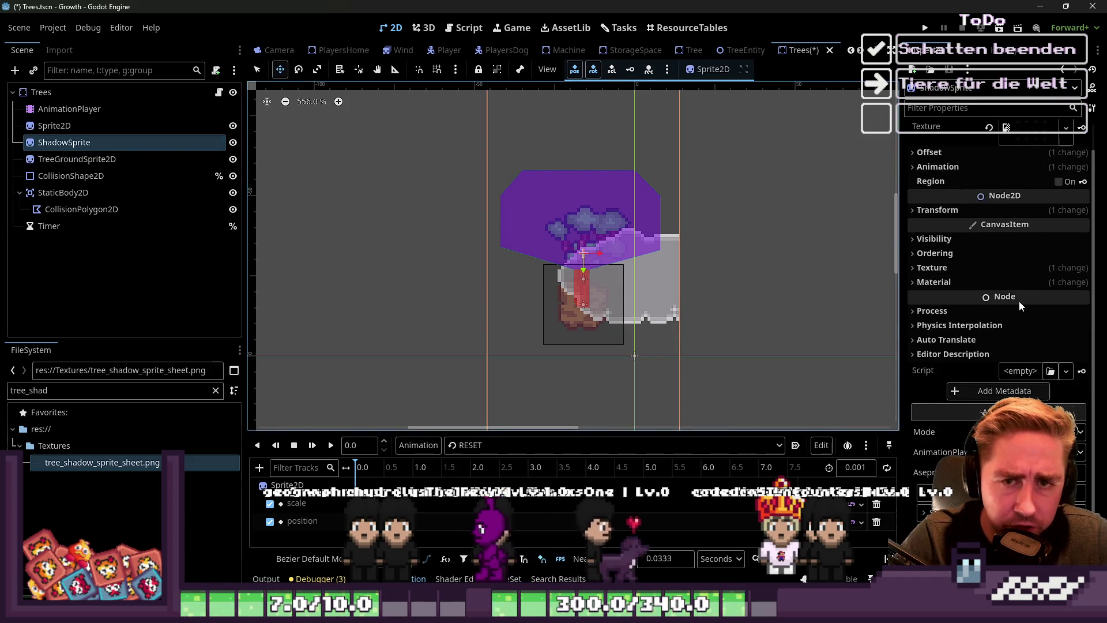
click(968, 284)
click(991, 299)
scroll(621, 292, up, 2)
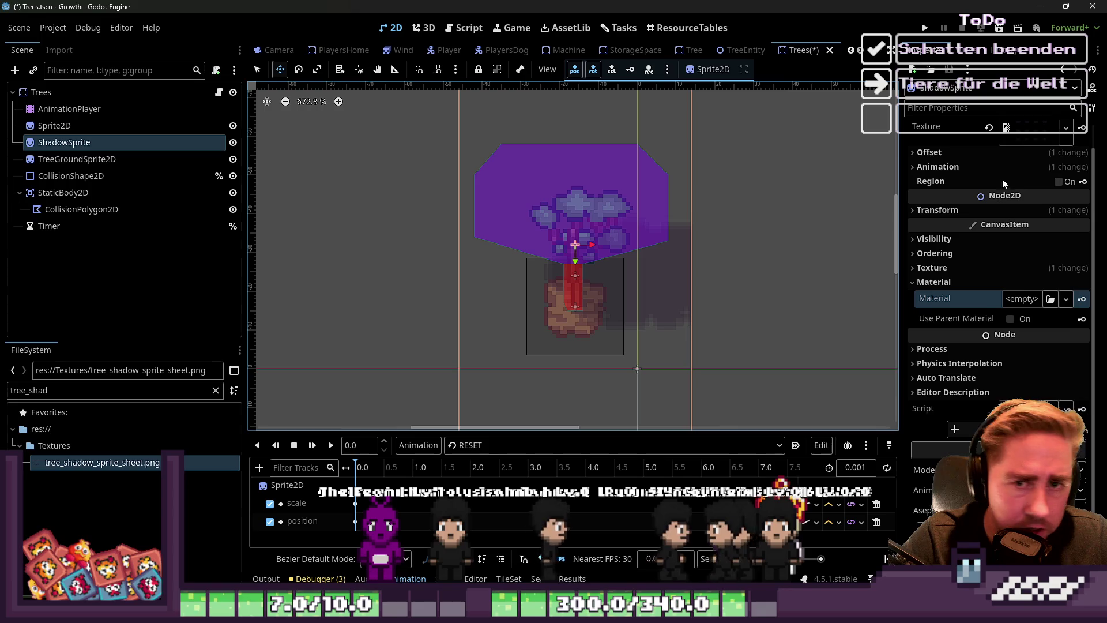
Lower ShadowSprite's Hframes to 4 and nudge it slightly right and down
click(1038, 167)
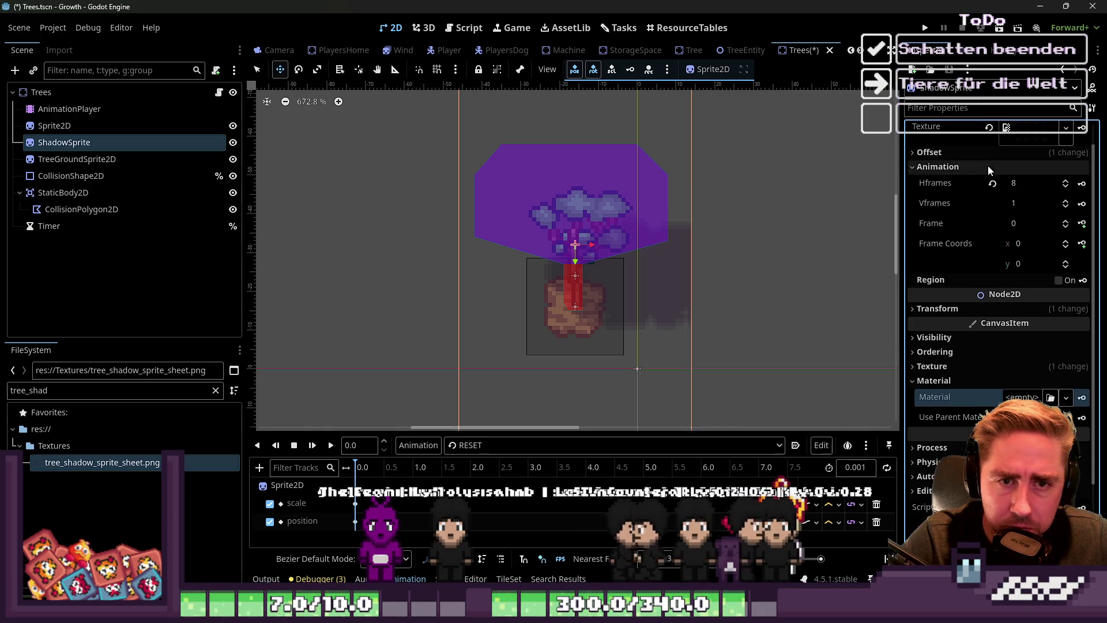
click(1066, 189)
click(1065, 188)
click(1066, 189)
click(1066, 188)
mouse_move(545, 304)
mouse_down()
mouse_move(604, 338)
mouse_move(592, 331)
mouse_up()
scroll(688, 237, down, 3)
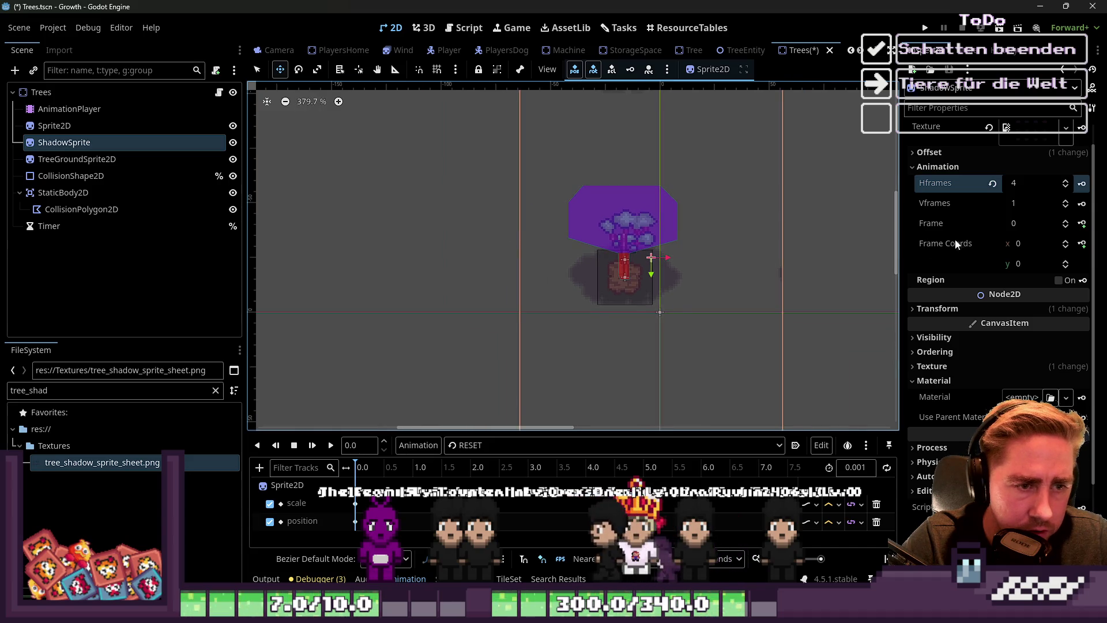
scroll(674, 237, down, 5)
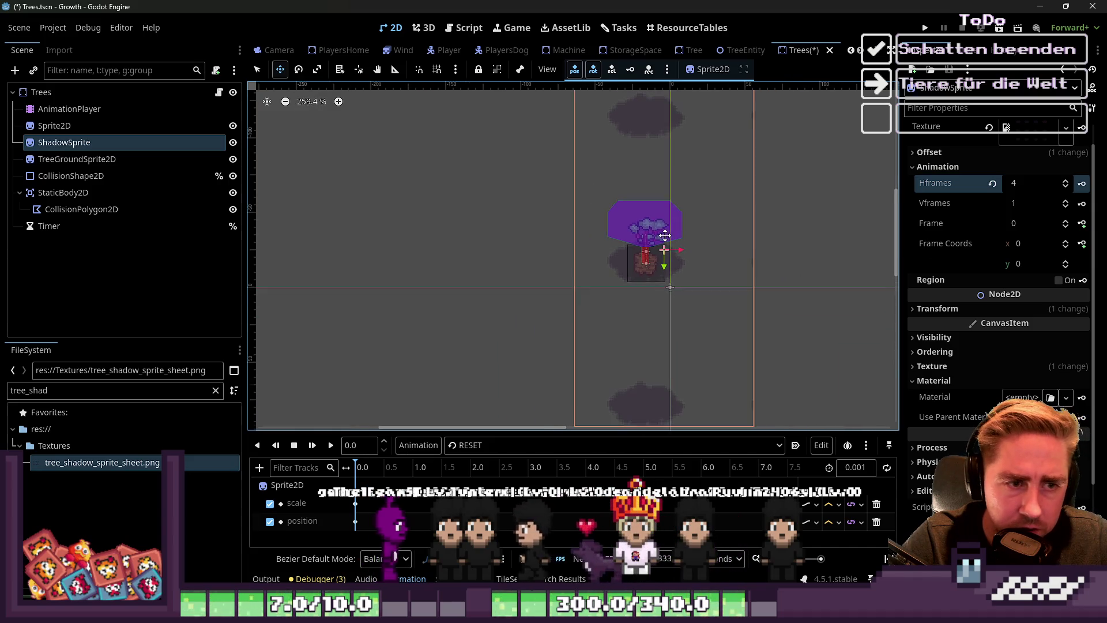
Set both Hframes and Vframes to 1 and move the shadow sheet left and up
click(1065, 187)
click(1066, 186)
click(1065, 186)
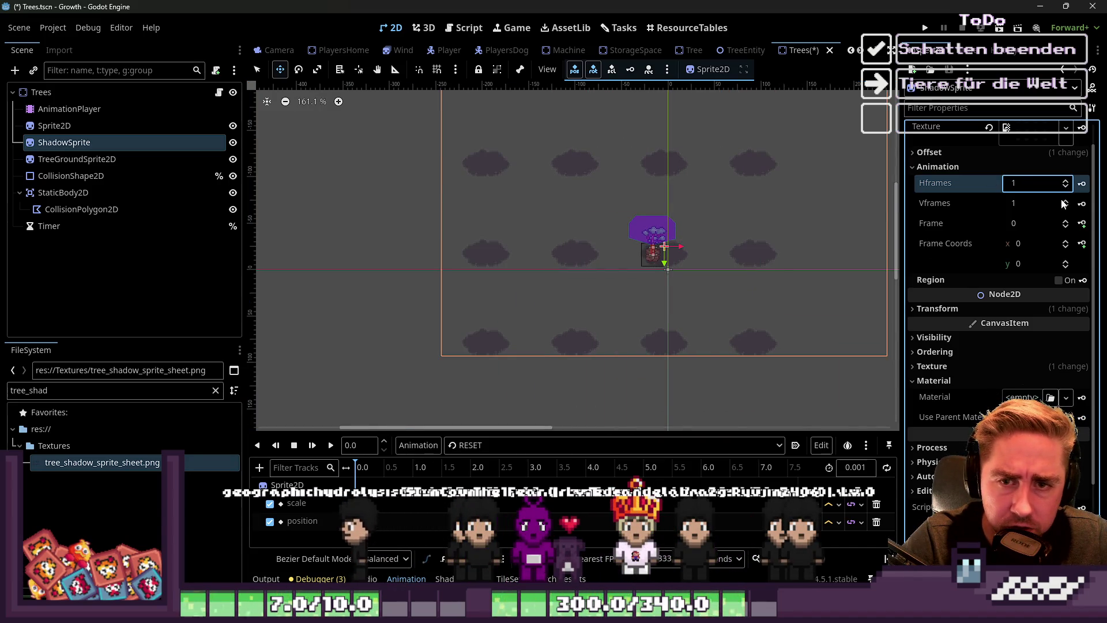
click(1064, 201)
click(1065, 200)
click(1065, 202)
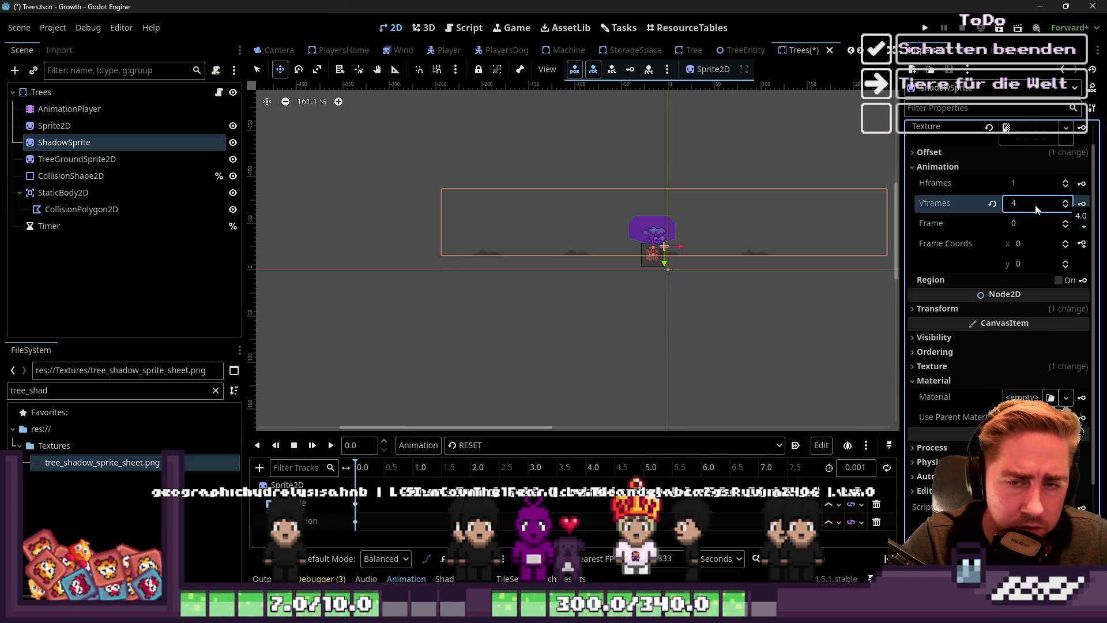
click(1066, 208)
click(1066, 207)
click(1066, 208)
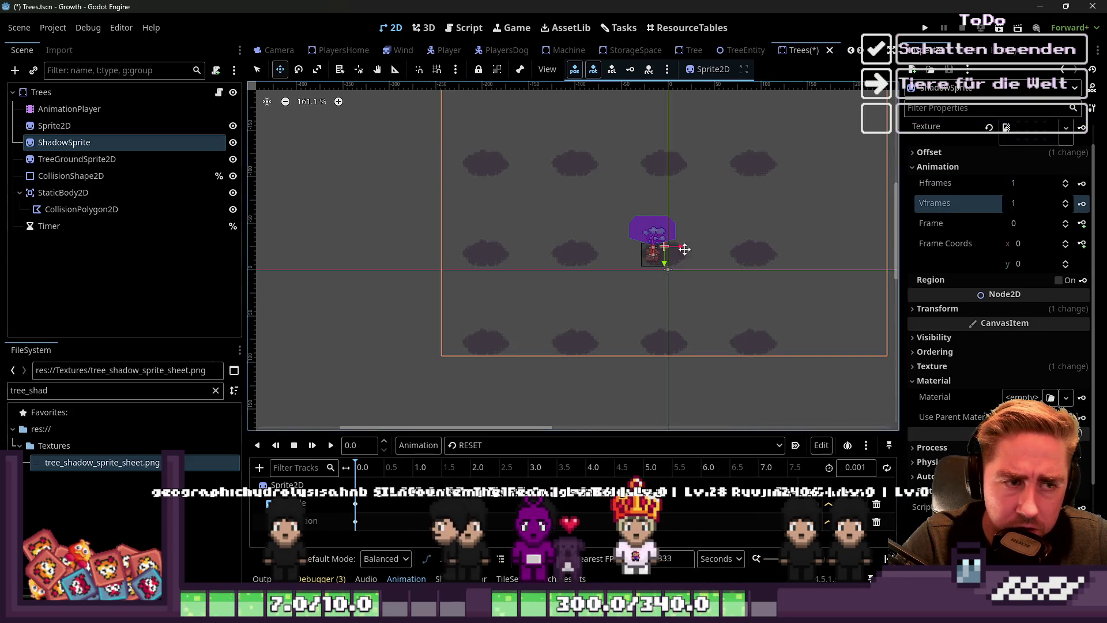
scroll(489, 284, down, 3)
mouse_move(489, 284)
mouse_down()
mouse_move(334, 284)
mouse_move(356, 262)
mouse_up()
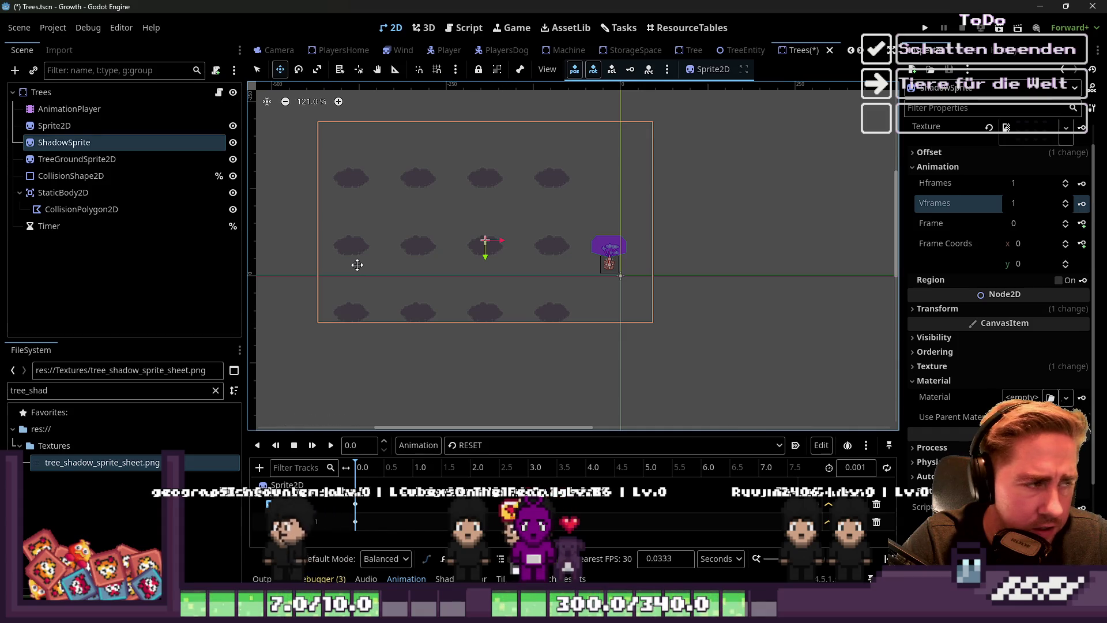
Reset ShadowSprite's position to 0,0, then drag it right and check its texture preview
click(941, 368)
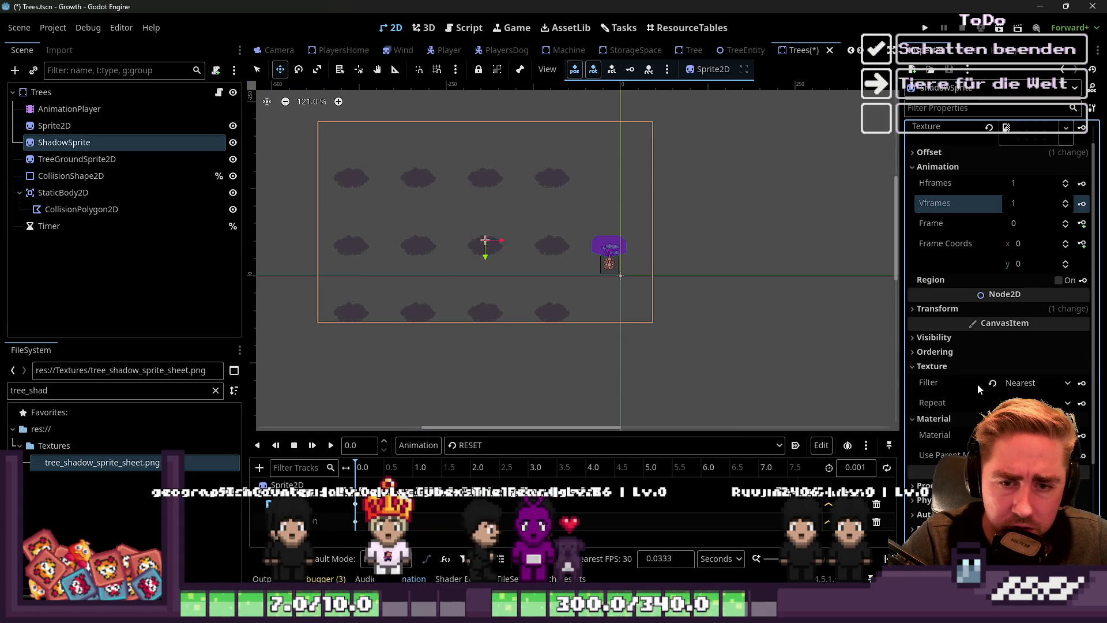
click(963, 367)
click(951, 311)
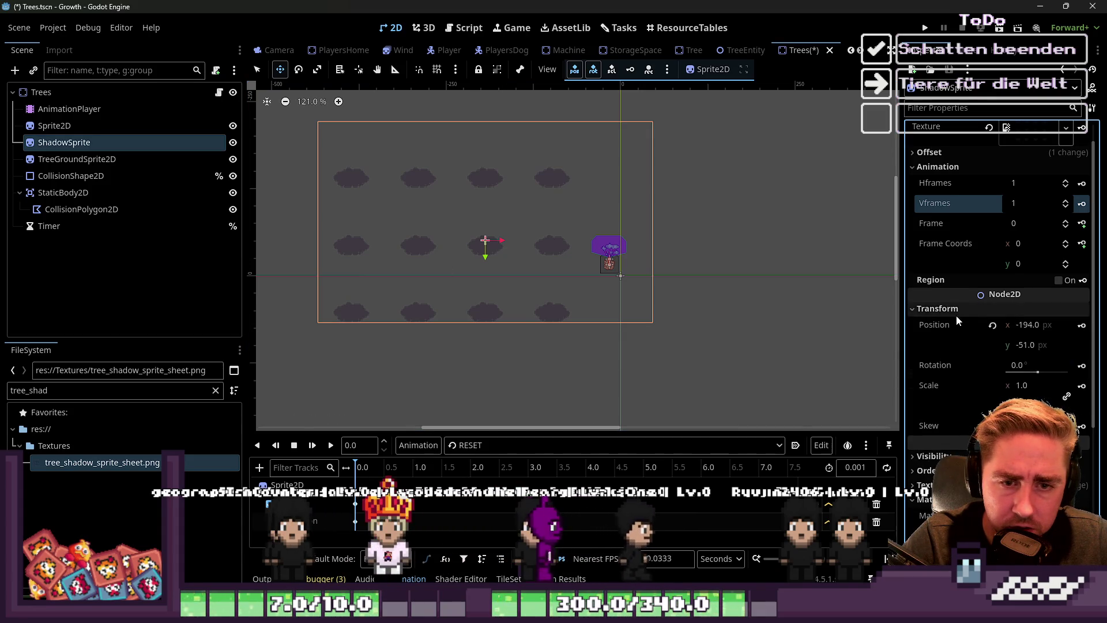
click(989, 326)
mouse_move(548, 323)
mouse_down()
mouse_move(578, 363)
mouse_move(628, 365)
mouse_move(709, 304)
mouse_move(620, 264)
mouse_up()
click(1035, 128)
click(1038, 135)
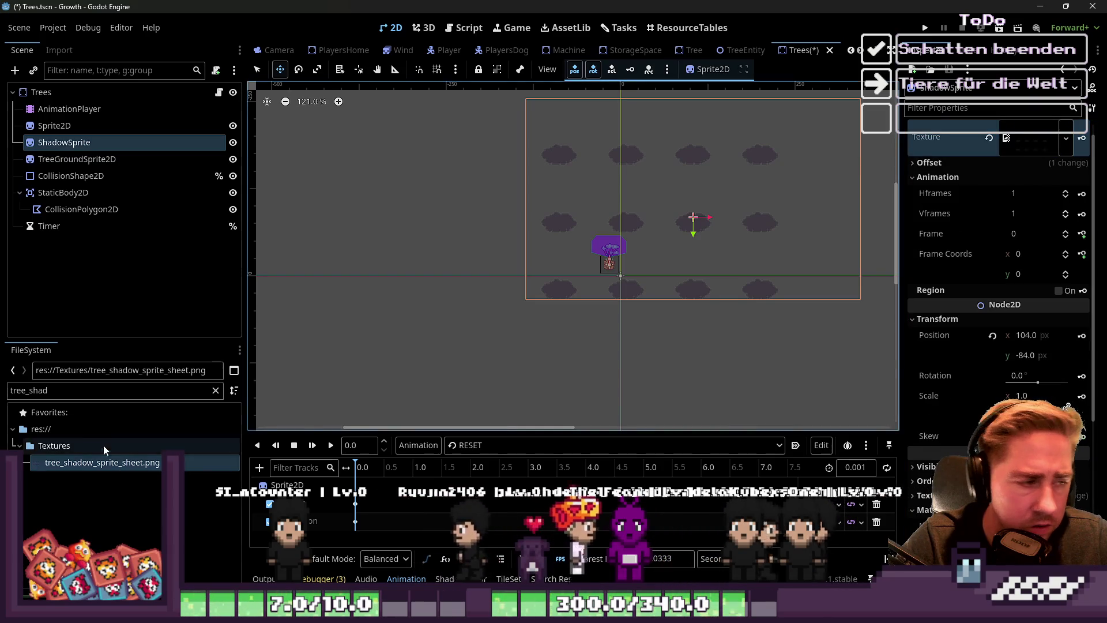
click(58, 389)
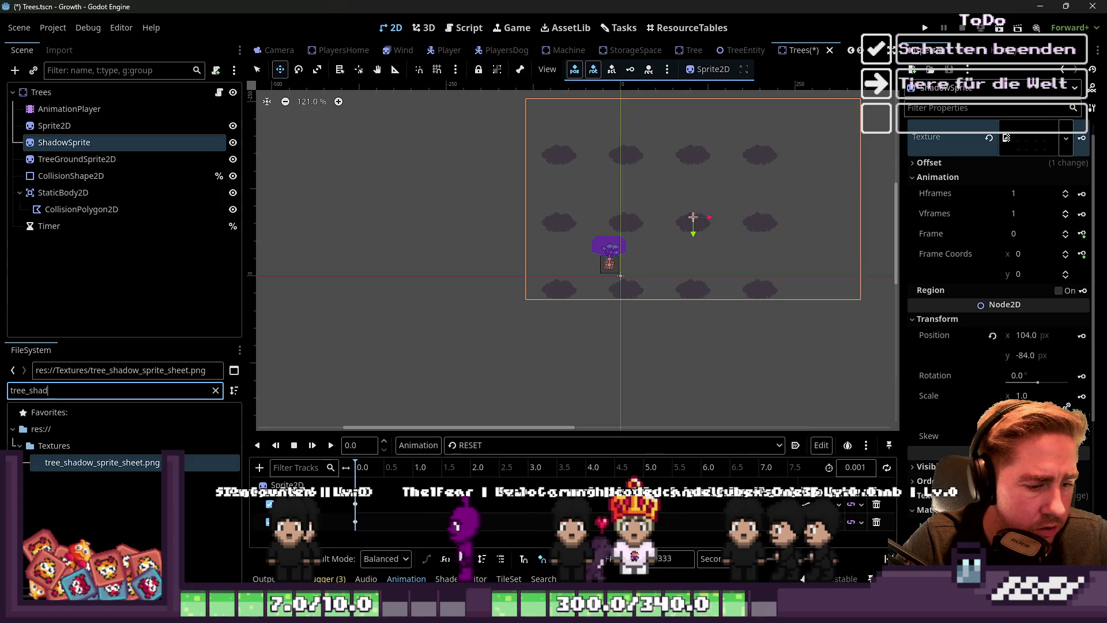
mouse_move(485, 559)
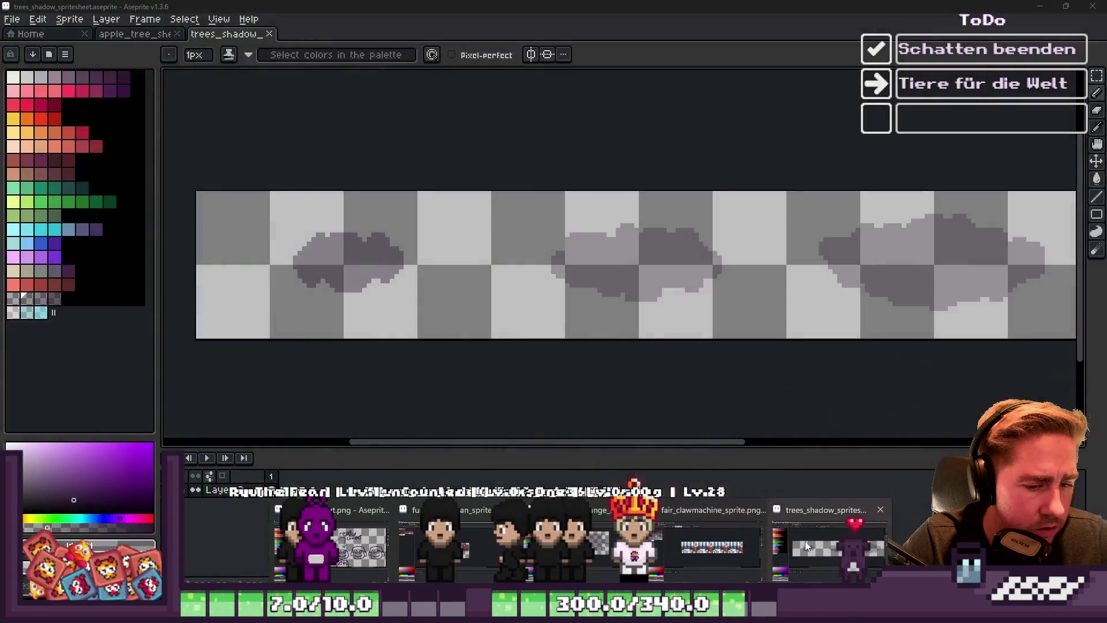
Change Godot's file filter to match trees_ to look for the shadow spritesheet
click(805, 541)
key(ctrl)
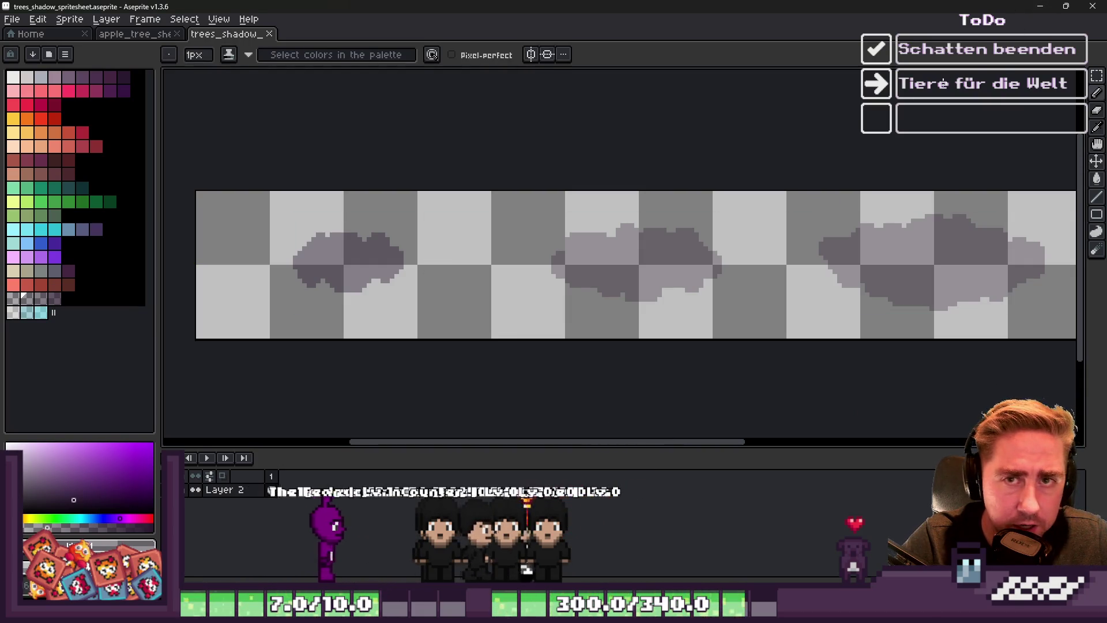
click(1040, 7)
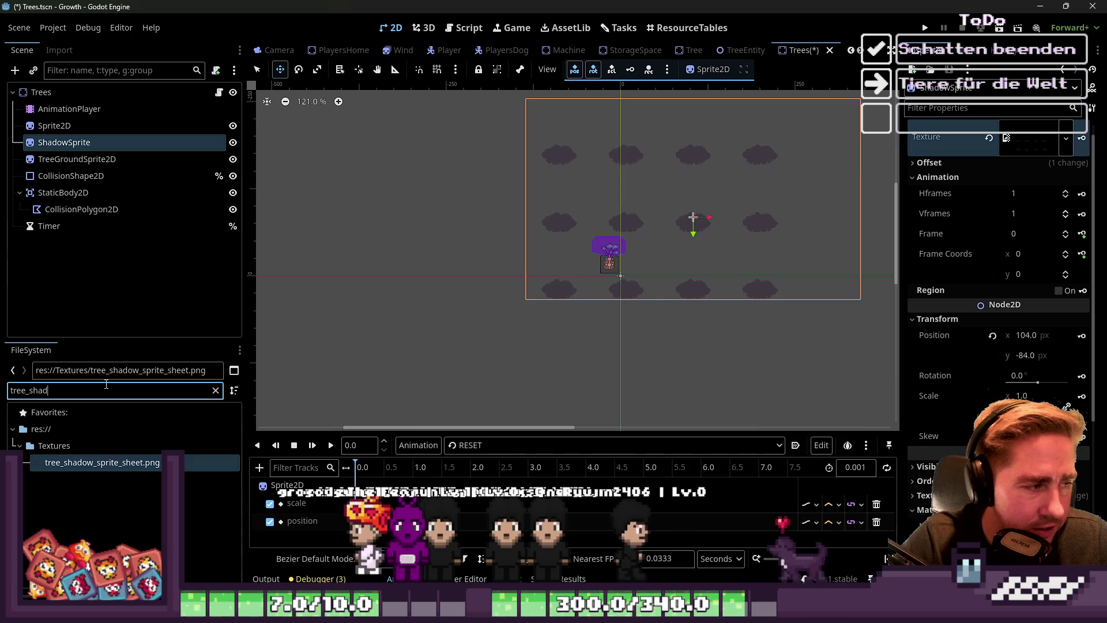
key(BackSpace)
key(BackSpace)
key(BackSpace)
text(s_)
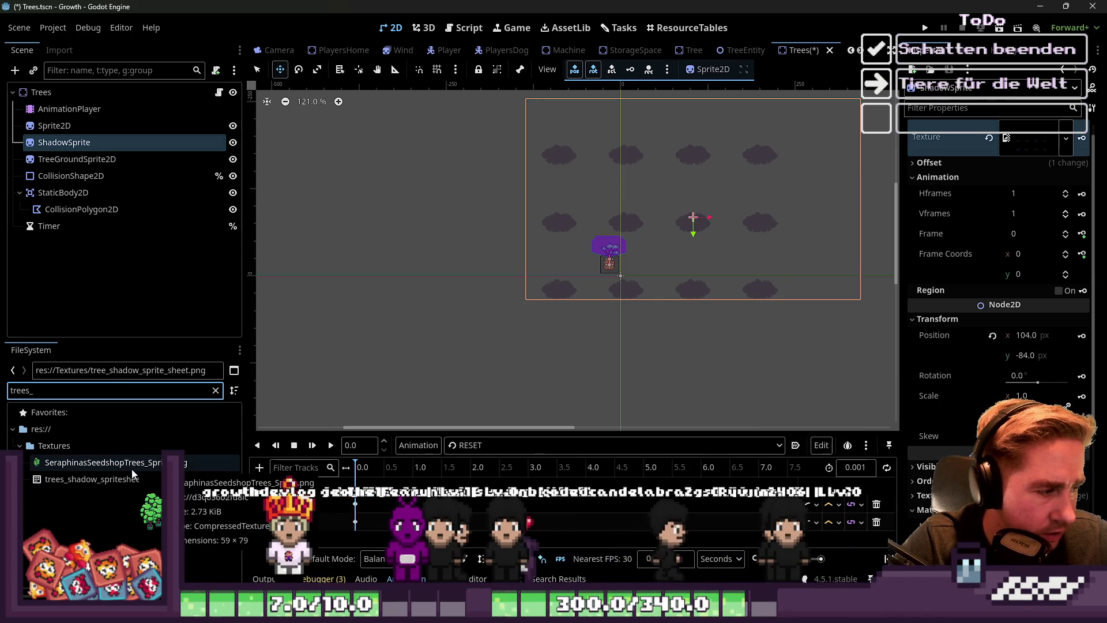
mouse_move(750, 612)
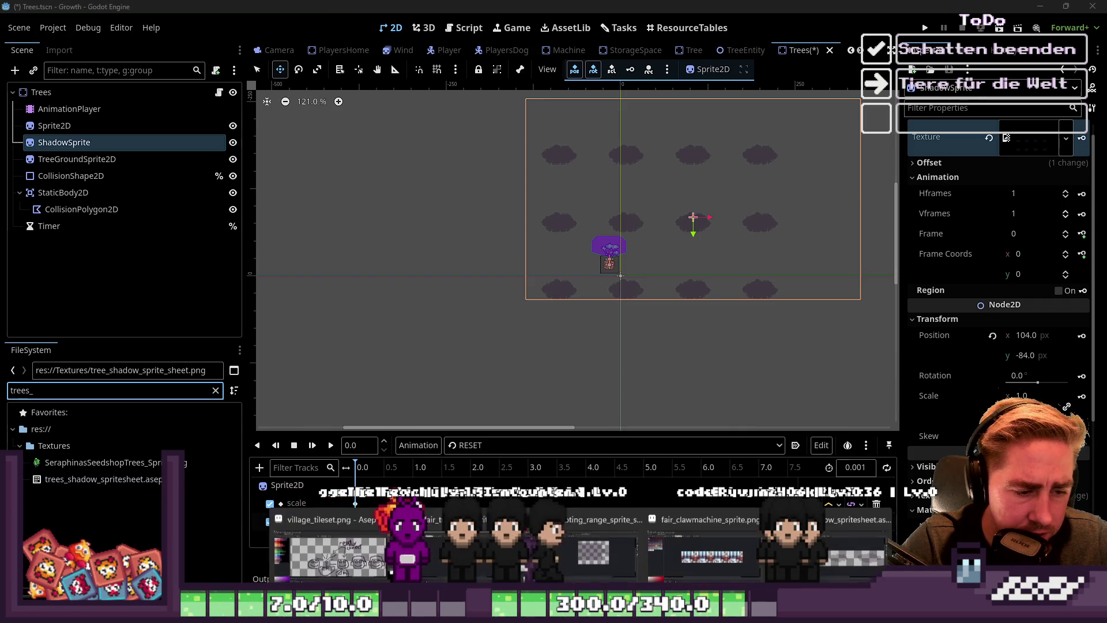
Save the Aseprite spritesheet as trees_shadow_spritesheet.png in Textures, then return to Godot
click(316, 579)
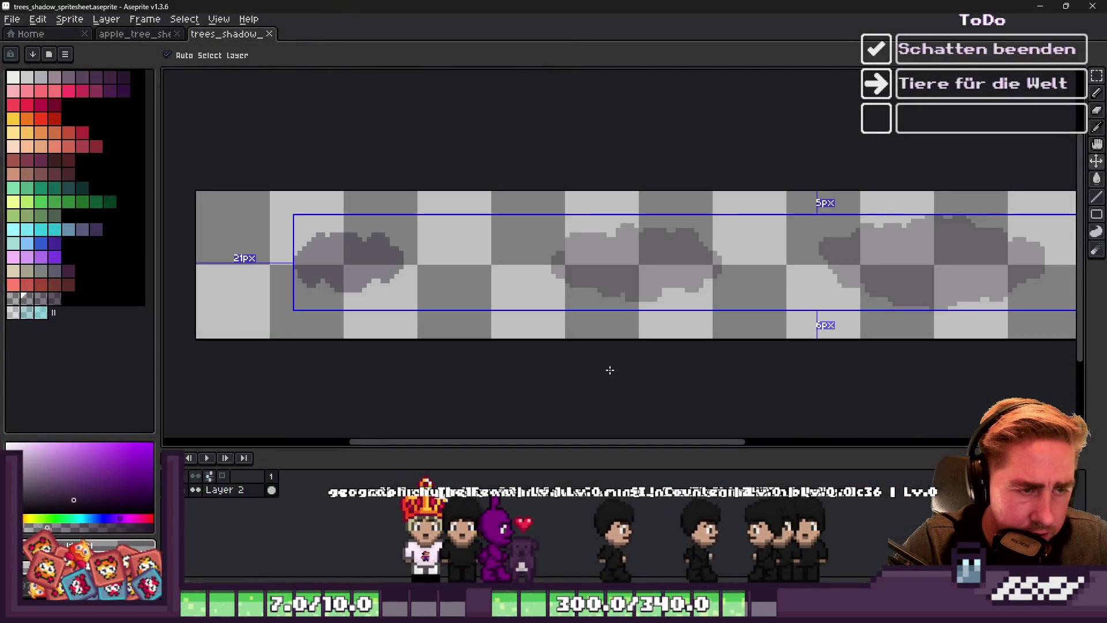
key(ctrl+shift+s)
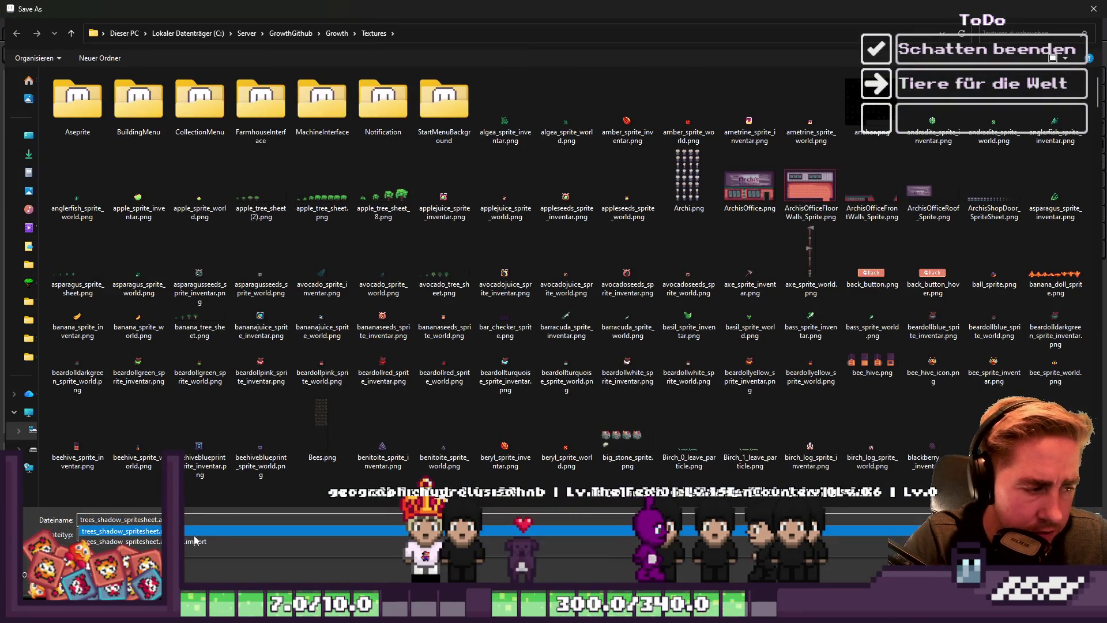
key(BackSpace)
text(P)
key(BackSpace)
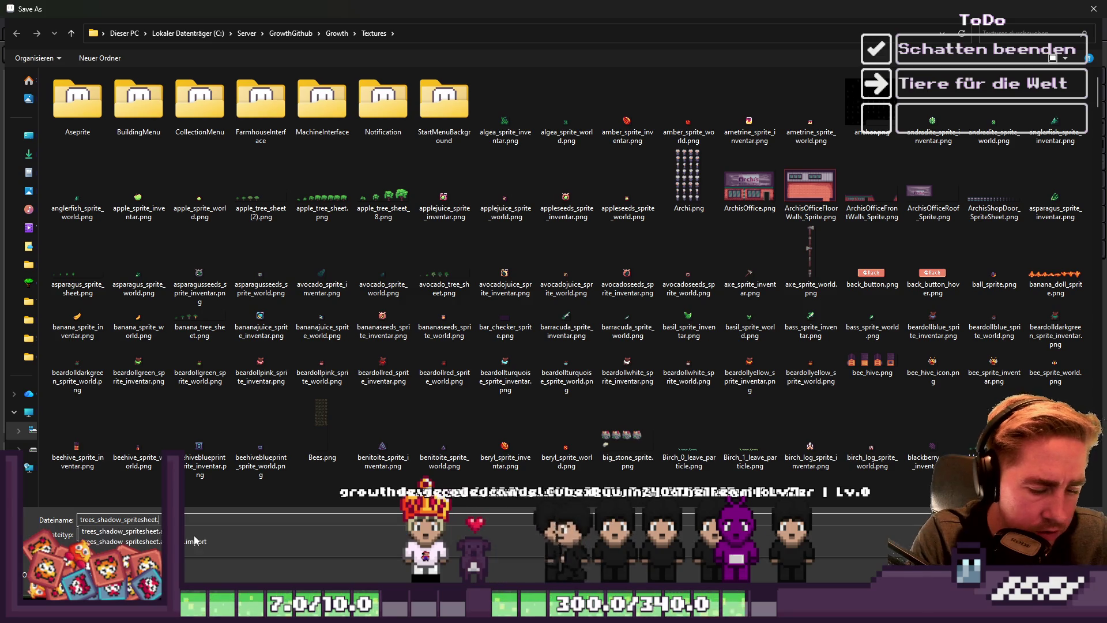
text(png)
key(Return)
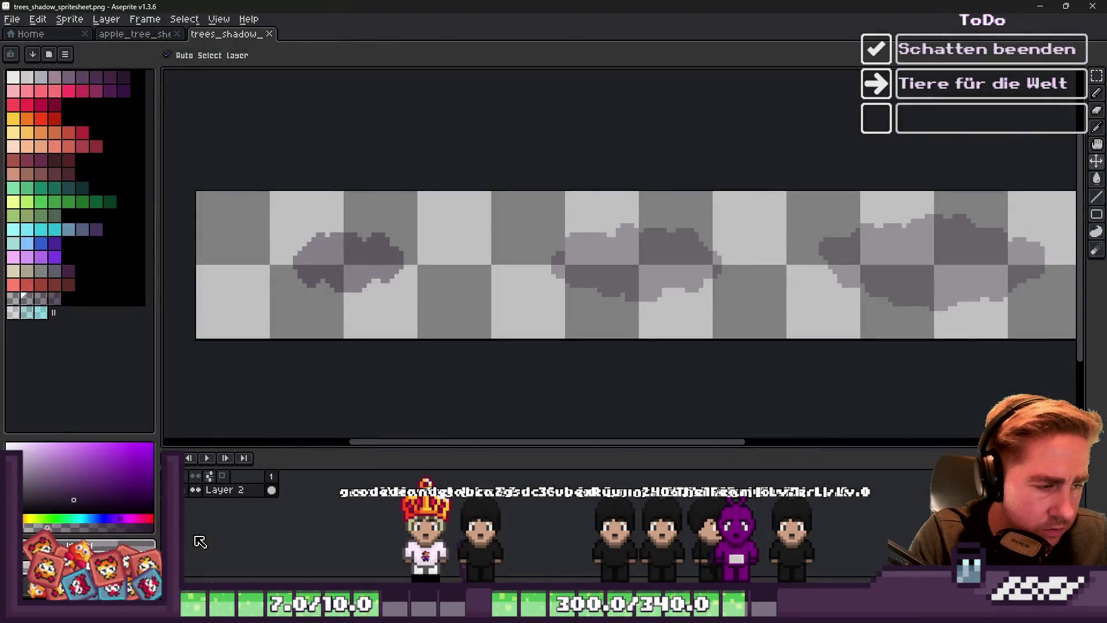
key(alt+Tab)
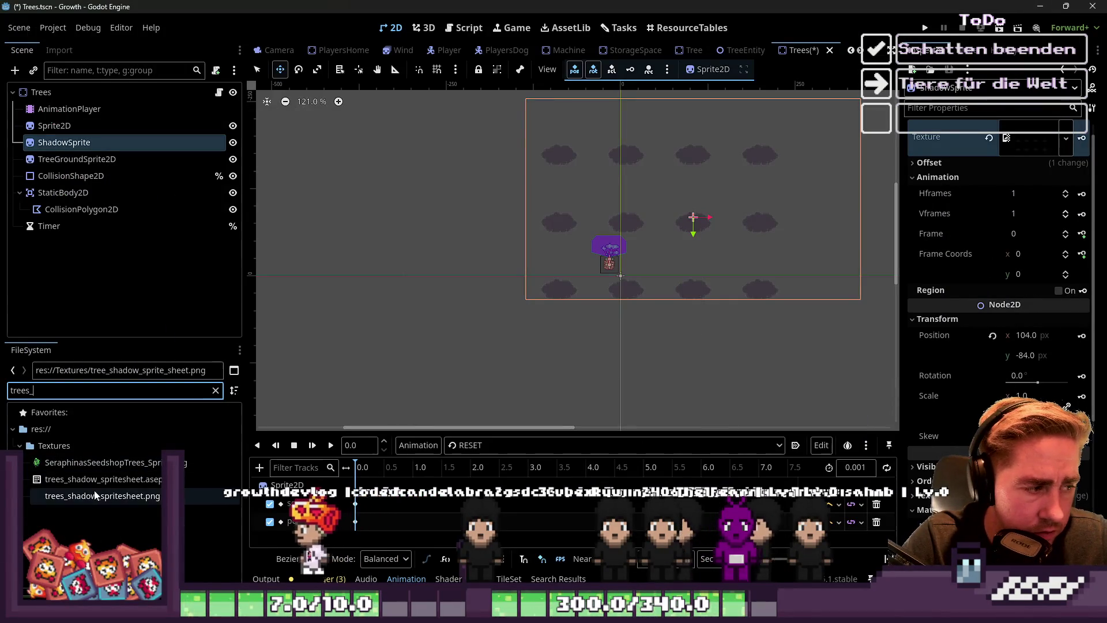
Assign trees_shadow_spritesheet.png as ShadowSprite's texture
click(106, 496)
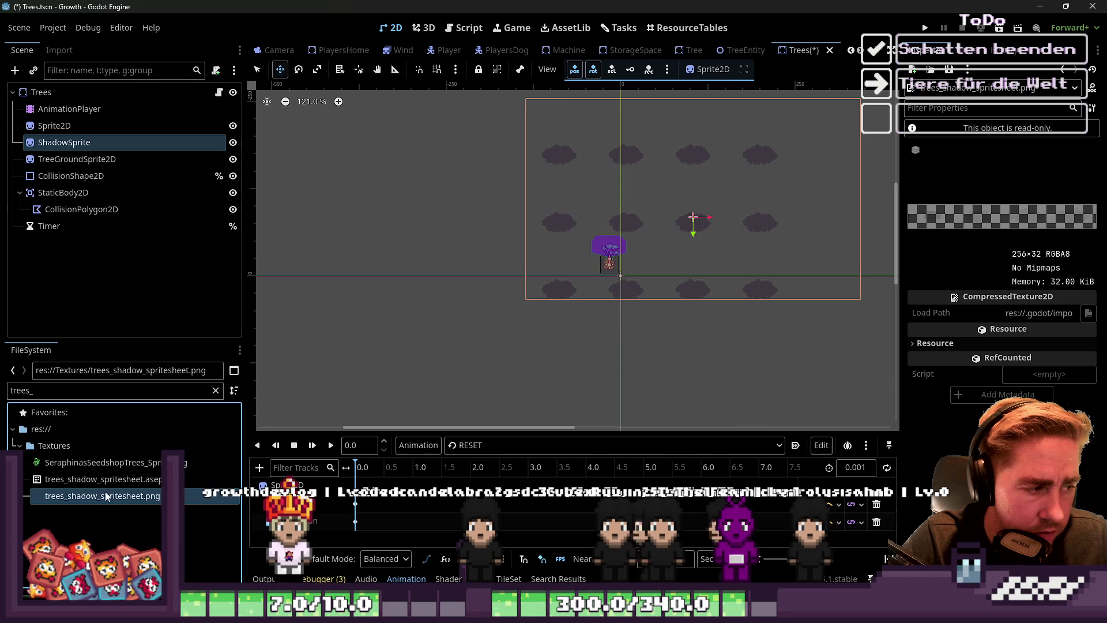
click(137, 142)
click(131, 126)
click(133, 142)
mouse_move(115, 497)
mouse_down()
mouse_move(577, 438)
mouse_move(1032, 139)
mouse_up()
Reset ShadowSprite's position and offset, then move the shadow beneath the tree trunk
scroll(683, 198, up, 5)
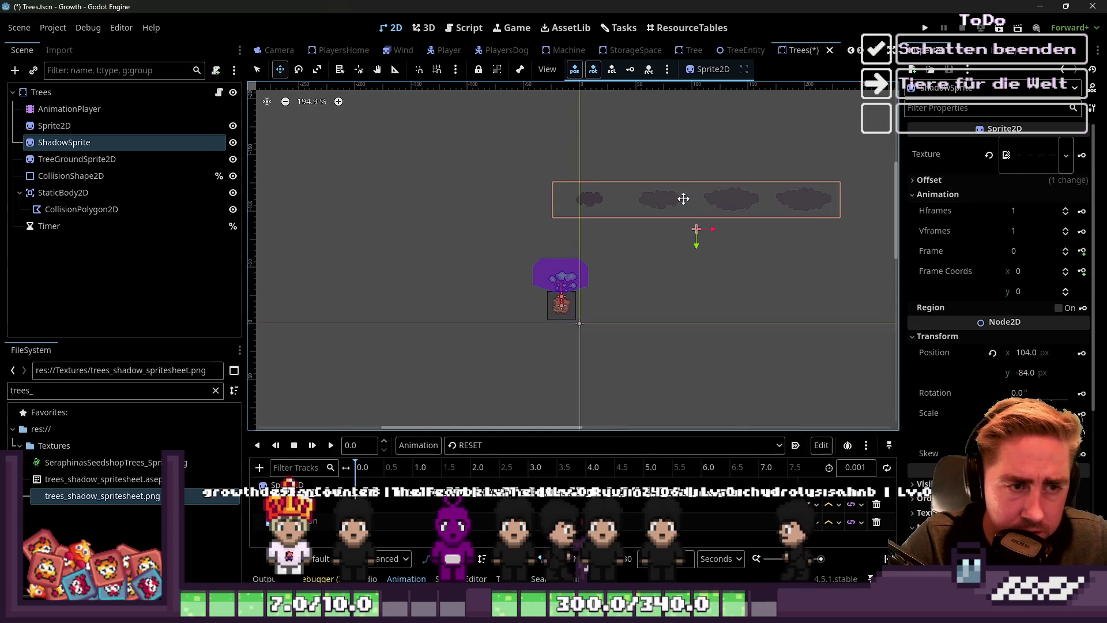
click(991, 353)
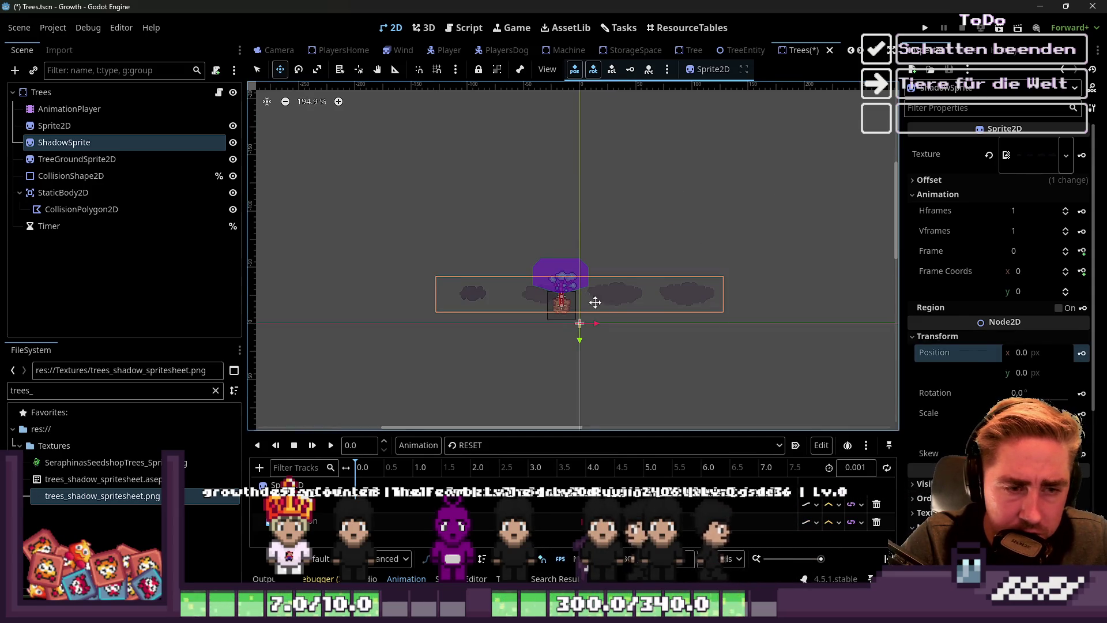
scroll(615, 314, up, 3)
mouse_move(624, 294)
mouse_down()
mouse_move(652, 353)
mouse_move(726, 231)
mouse_up()
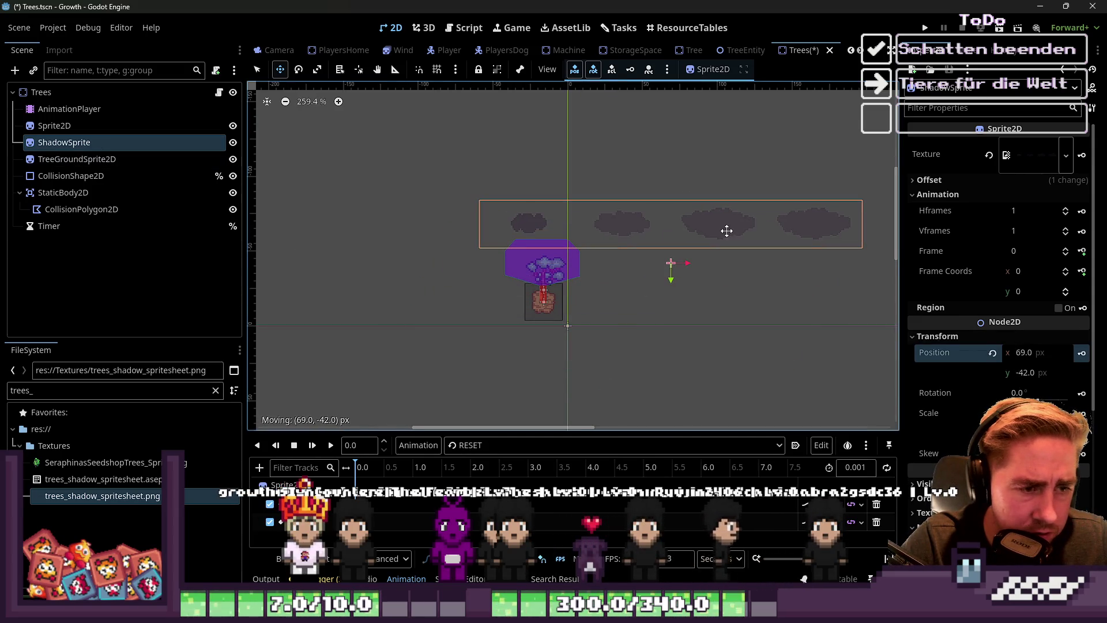
click(960, 178)
click(992, 216)
scroll(696, 280, up, 2)
scroll(566, 338, up, 11)
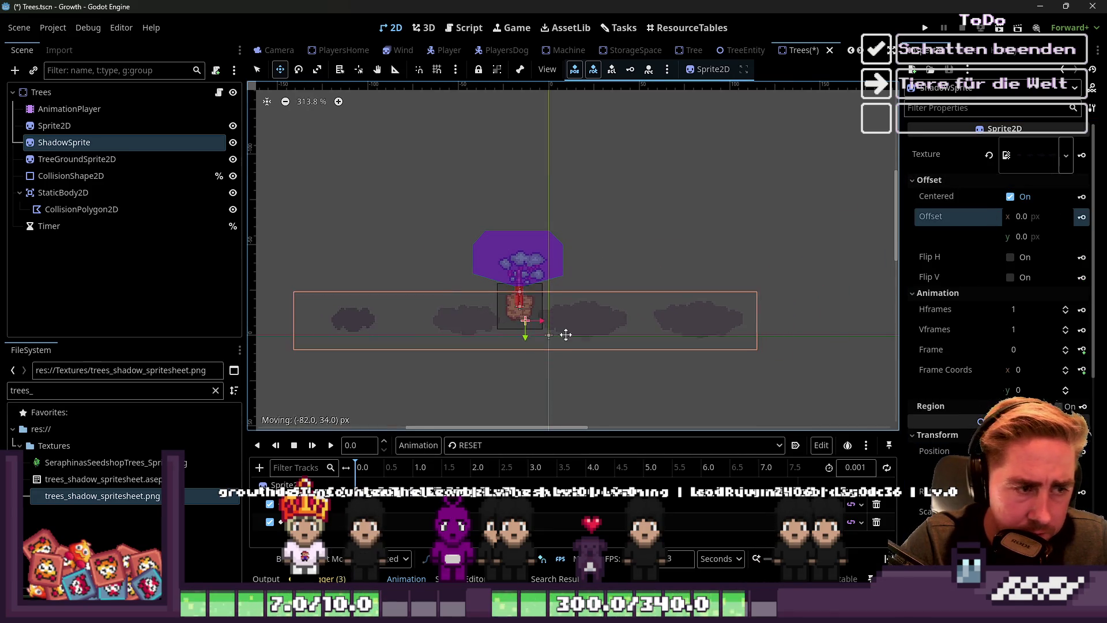
drag(432, 309, 415, 267)
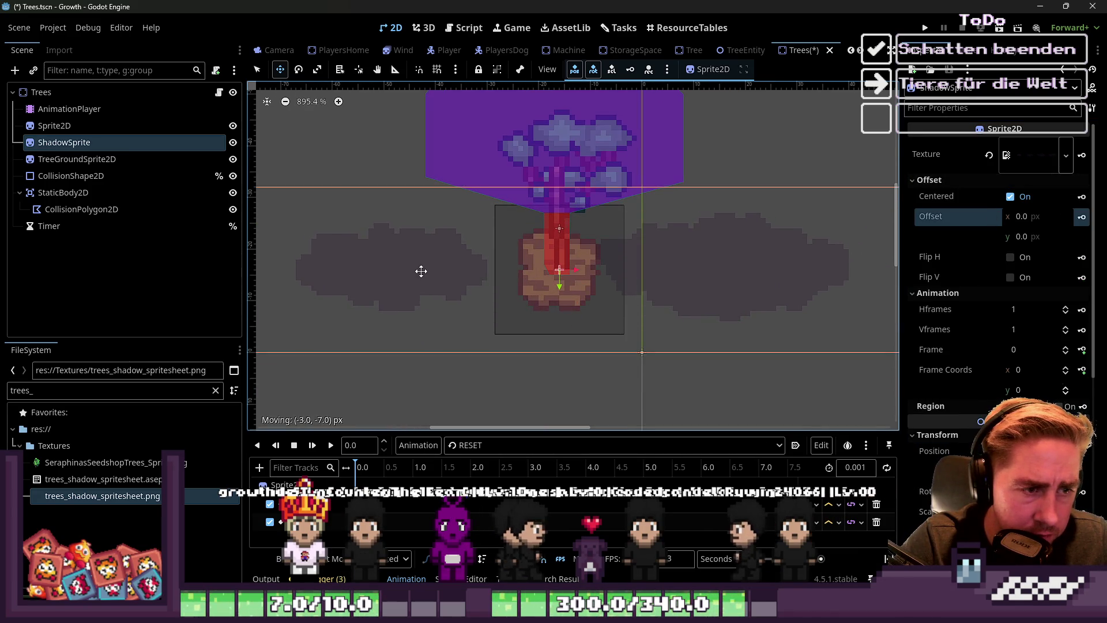
scroll(605, 283, down, 4)
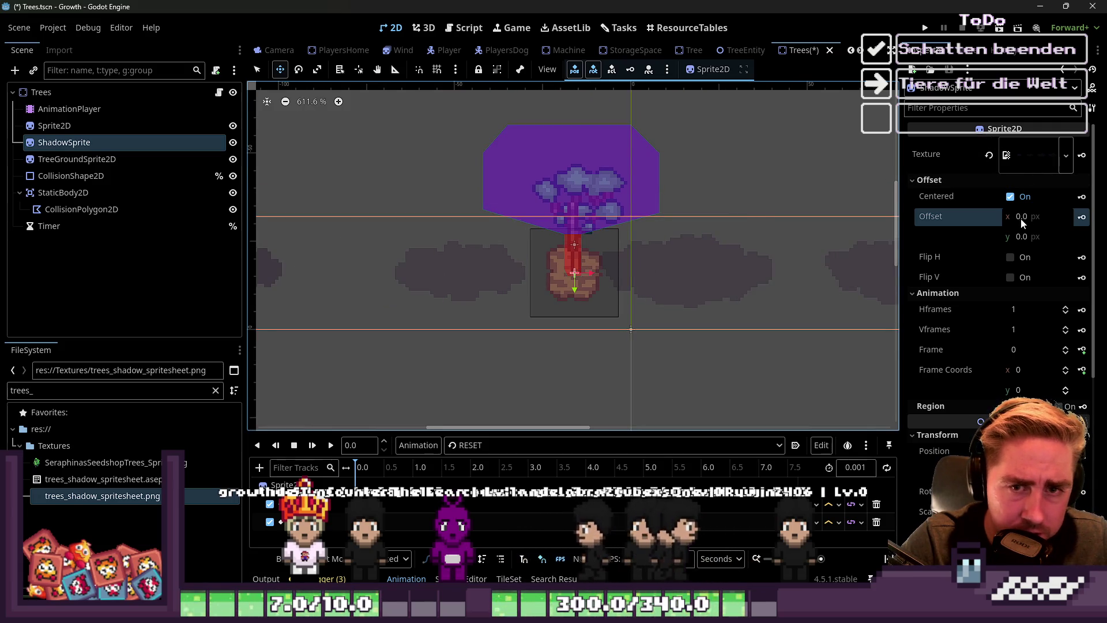
Set ShadowSprite's Hframes to 4 so a single shadow frame shows
click(1065, 307)
click(1065, 306)
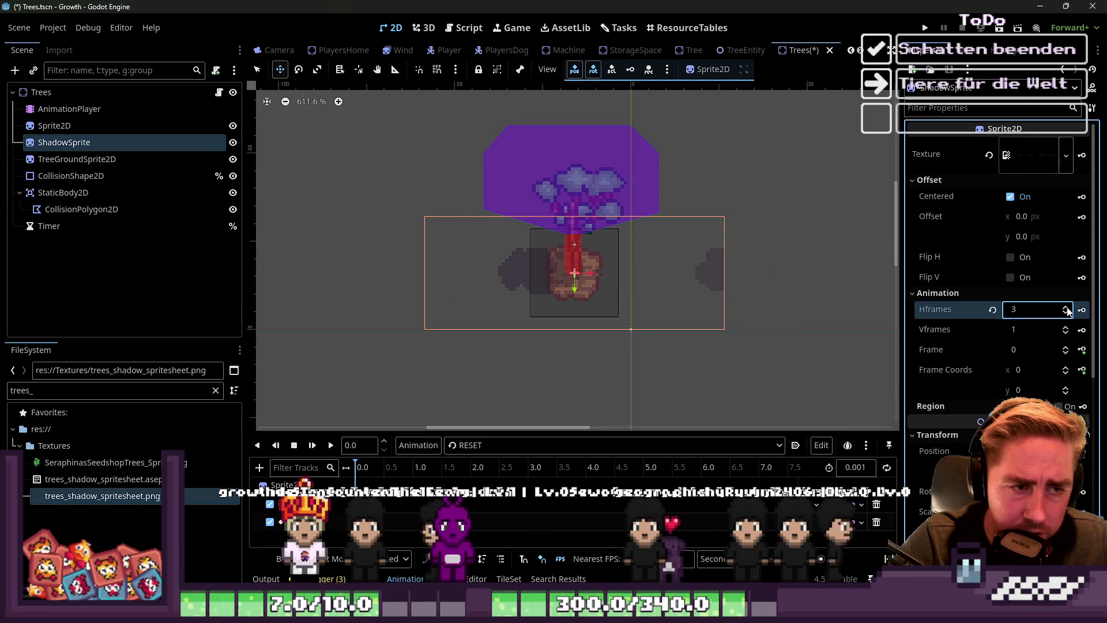
click(1065, 306)
scroll(538, 264, up, 3)
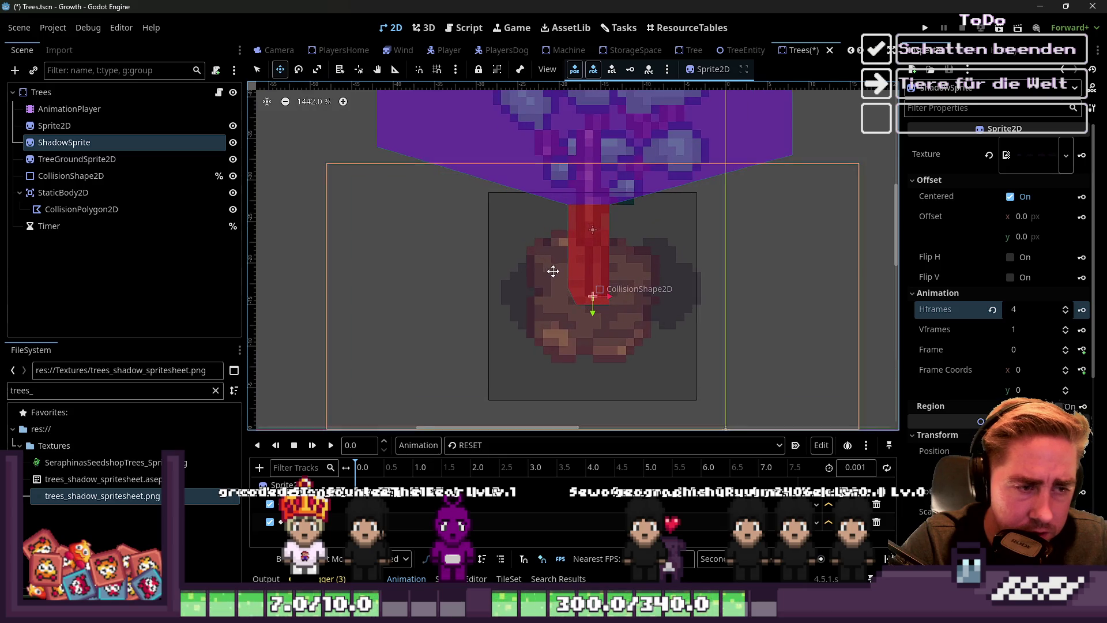
scroll(596, 281, down, 3)
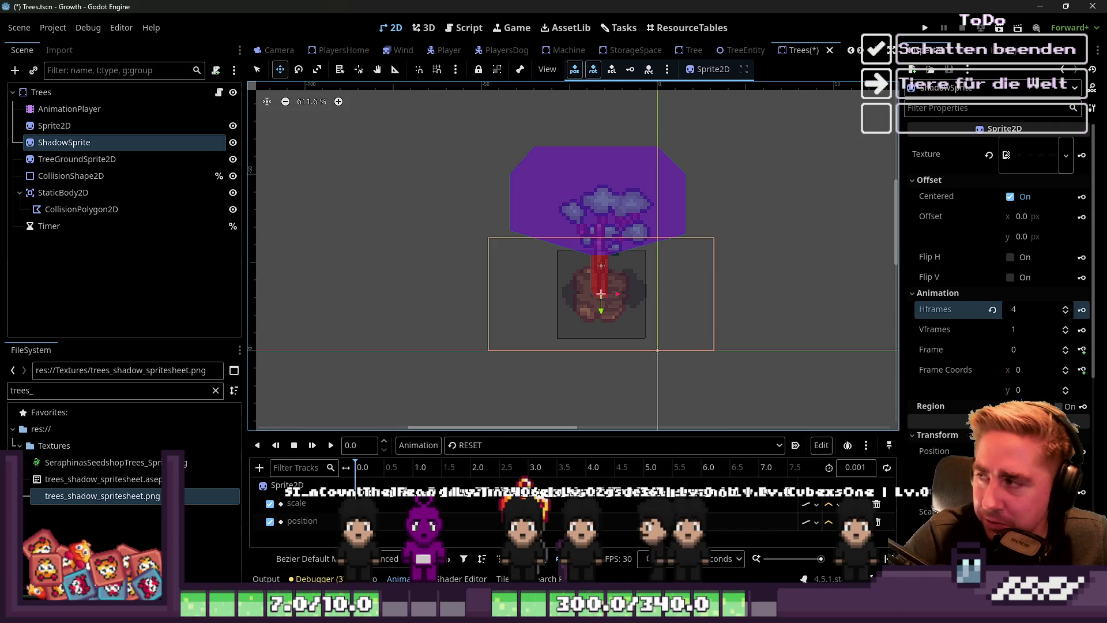
click(123, 121)
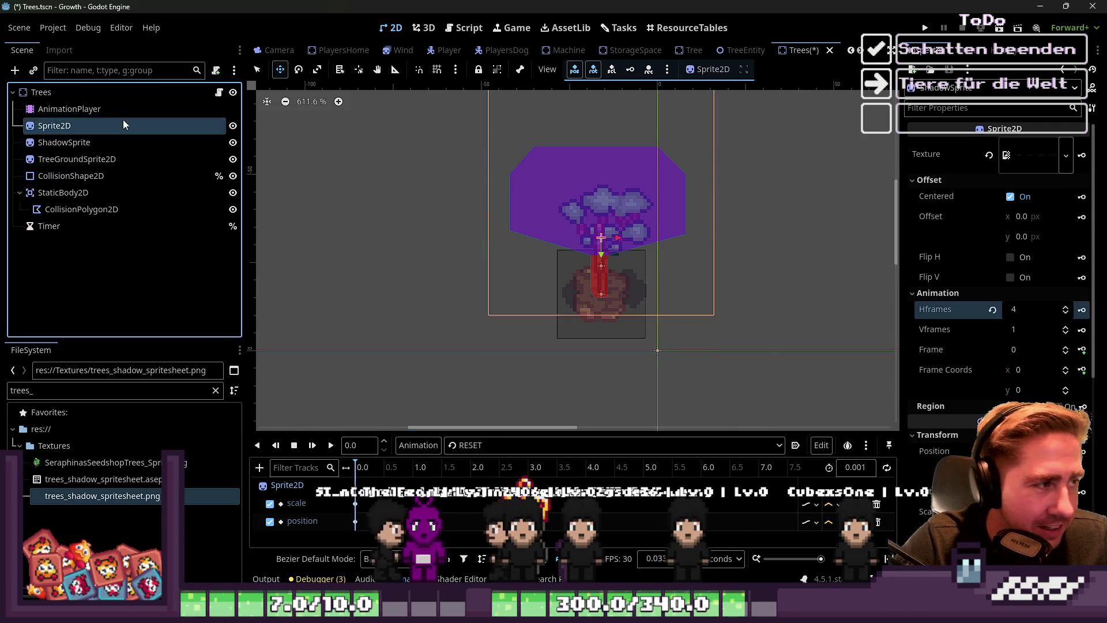
Enlarge the animation panel and check the animation list, keeping RESET selected
click(145, 107)
click(135, 122)
mouse_move(490, 431)
mouse_down()
mouse_move(490, 291)
mouse_move(490, 302)
mouse_up()
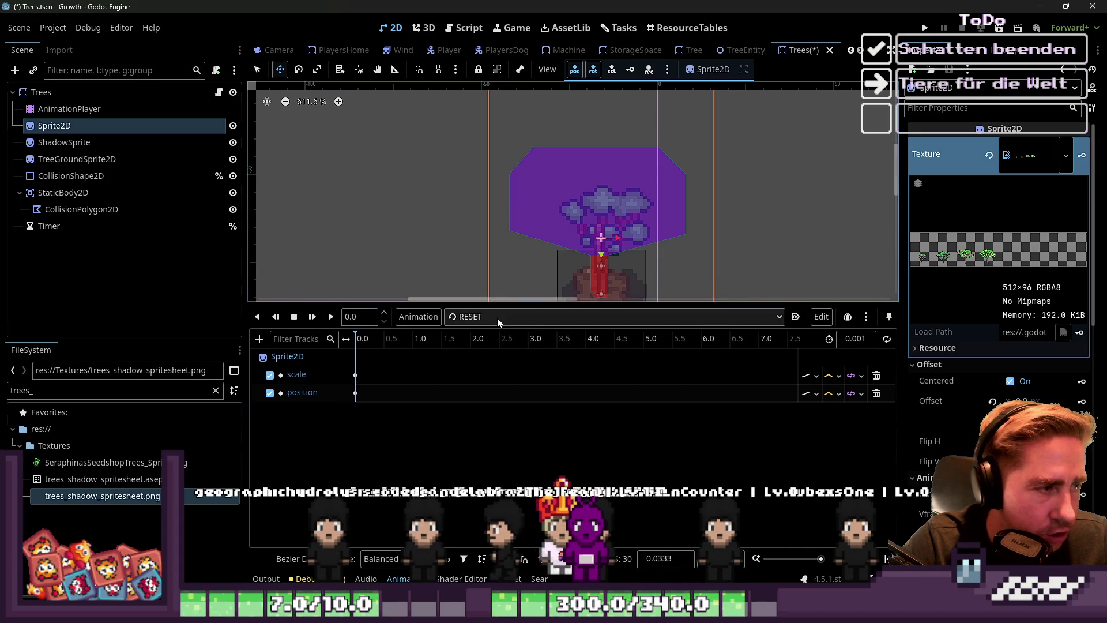
click(506, 316)
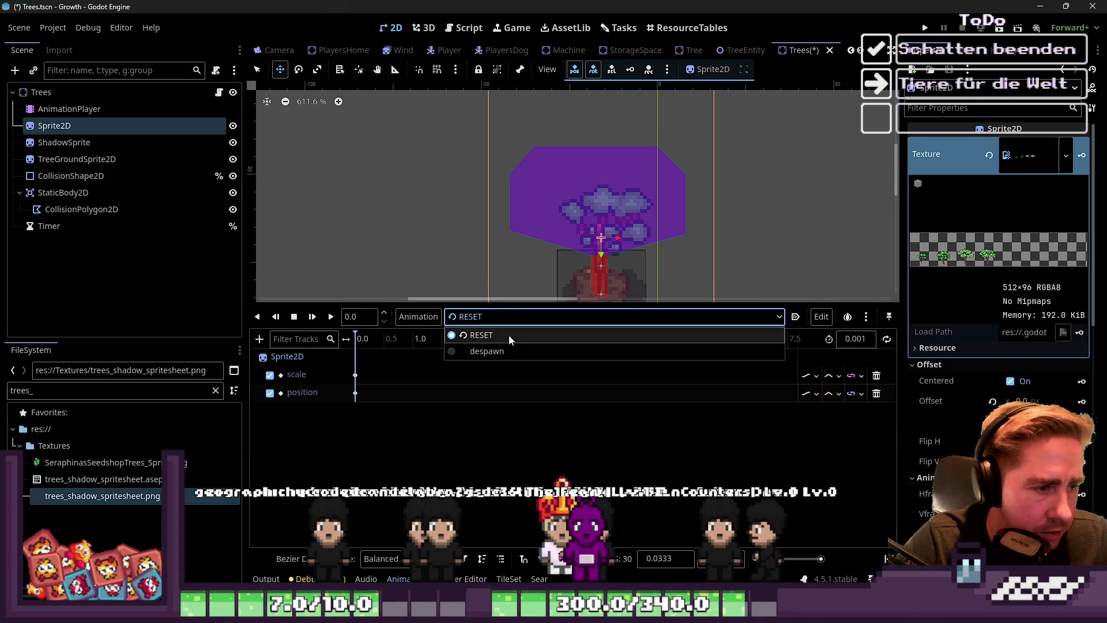
click(468, 257)
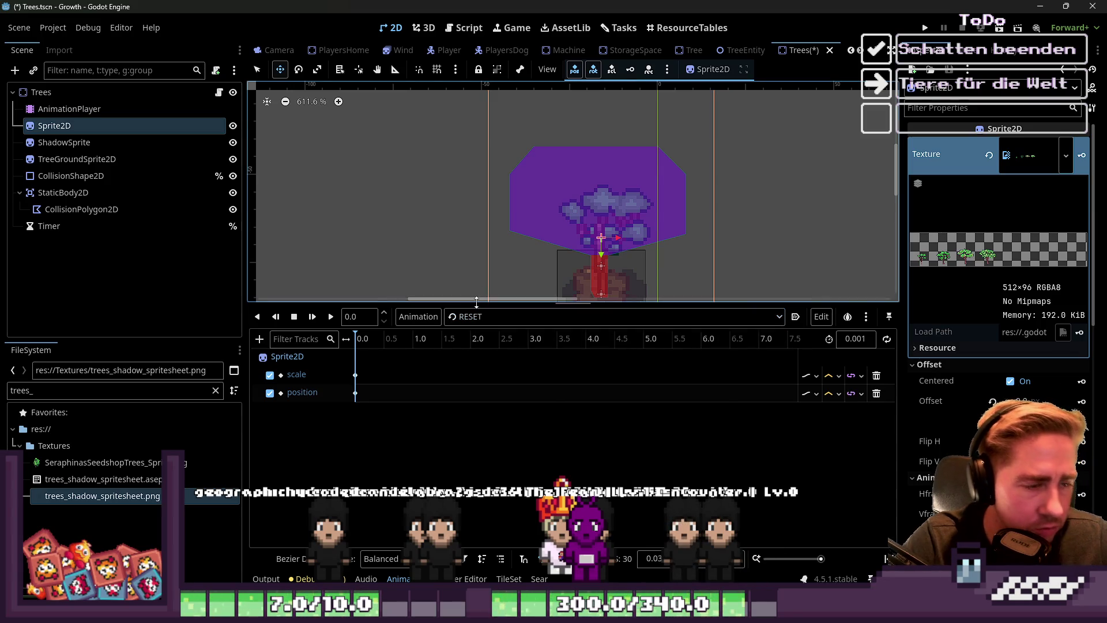
drag(476, 303, 449, 450)
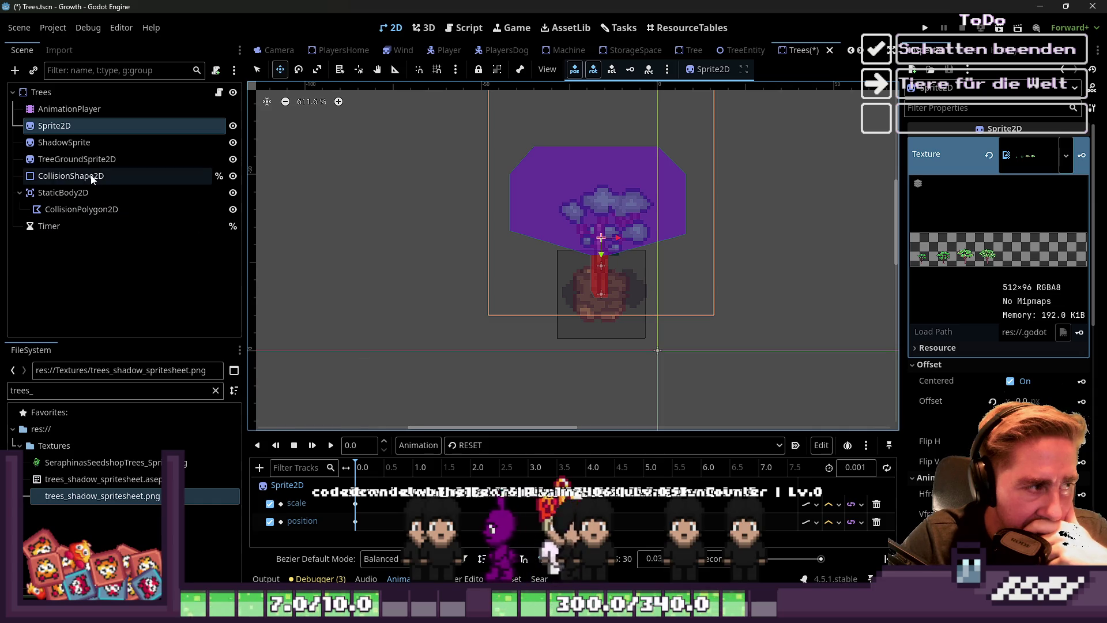
Review AnimationPlayer's animations (RESET, despawn) and switch to the Script workspace
click(88, 110)
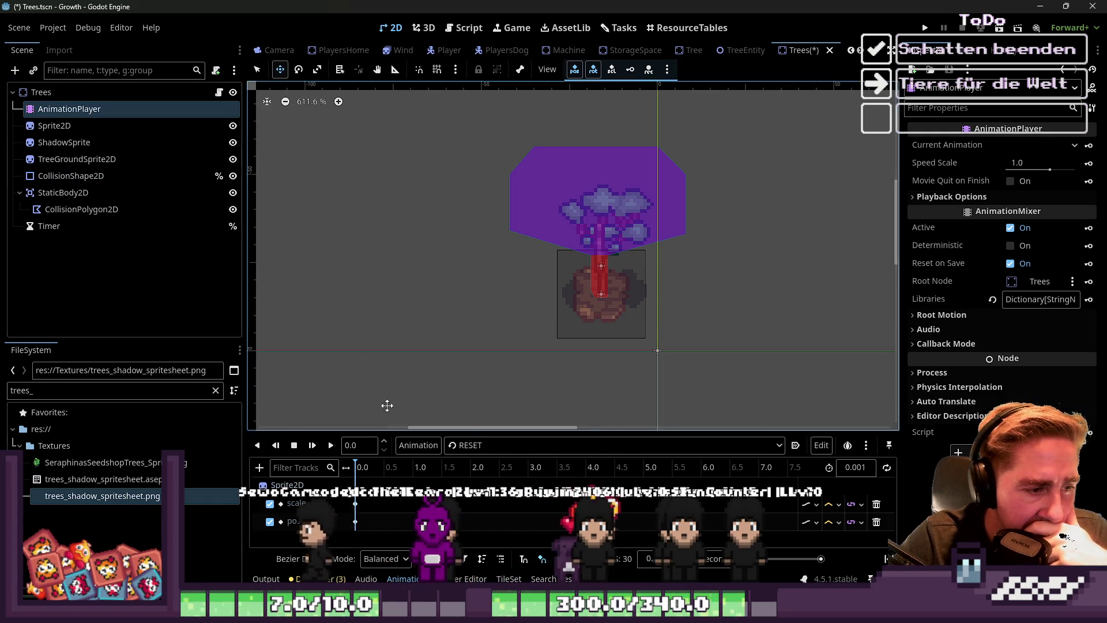
click(499, 445)
click(500, 447)
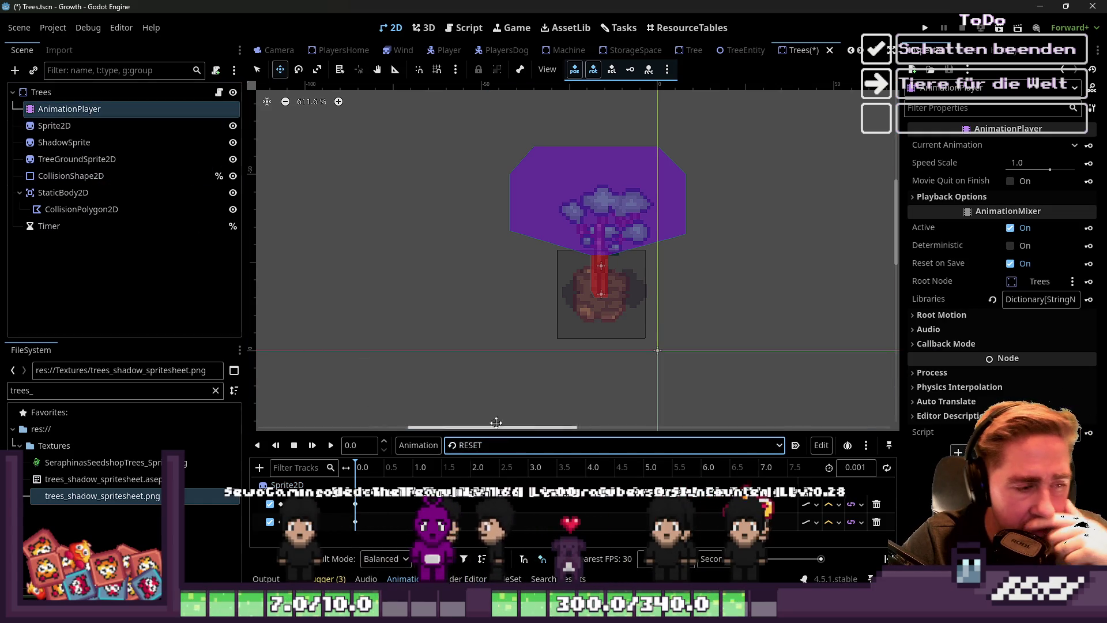
click(464, 27)
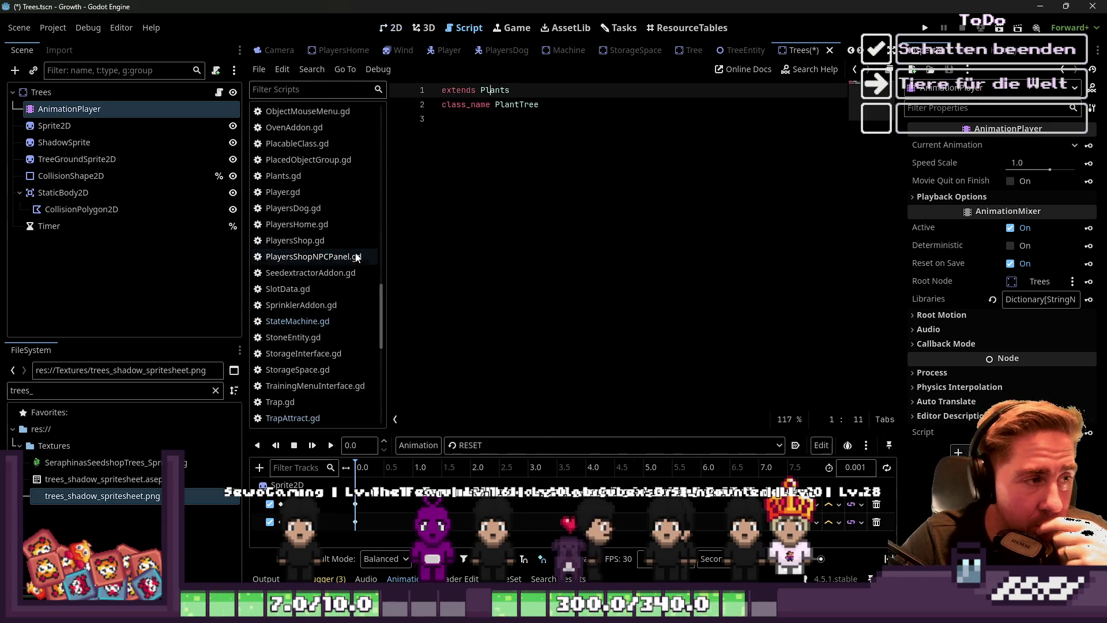
Open the Plants.gd script and widen the script editor
scroll(357, 248, up, 2)
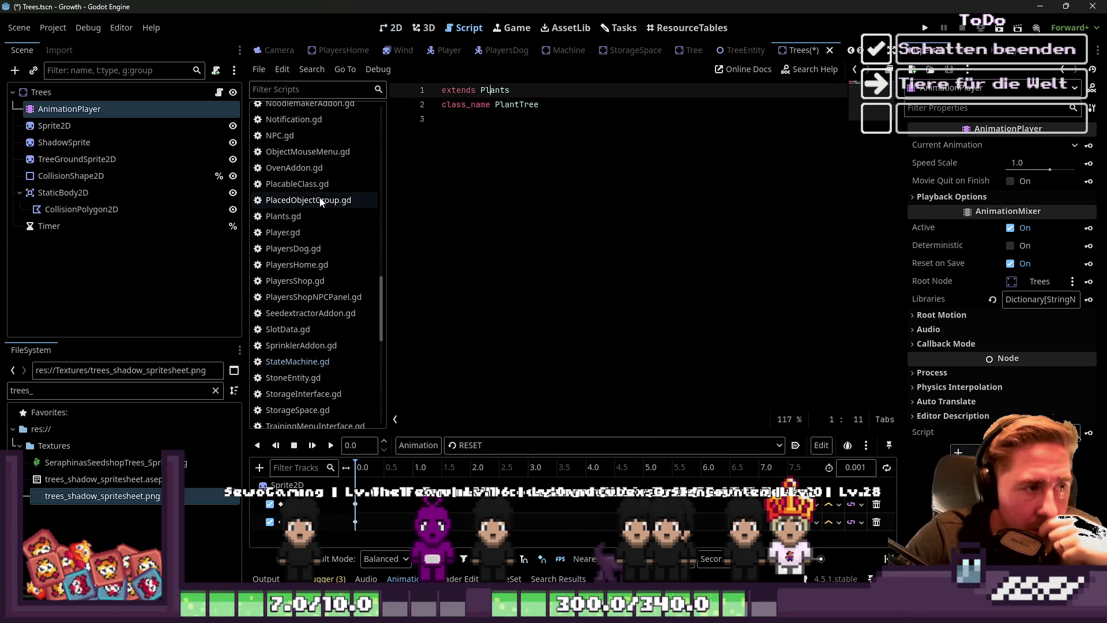
click(283, 216)
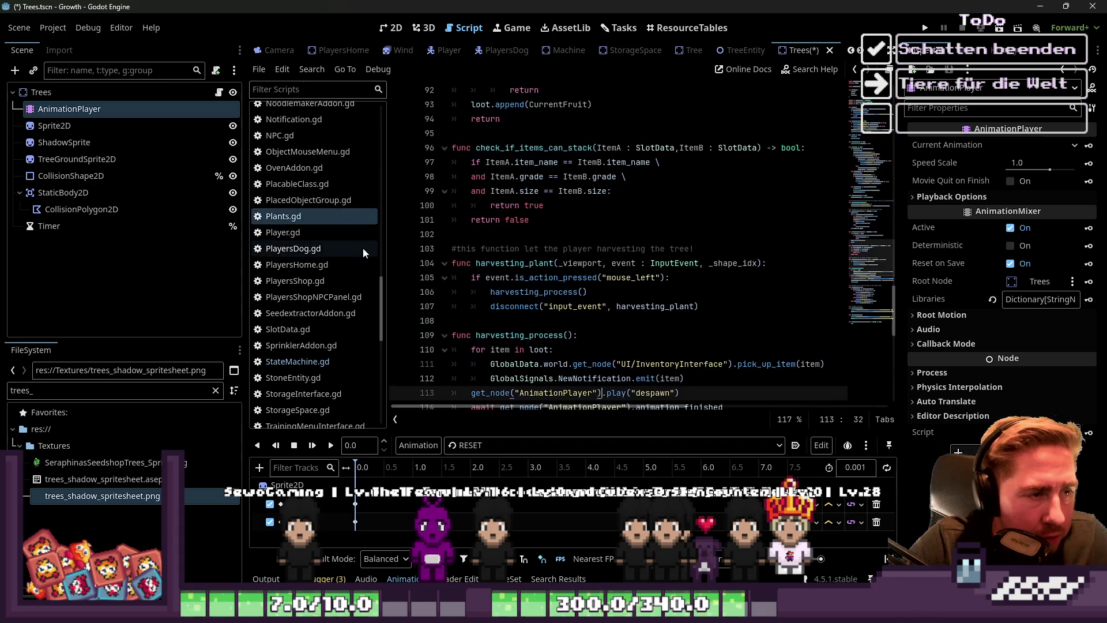
click(119, 144)
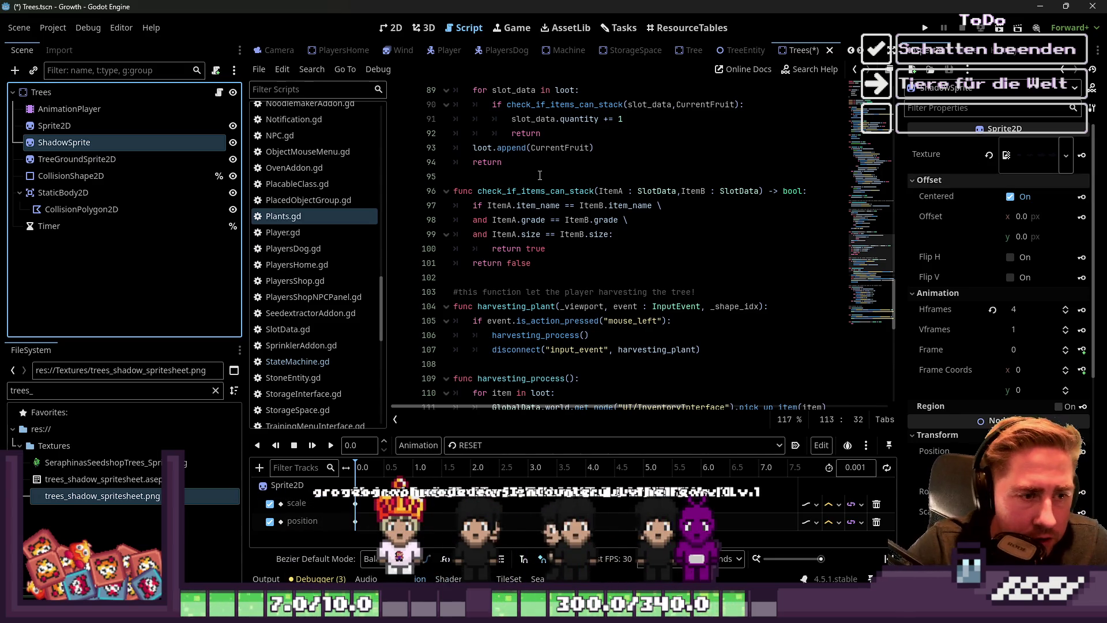
scroll(530, 237, up, 8)
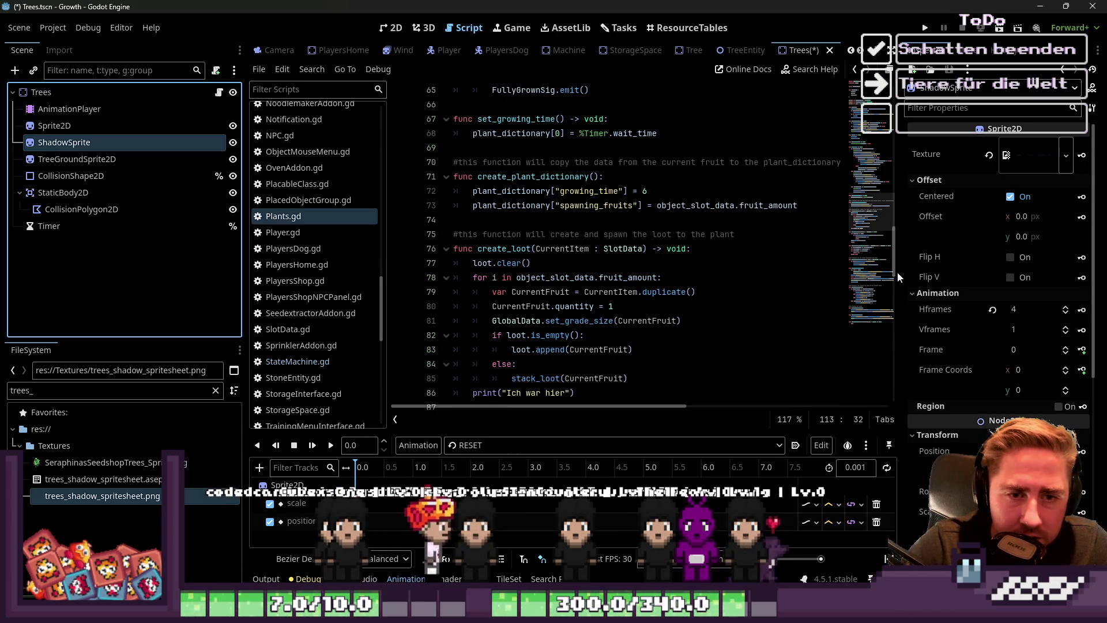
drag(902, 272, 963, 272)
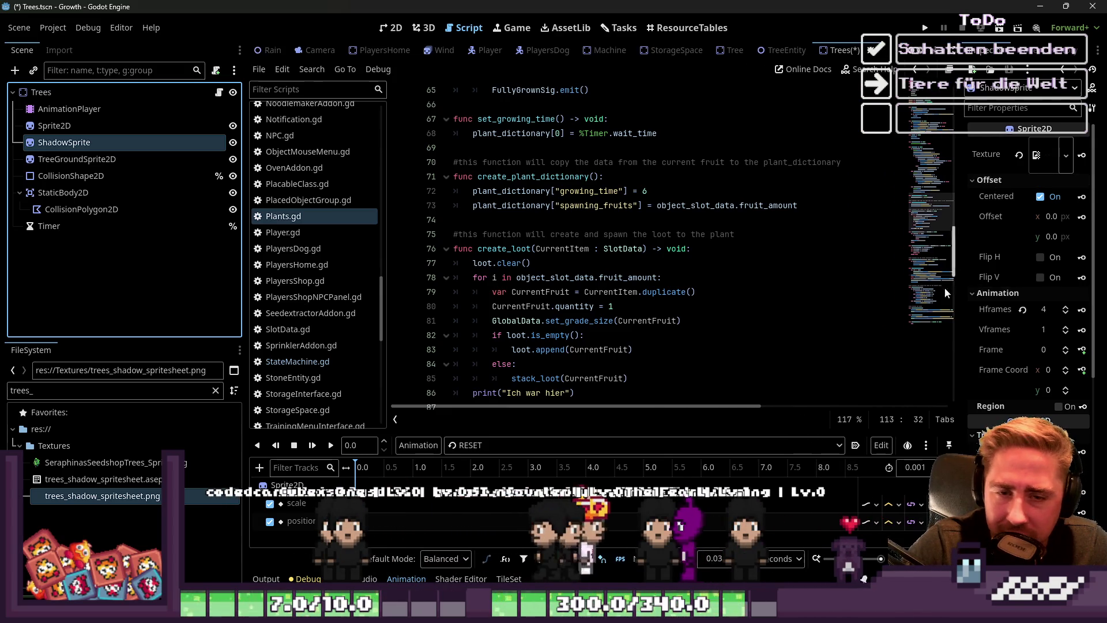
Scroll to the change_frame function and place the cursor at the end of line 123
scroll(658, 249, up, 3)
scroll(658, 249, up, 10)
scroll(638, 279, down, 5)
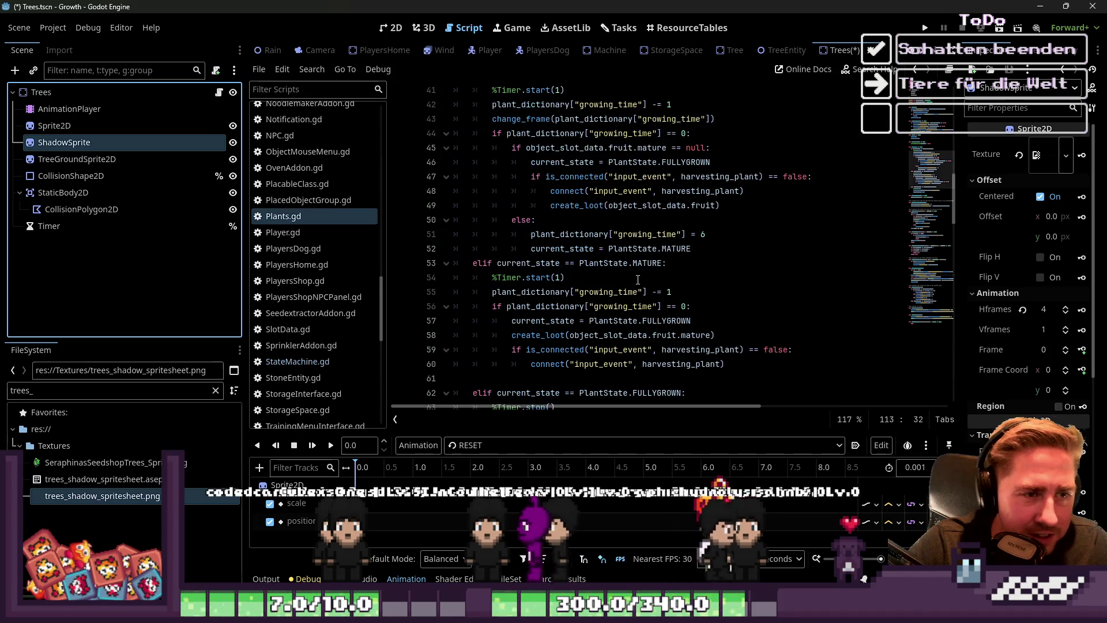
scroll(638, 248, up, 2)
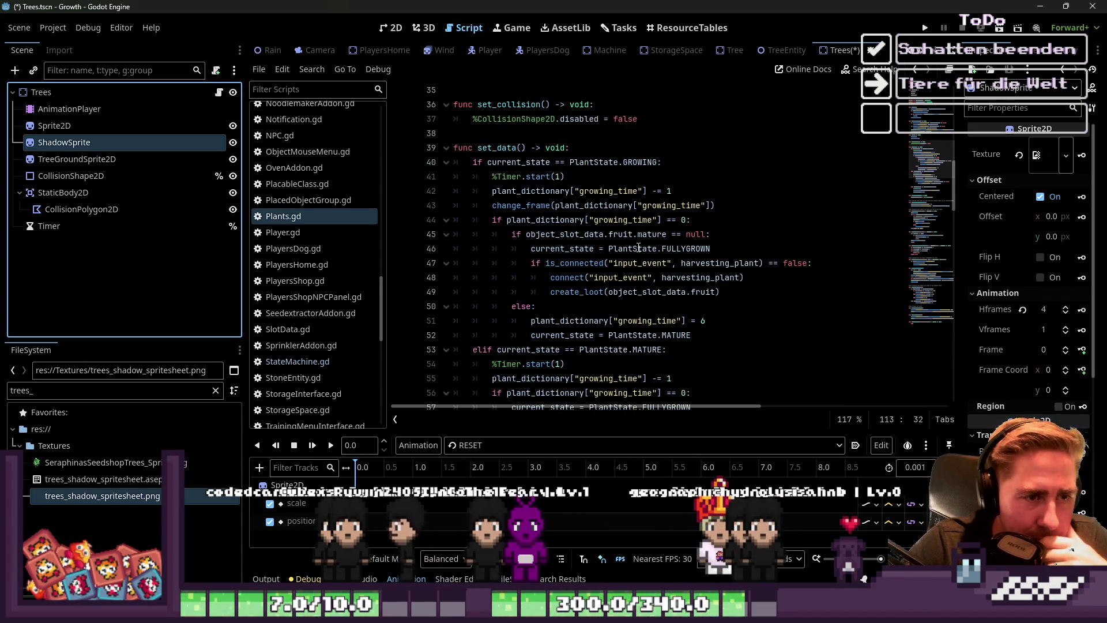
scroll(638, 248, down, 4)
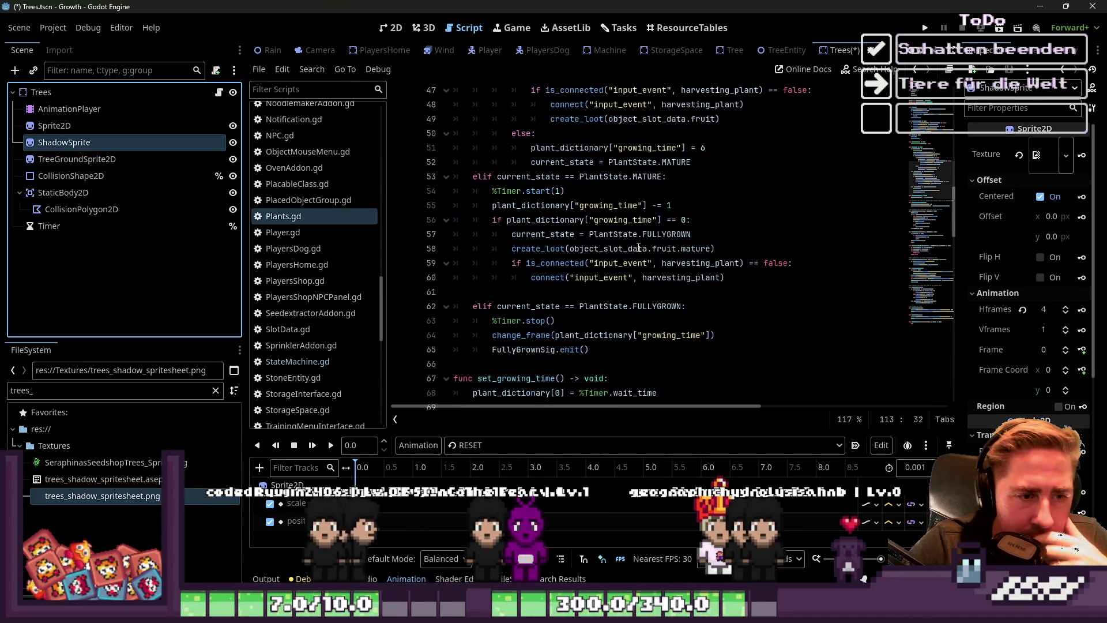
scroll(638, 248, down, 7)
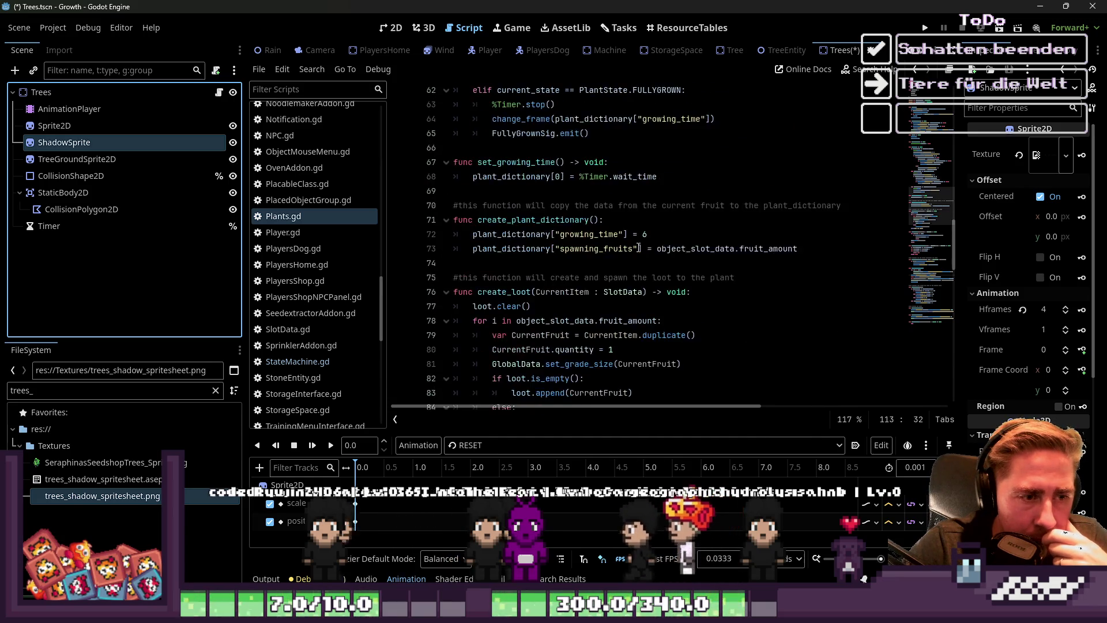
scroll(638, 248, down, 11)
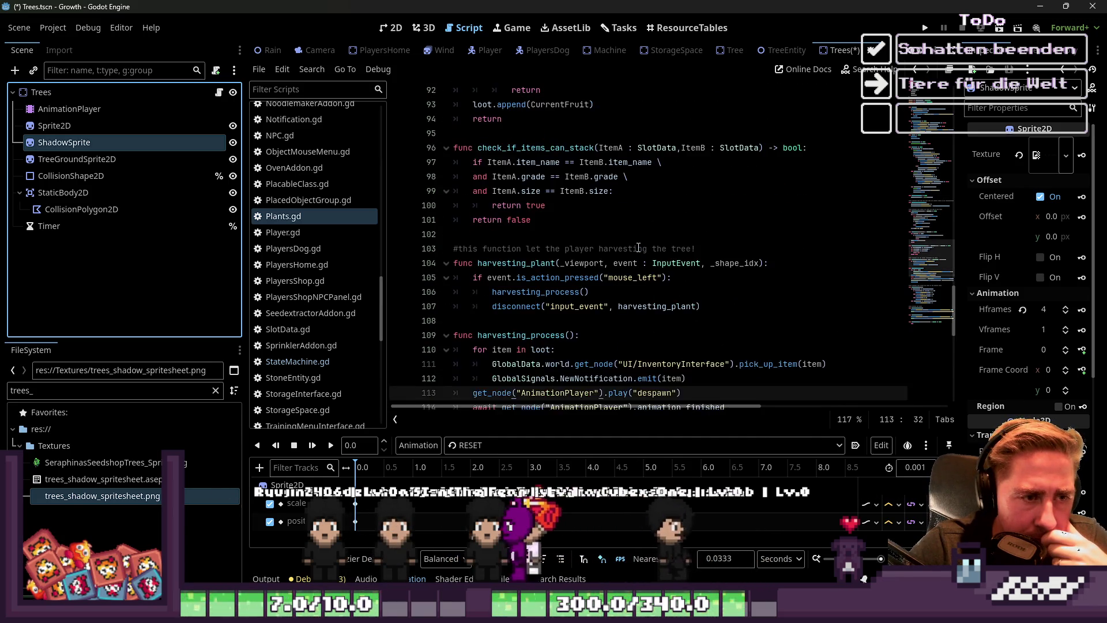
scroll(638, 248, down, 4)
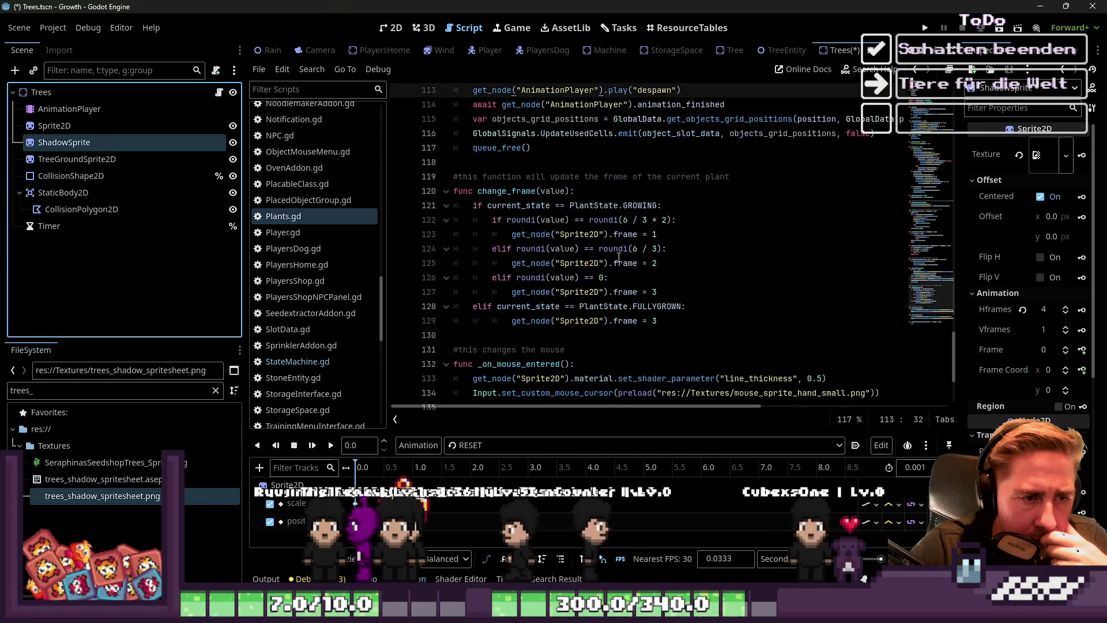
click(668, 221)
click(671, 235)
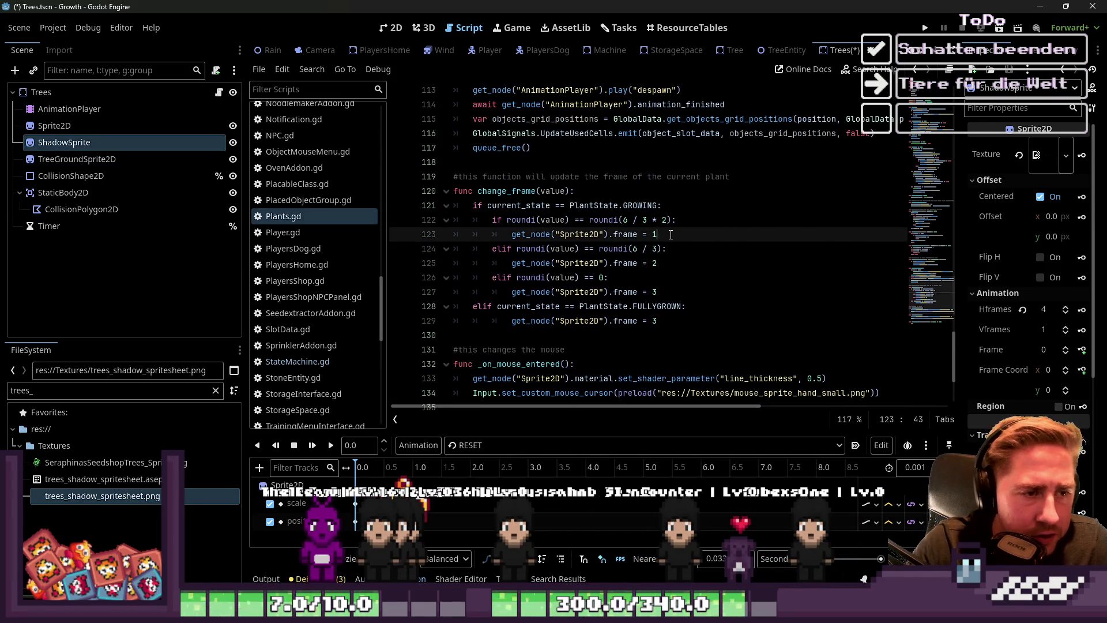
click(671, 234)
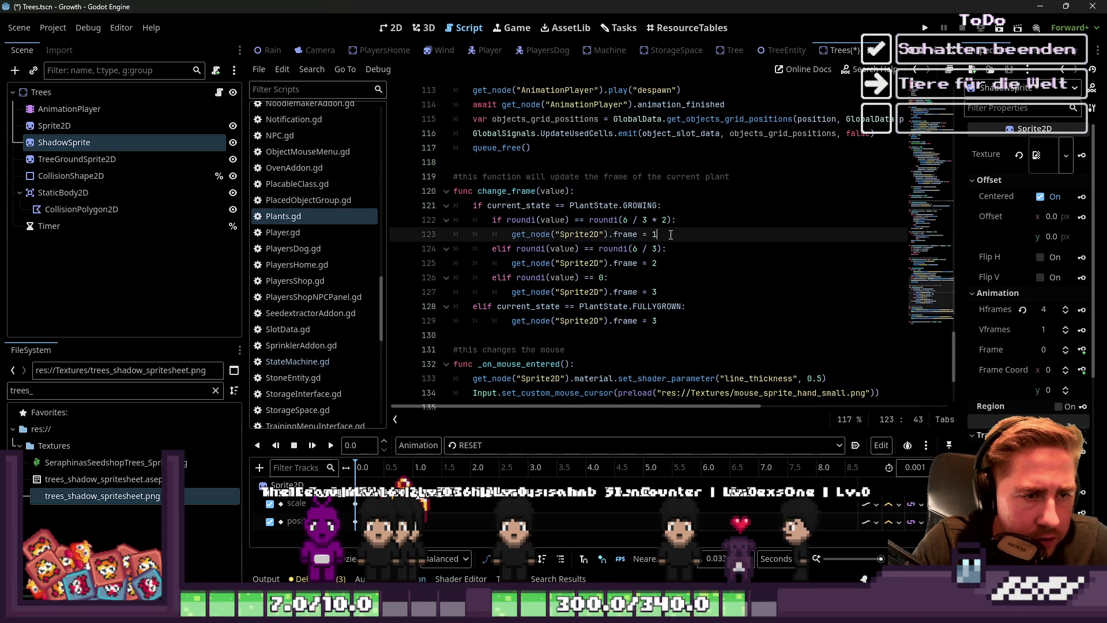
Add a ShadowSprite frame line below the first Sprite2D frame line
key(Return)
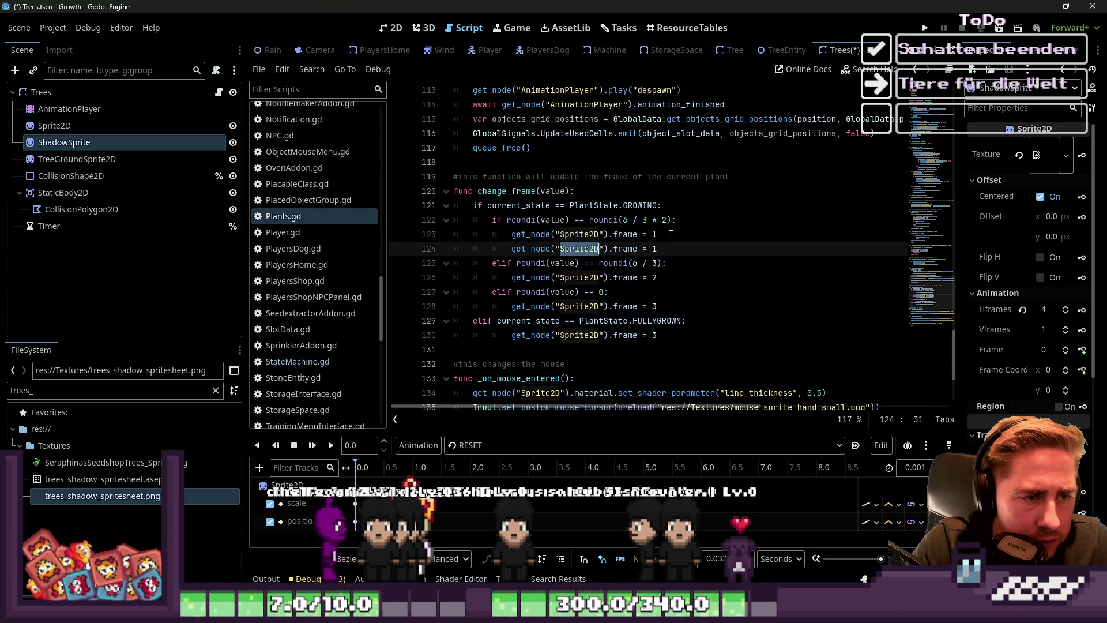
text(Shadow)
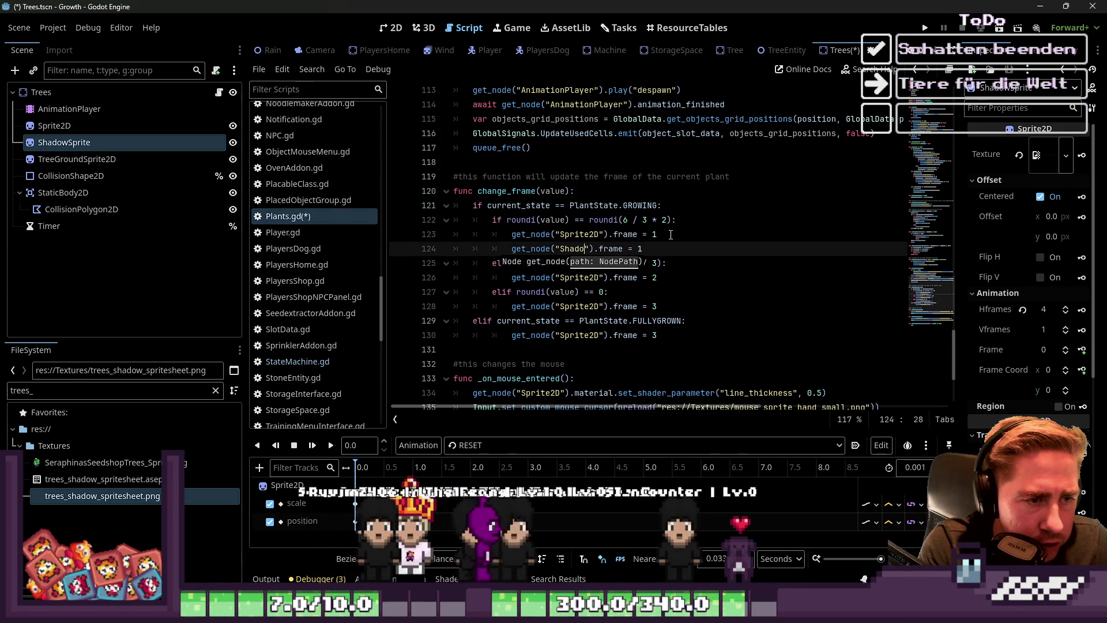
text(Sprite)
key(ctrl+shift+Left)
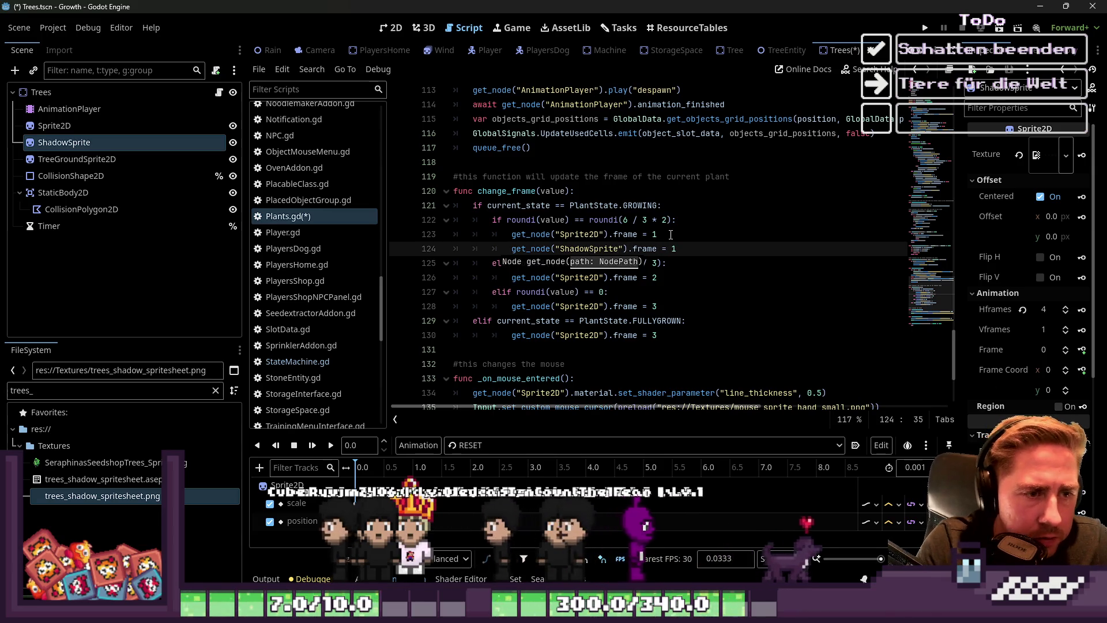
key(Escape)
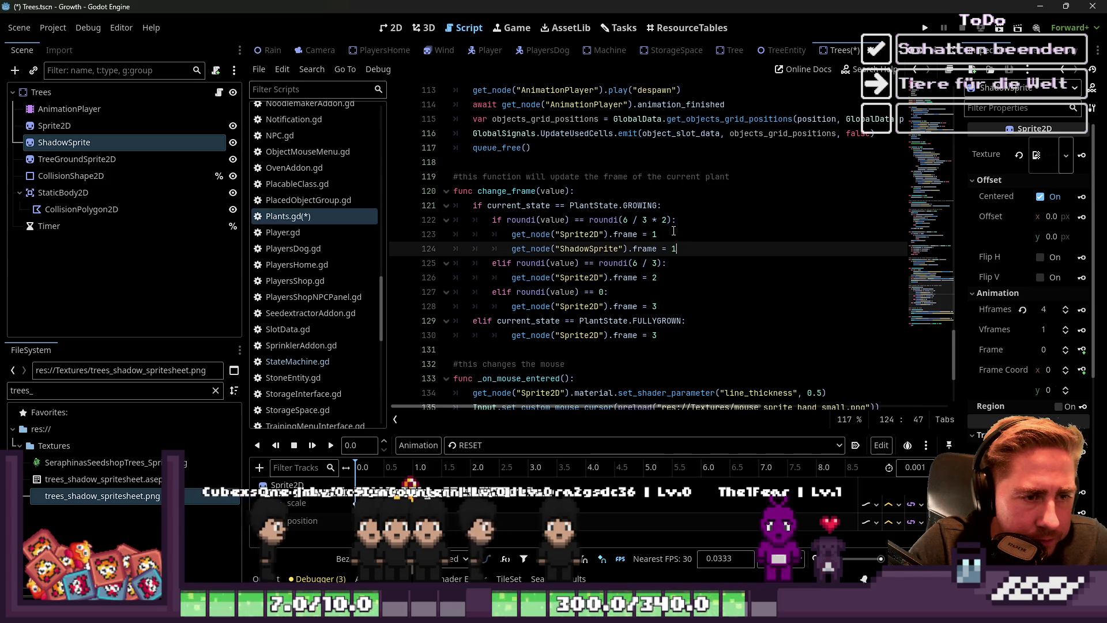
key(Left)
key(Left)
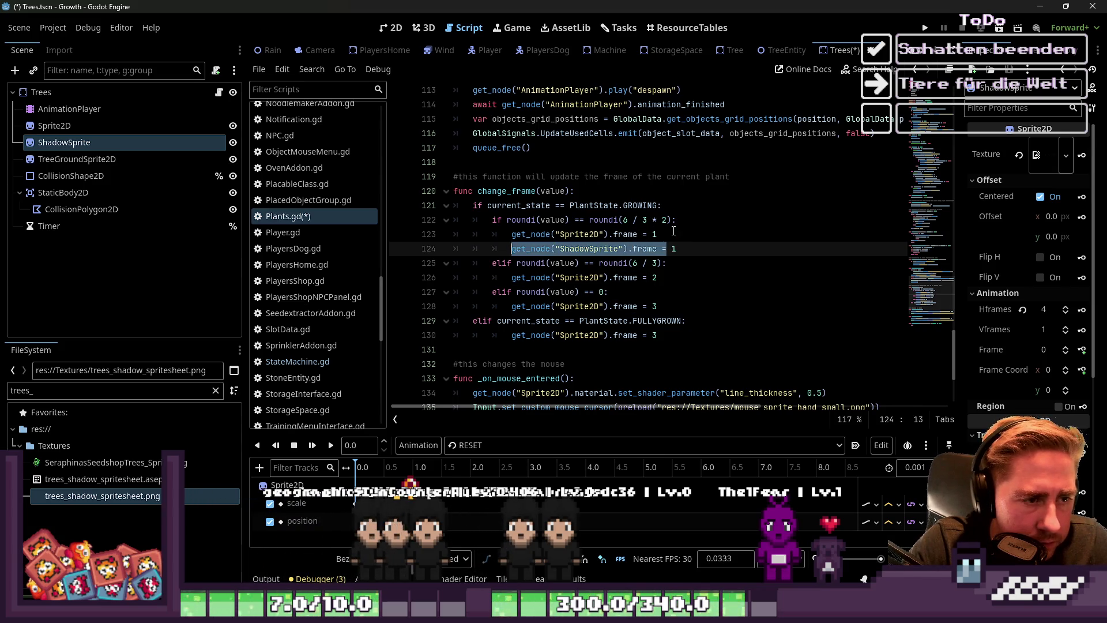
Paste ShadowSprite frame lines under the stage two, stage three and fully grown Sprite2D lines
key(Down)
key(Down)
key(Return)
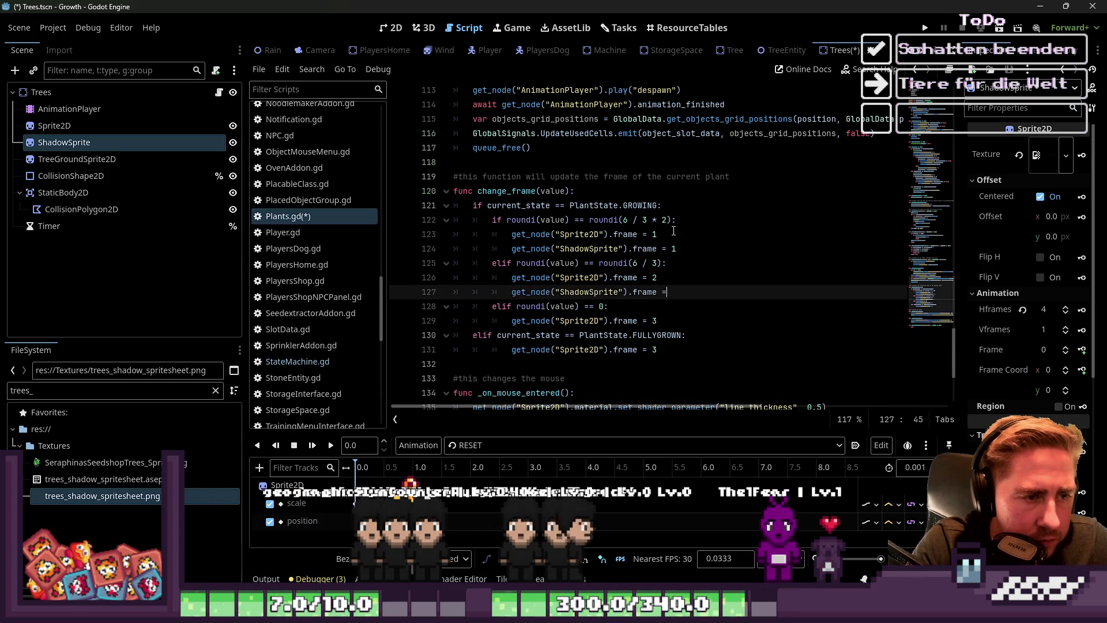
key(ctrl+v)
key(Down)
key(Down)
key(Return)
text(get_node("ShadowSprite").frame =)
key(Down)
key(Down)
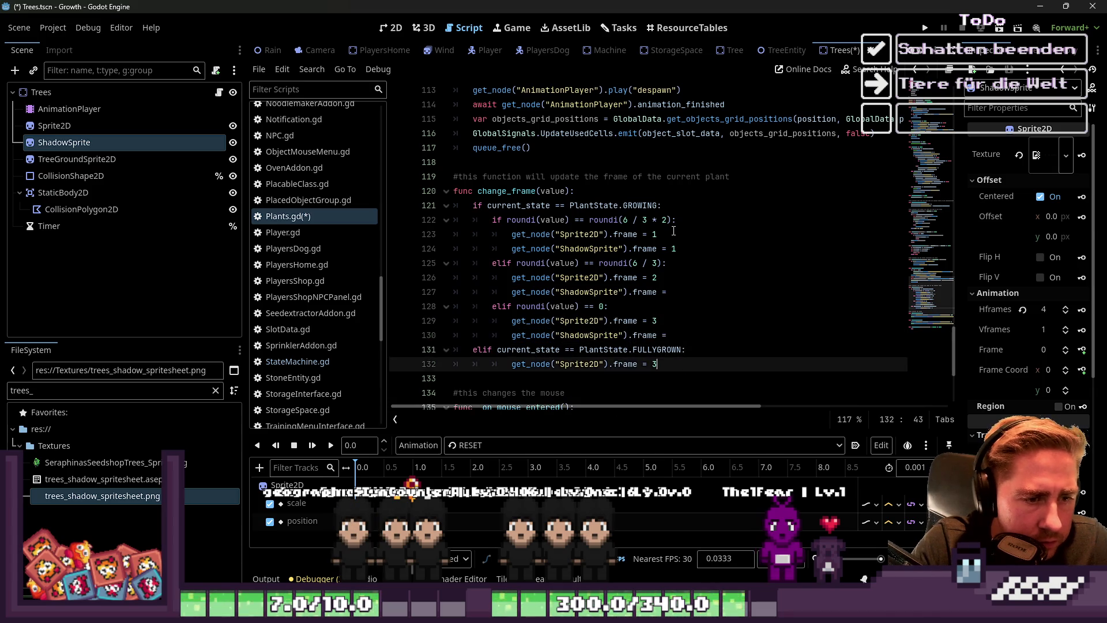
key(Return)
text(get_node("ShadowSprite").frame =)
Set the later ShadowSprite lines to frames 2, 3 and 4, then save the script
key(Up)
key(Up)
key(Up)
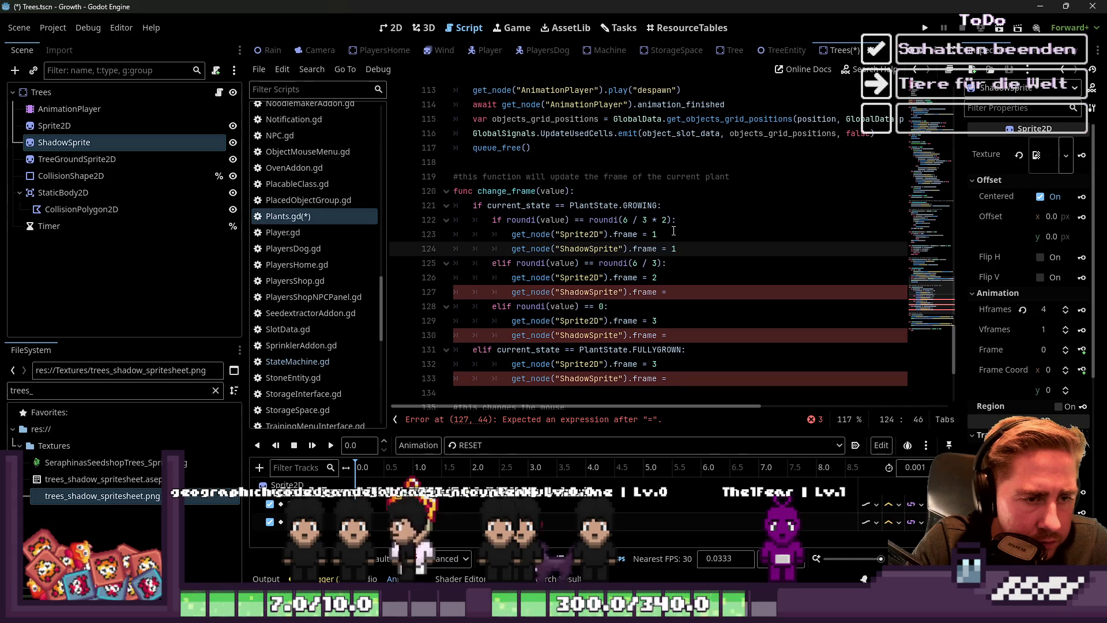
key(Down)
key(Down)
key(Down)
text(2)
key(Down)
key(Down)
key(Down)
text(3)
key(Down)
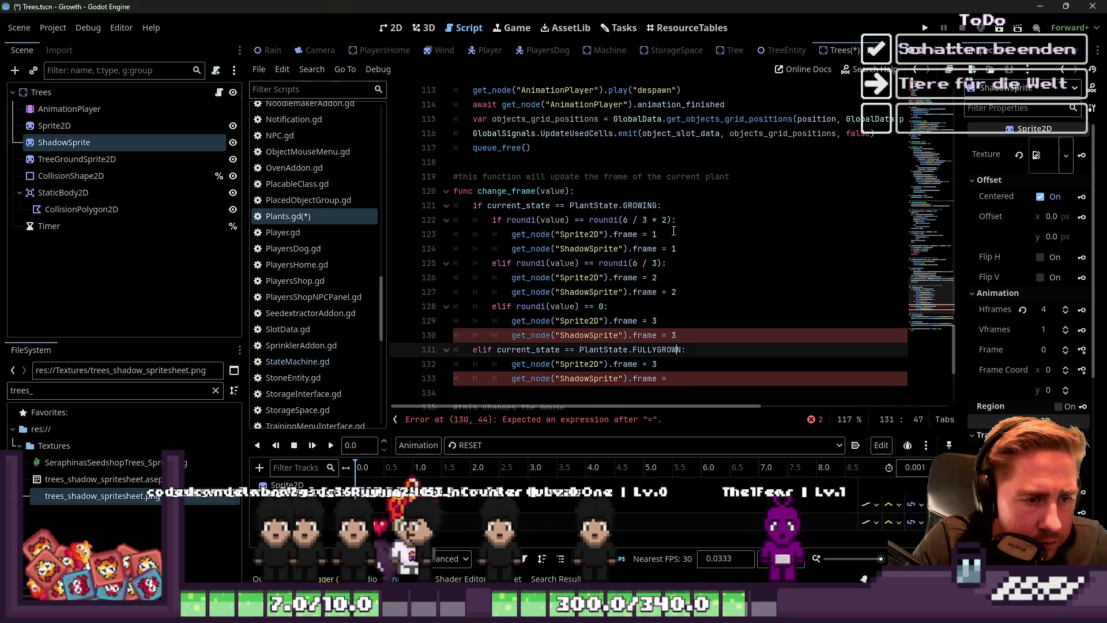
key(Down)
key(Down)
key(Up)
key(Up)
key(Up)
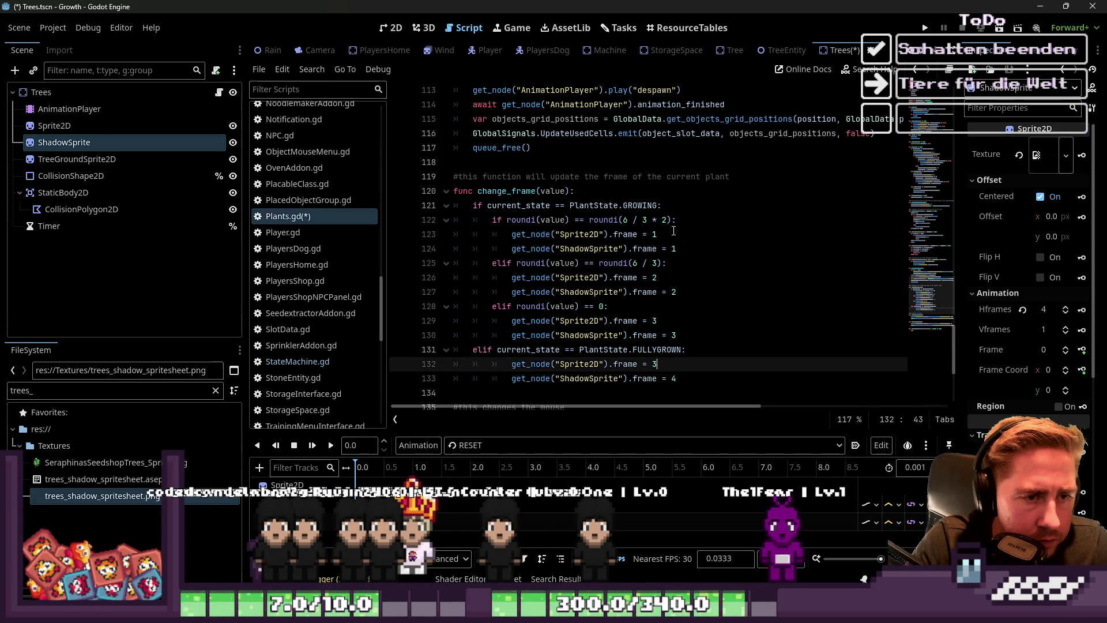
click(699, 279)
key(ctrl+s)
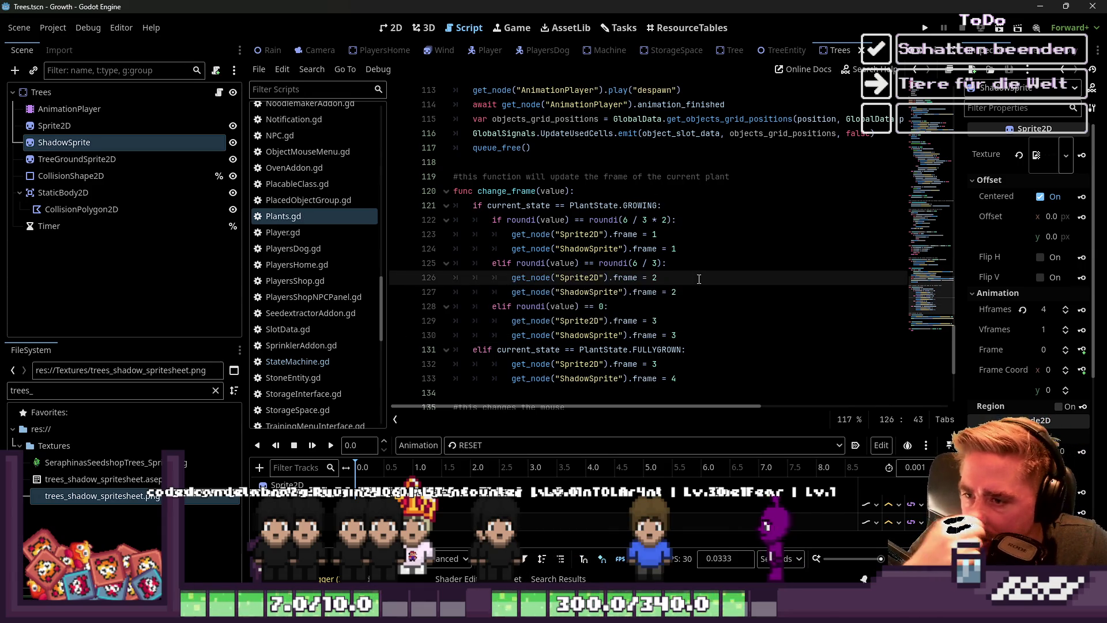
Review the new ShadowSprite frame lines across the growth stages in change_frame
click(620, 291)
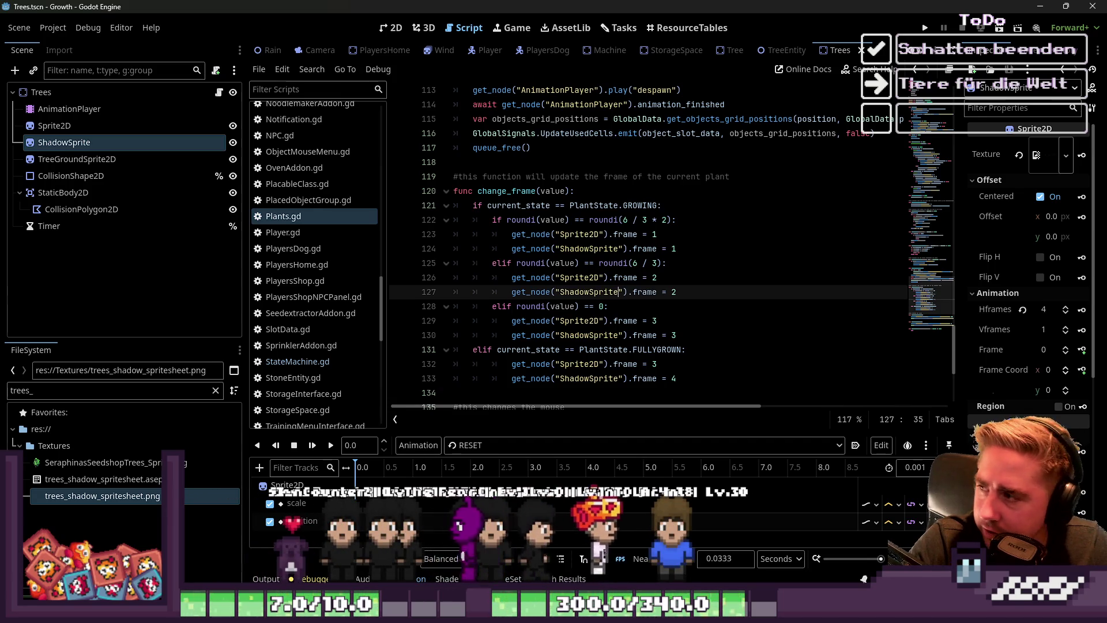
scroll(576, 288, down, 1)
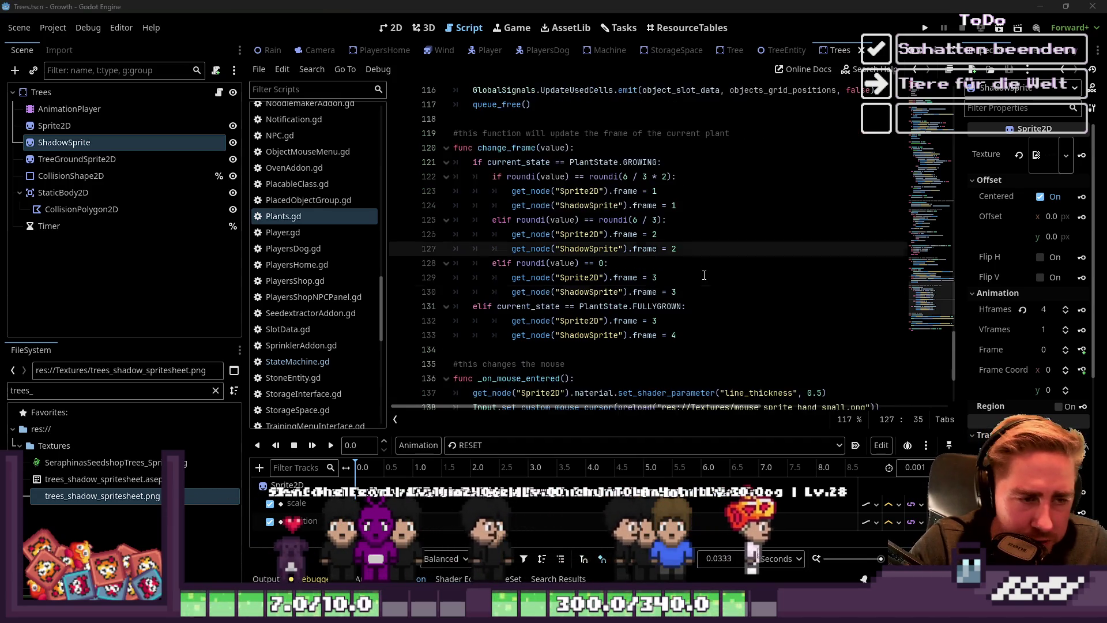
scroll(606, 317, up, 2)
scroll(660, 367, down, 1)
scroll(659, 367, down, 1)
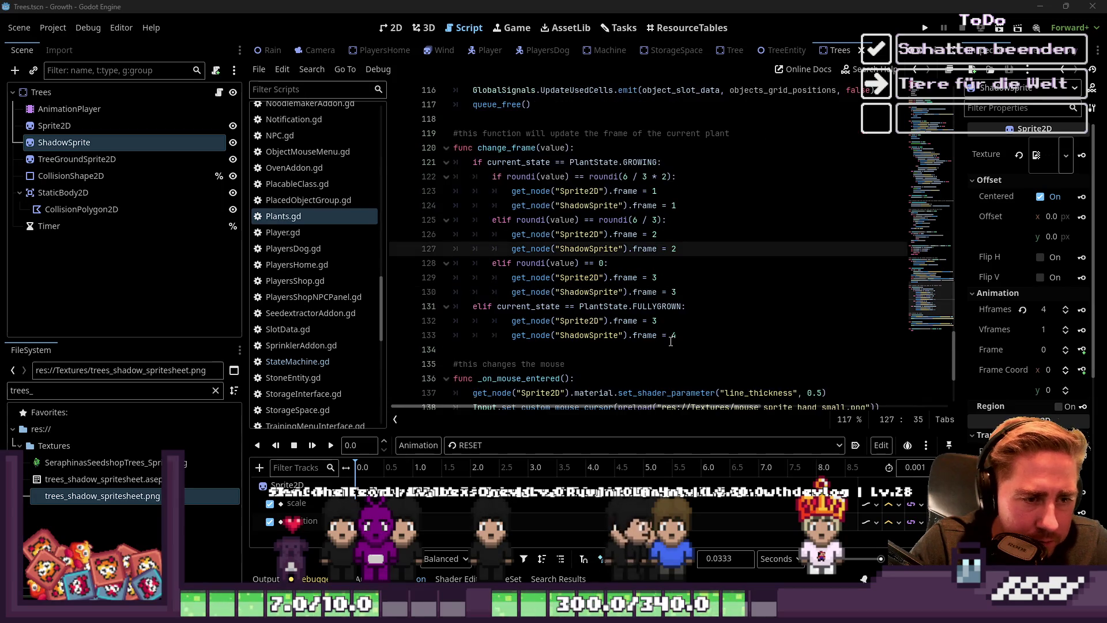
click(678, 334)
key(Up)
key(Up)
key(Up)
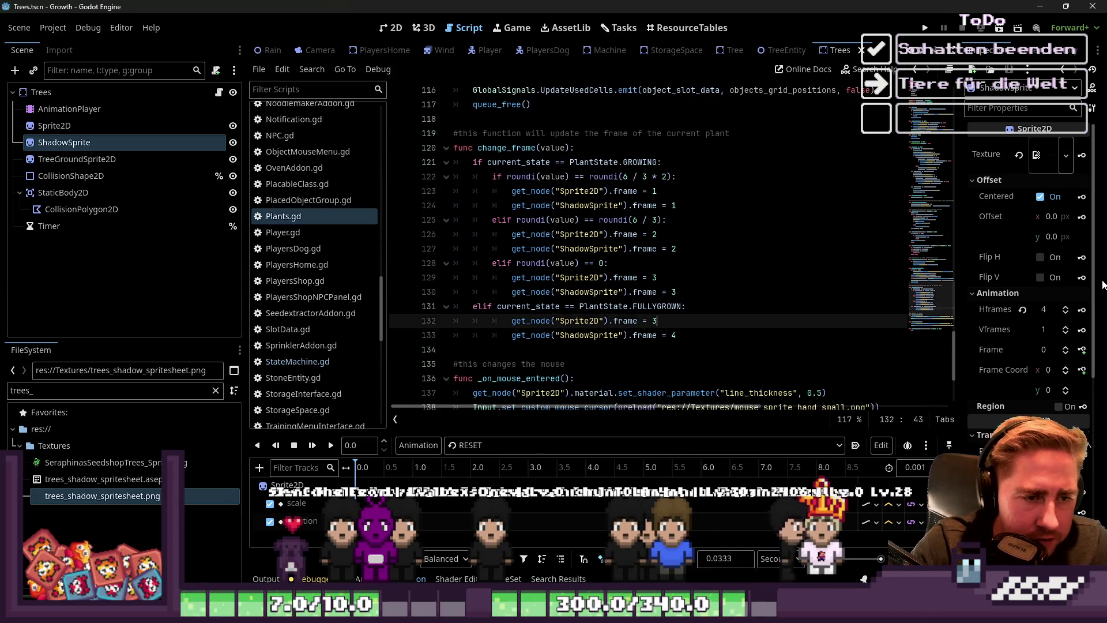
key(Down)
key(Left)
Change the fully grown ShadowSprite frame on line 133 from 4 to 3
key(Up)
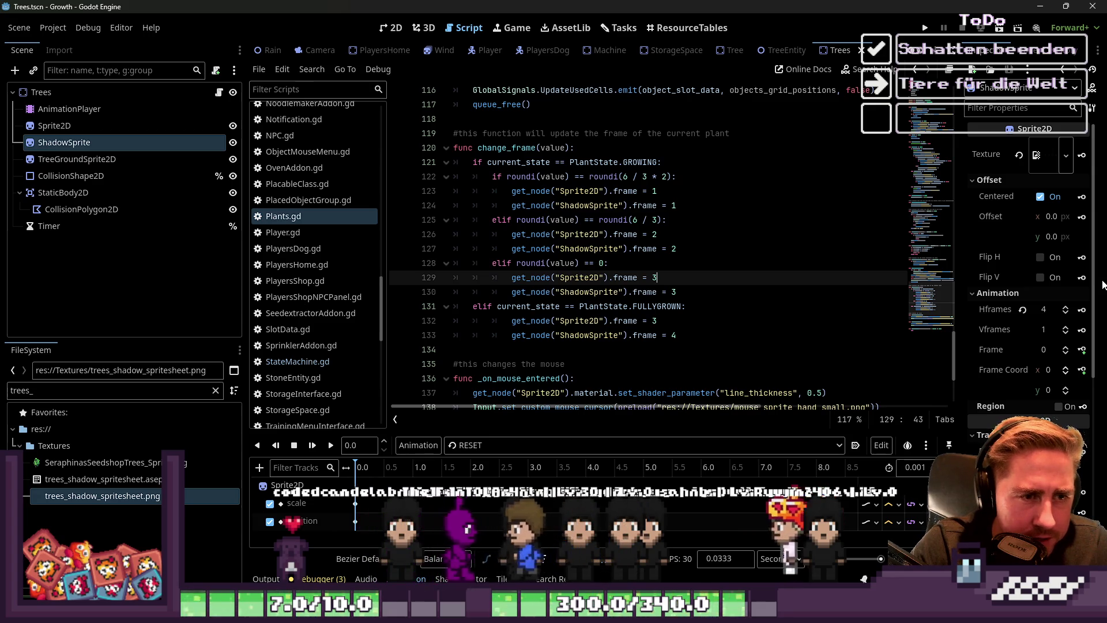
key(Up)
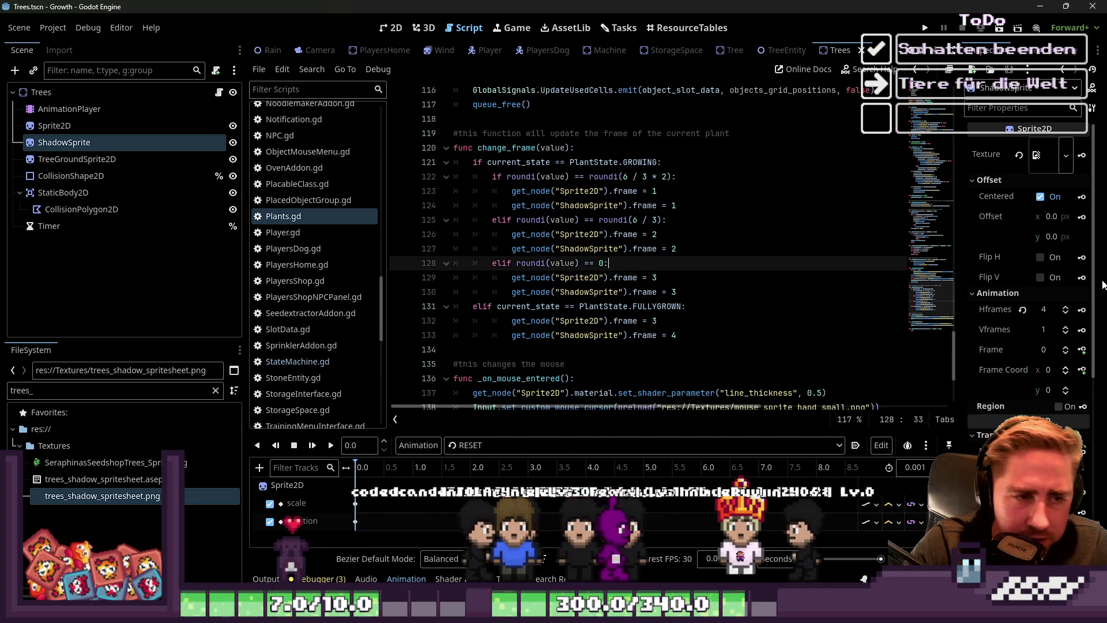
key(Right)
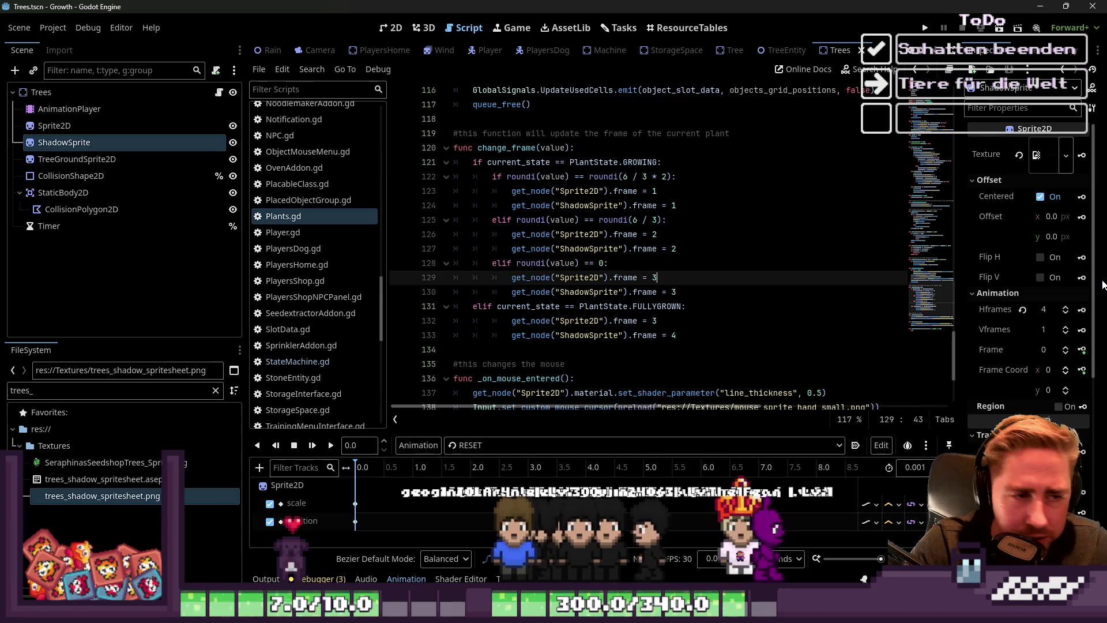
key(Down)
key(Up)
key(Up)
key(Down)
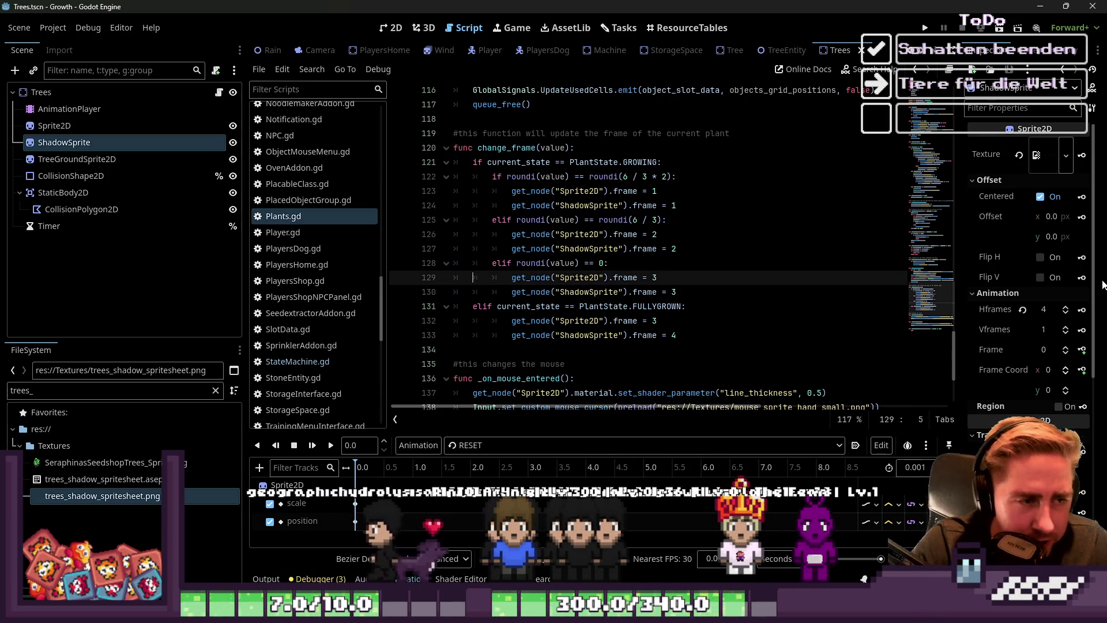
key(Down)
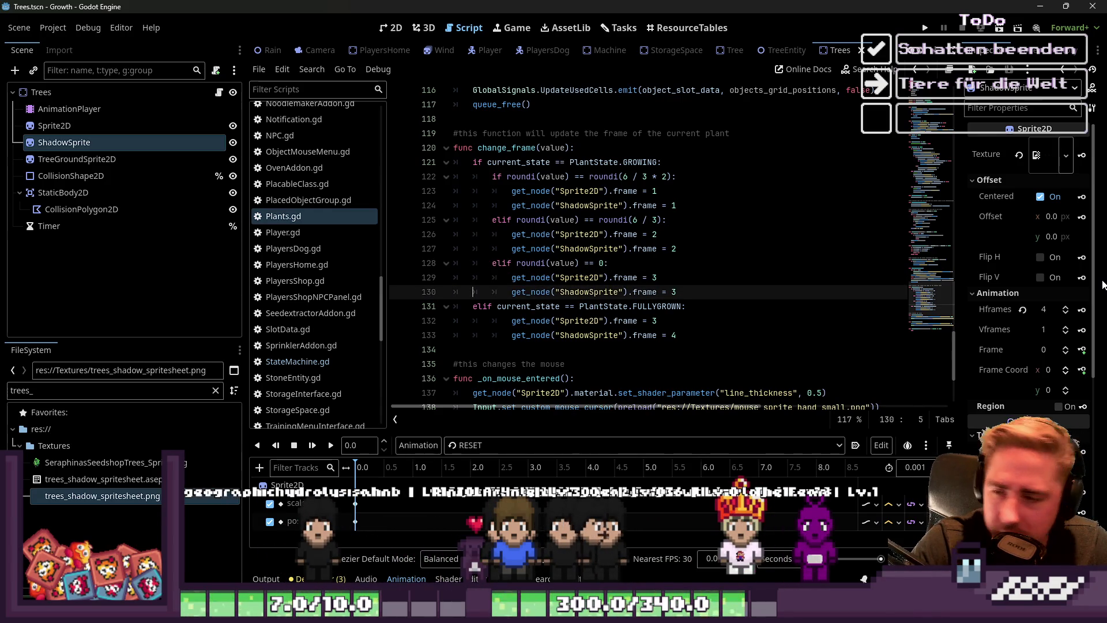
key(Down)
key(Down)
key(Down)
key(End)
key(BackSpace)
text(3)
key(Up)
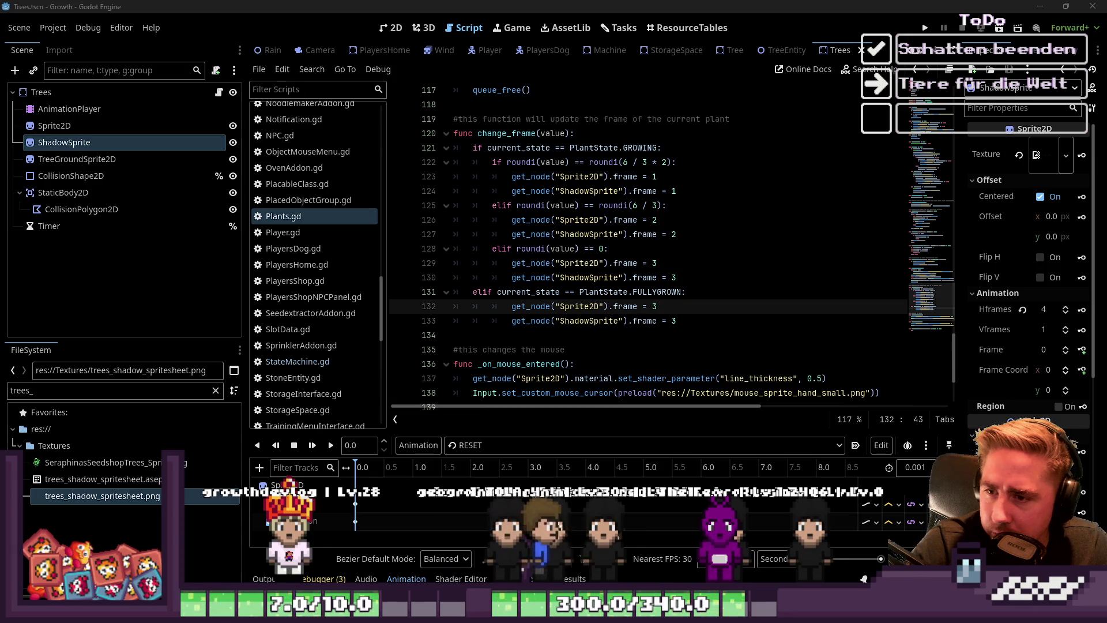
Save the Trees scene and run the project to test the shadows
key(ctrl+z)
key(ctrl+z)
key(ctrl+z)
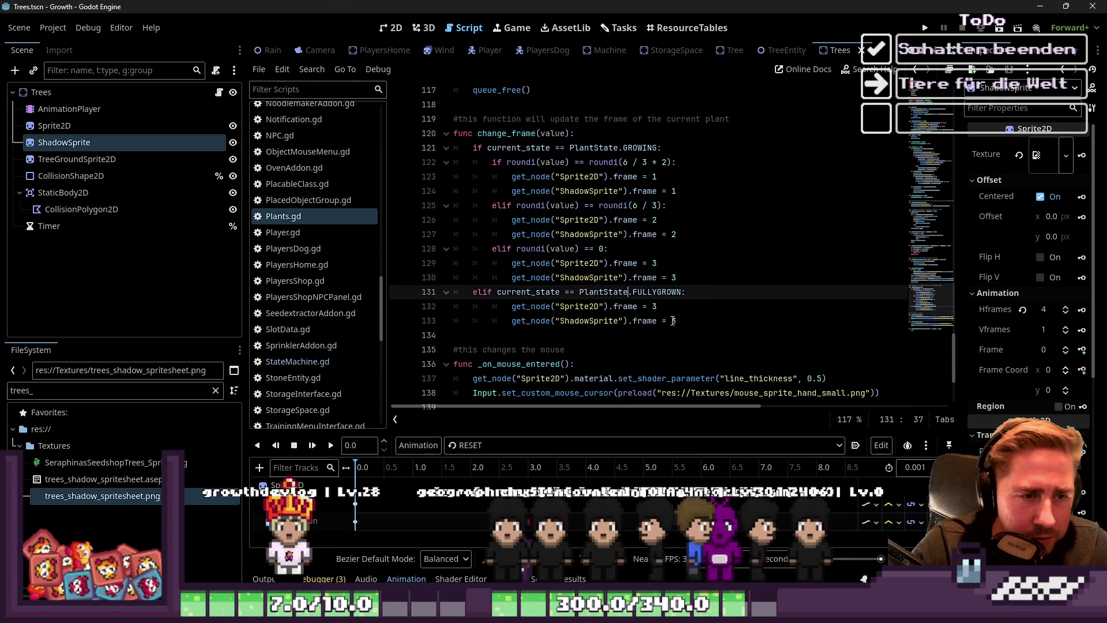
key(ctrl+s)
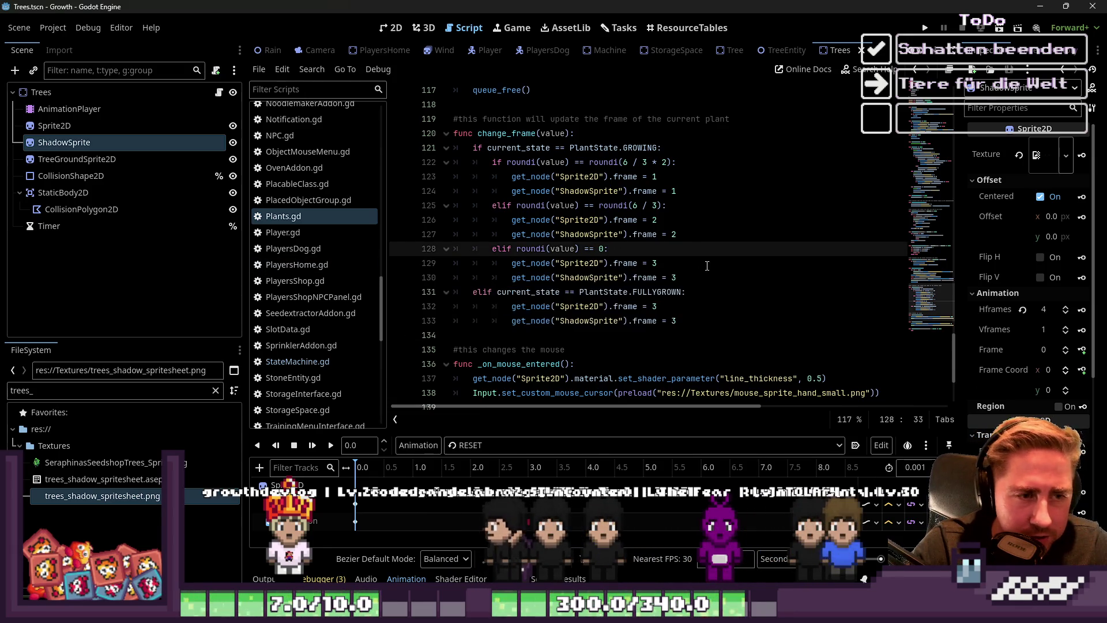
scroll(718, 269, down, 1)
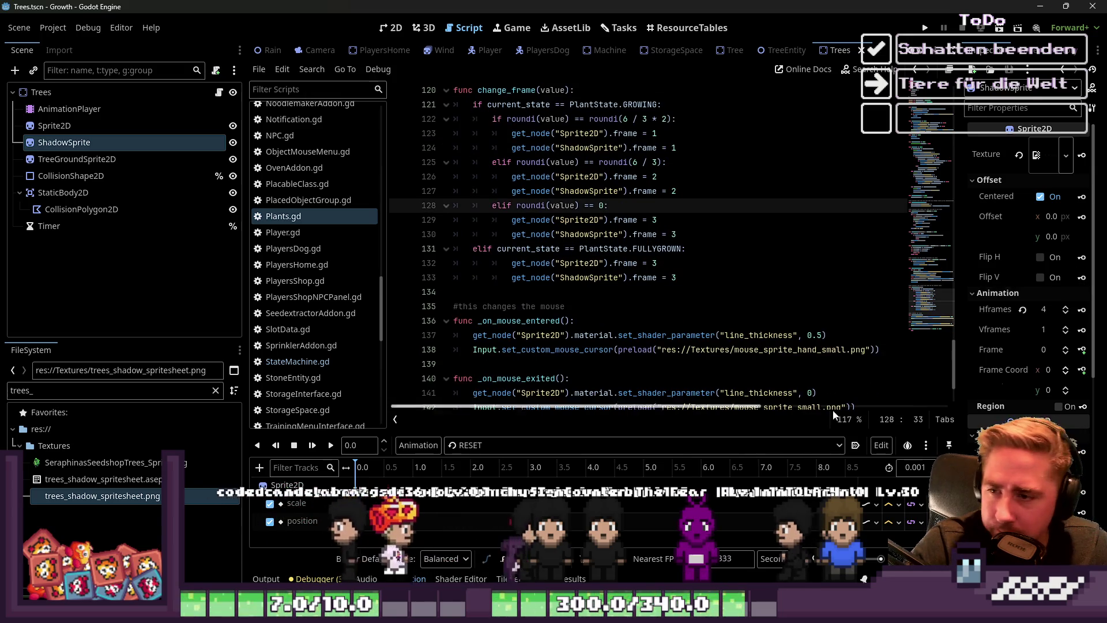
click(579, 288)
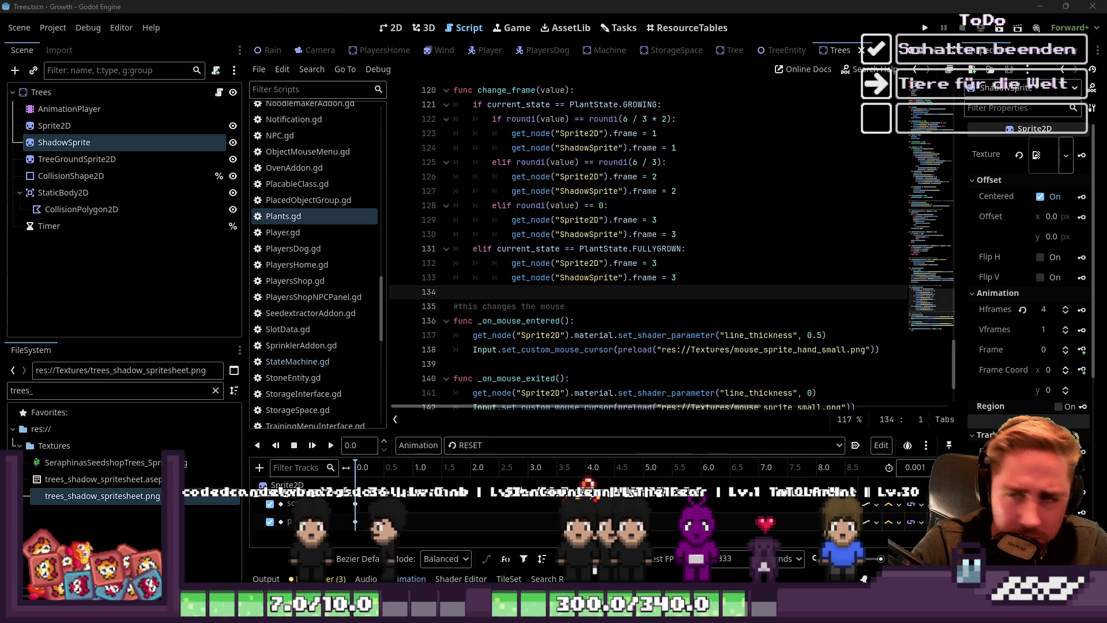
key(Up)
key(Up)
key(Up)
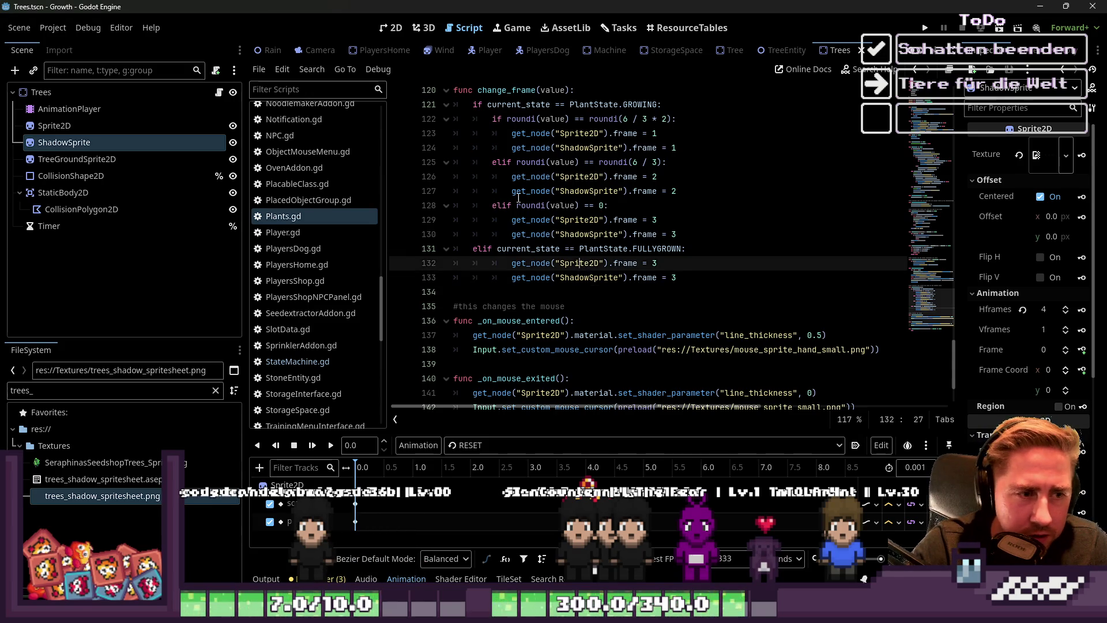
click(925, 28)
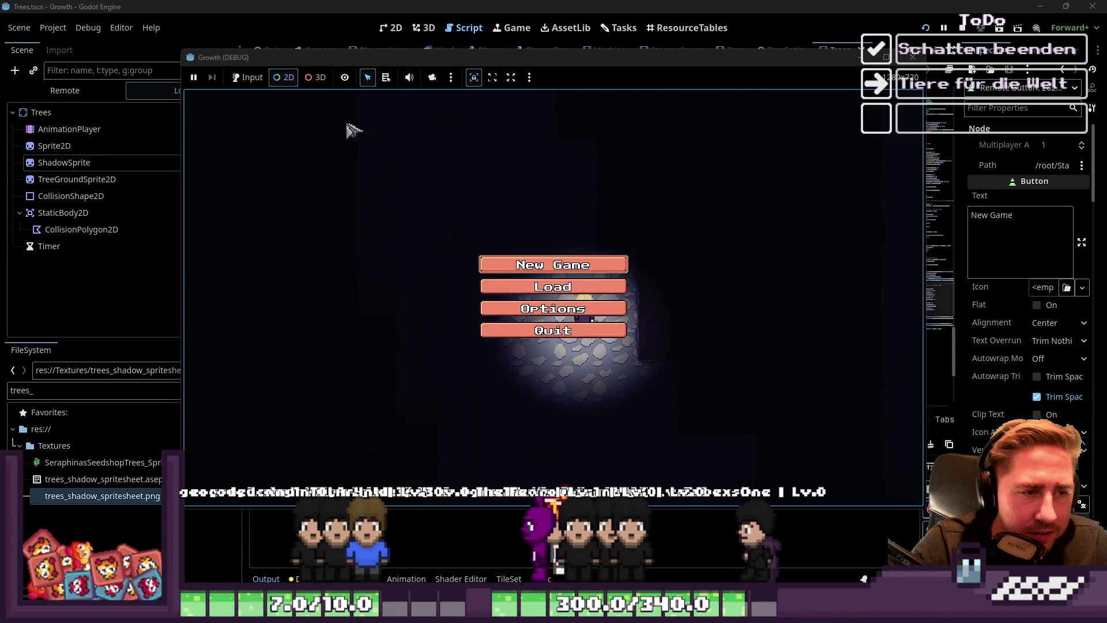
Start a new game, entering a character name, and load into the farm world
click(248, 78)
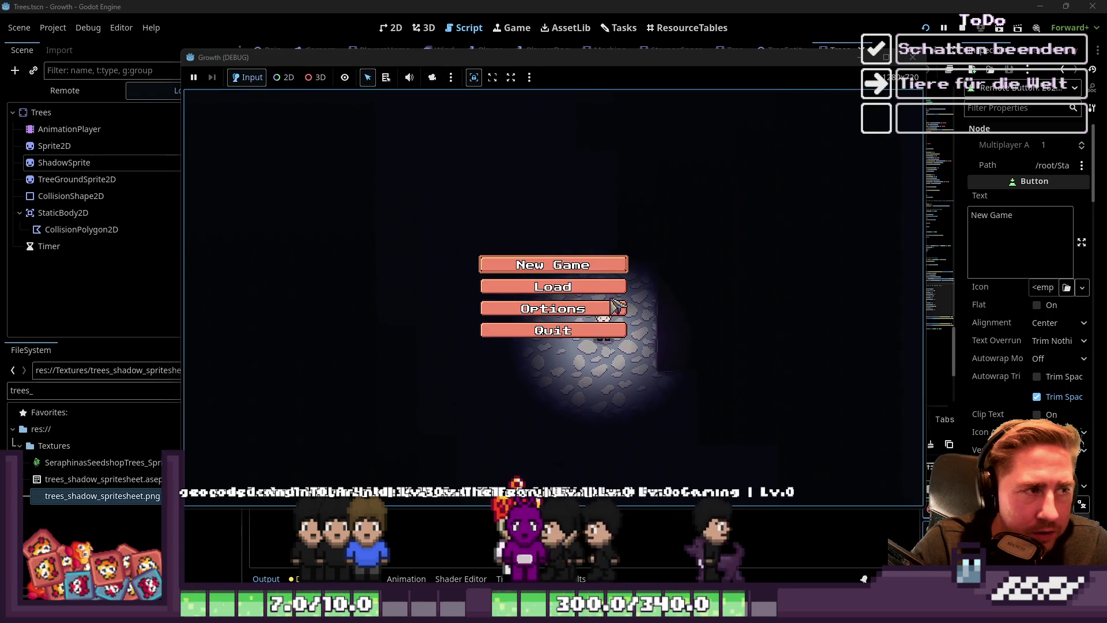
click(606, 265)
text(daw)
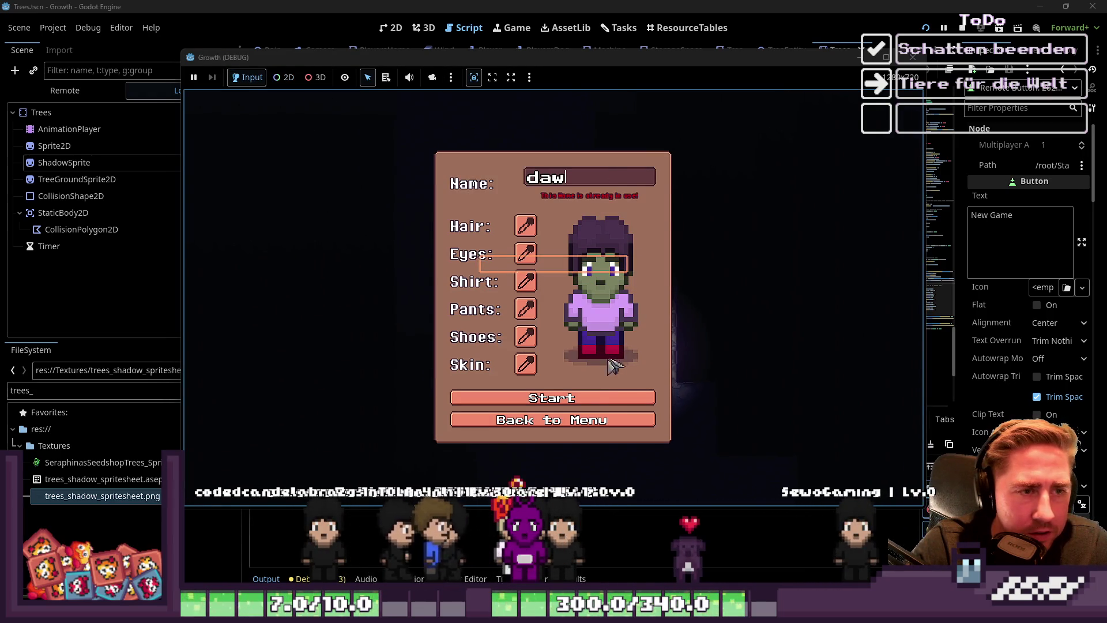
text(d)
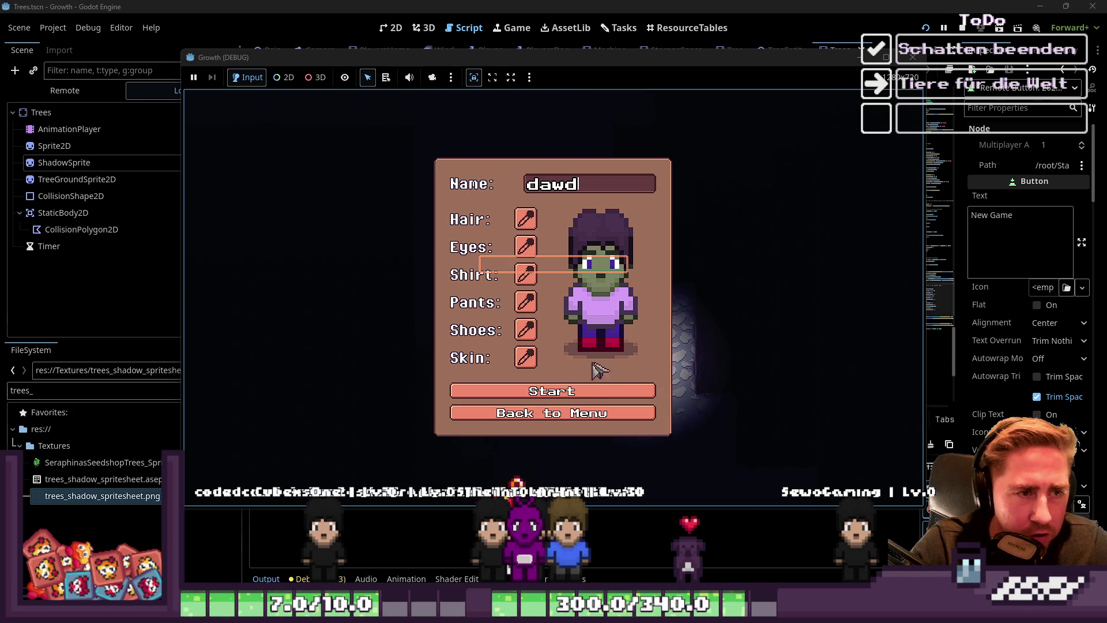
click(603, 396)
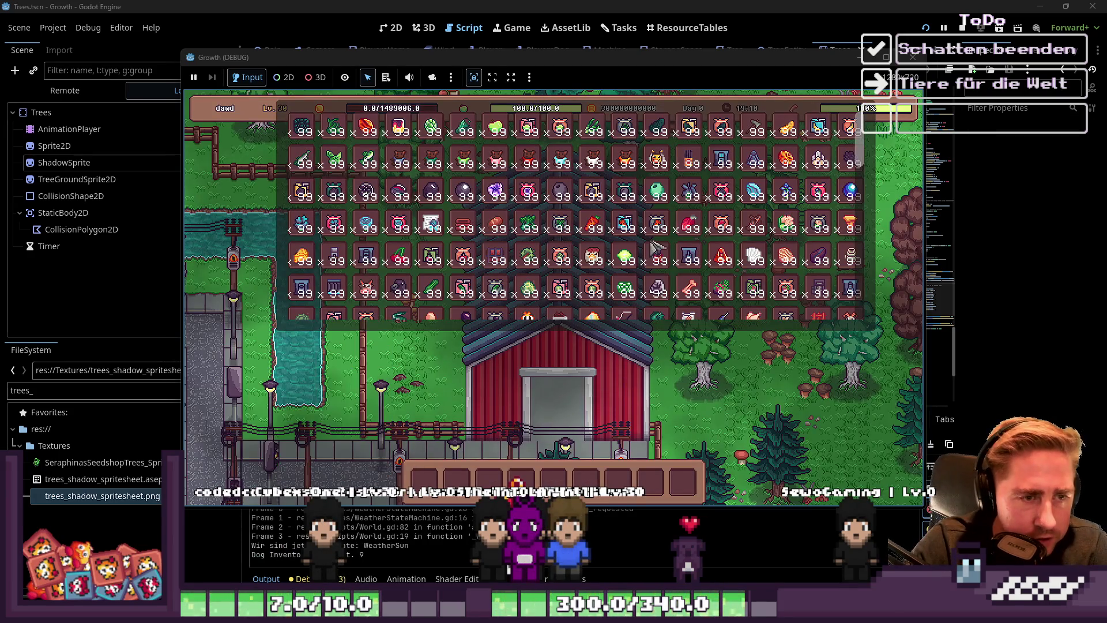
Plant a sapling from hotbar slot 4, grow it into a tree, walk around, then stop the game
mouse_move(657, 190)
mouse_down()
mouse_move(583, 433)
mouse_move(599, 427)
mouse_up()
key(3)
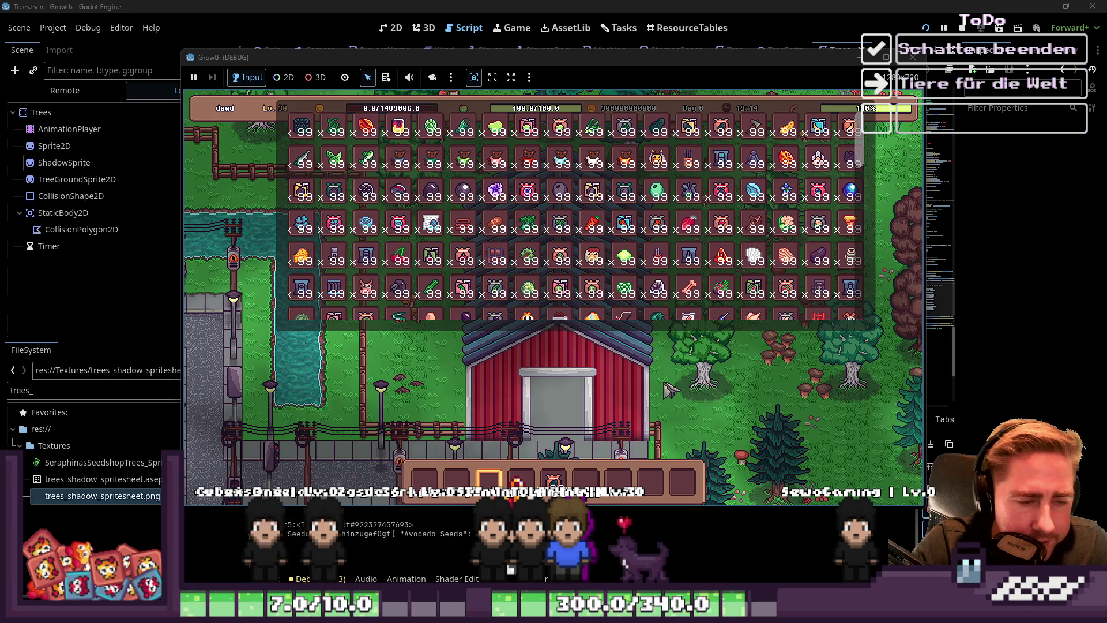
key(4)
key(e)
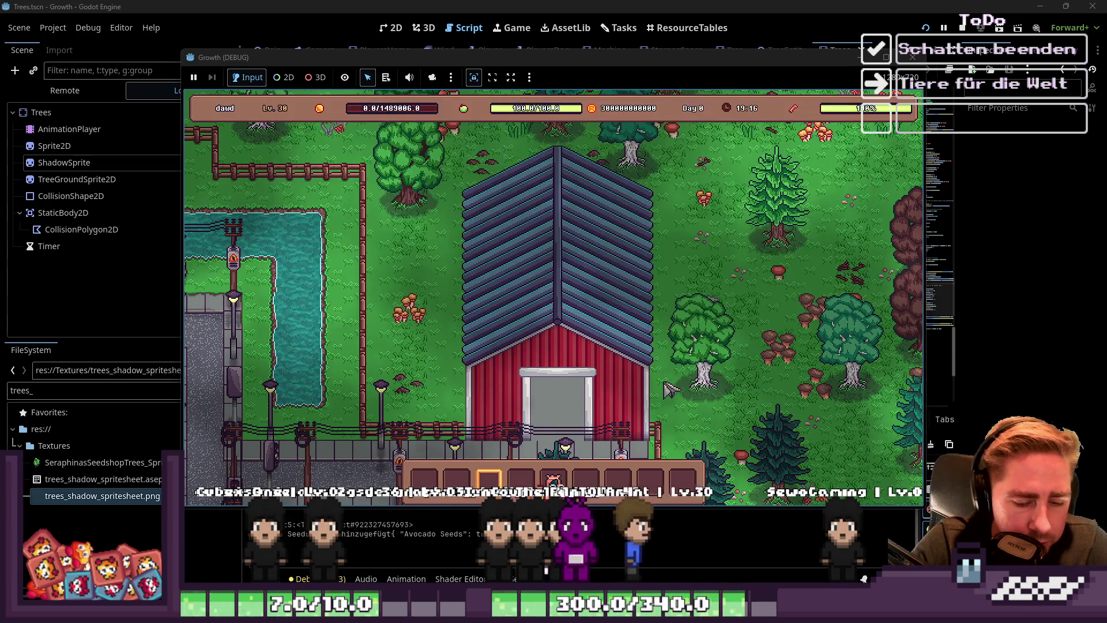
click(703, 234)
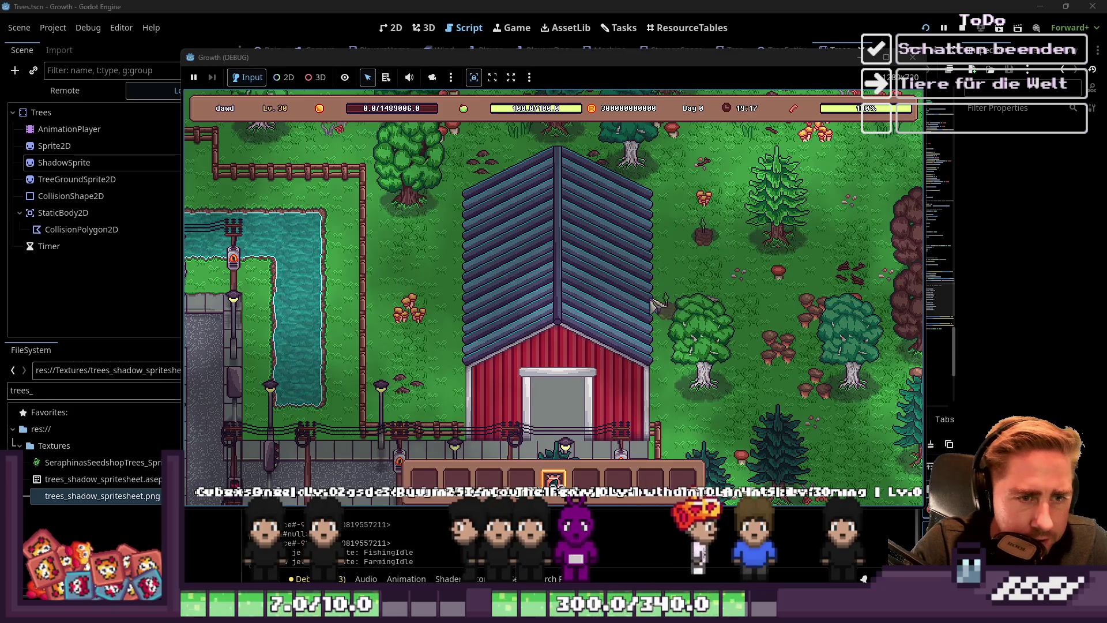
key(3)
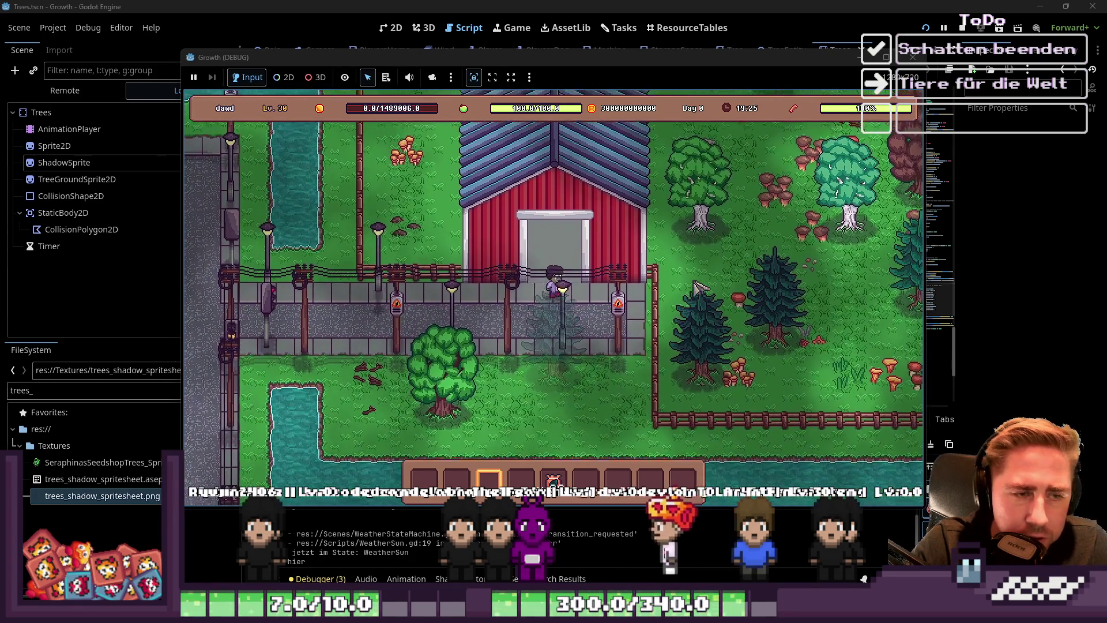
key(w)
key(d)
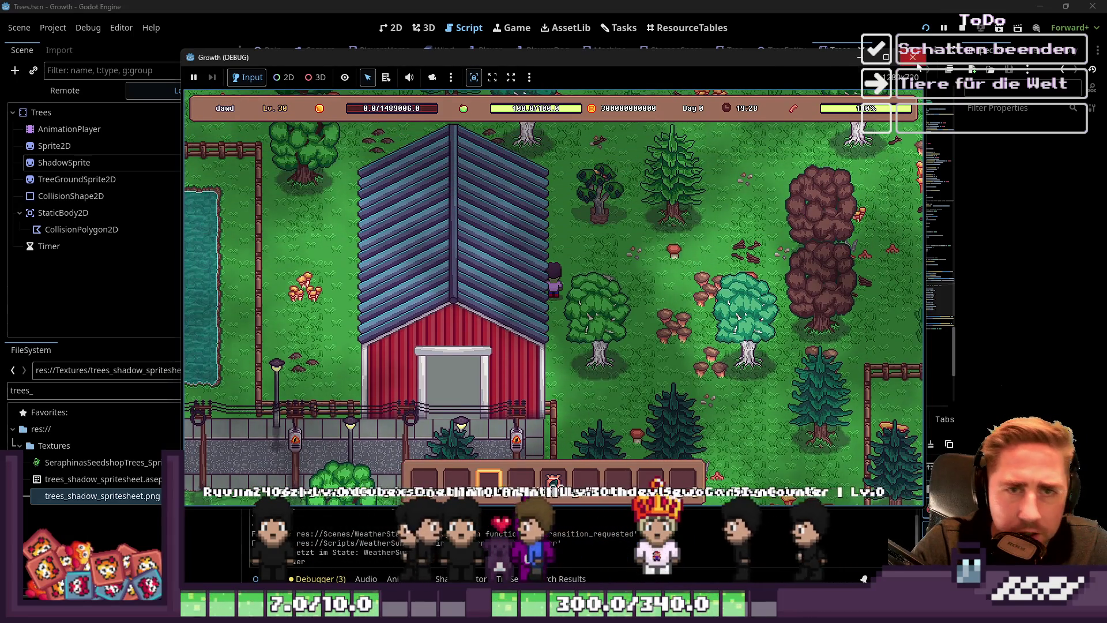
key(F8)
Add an outline to all shadow shapes on the spritesheet with Edit > FX > Outline
mouse_move(768, 552)
click(851, 529)
scroll(585, 131, down, 2)
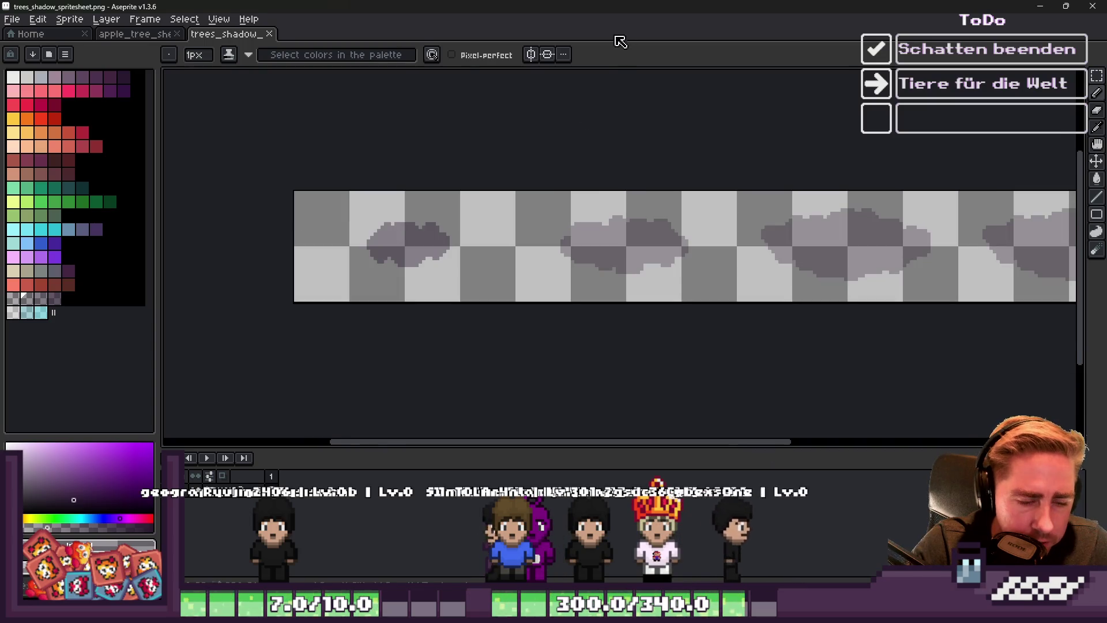
key(ctrl+a)
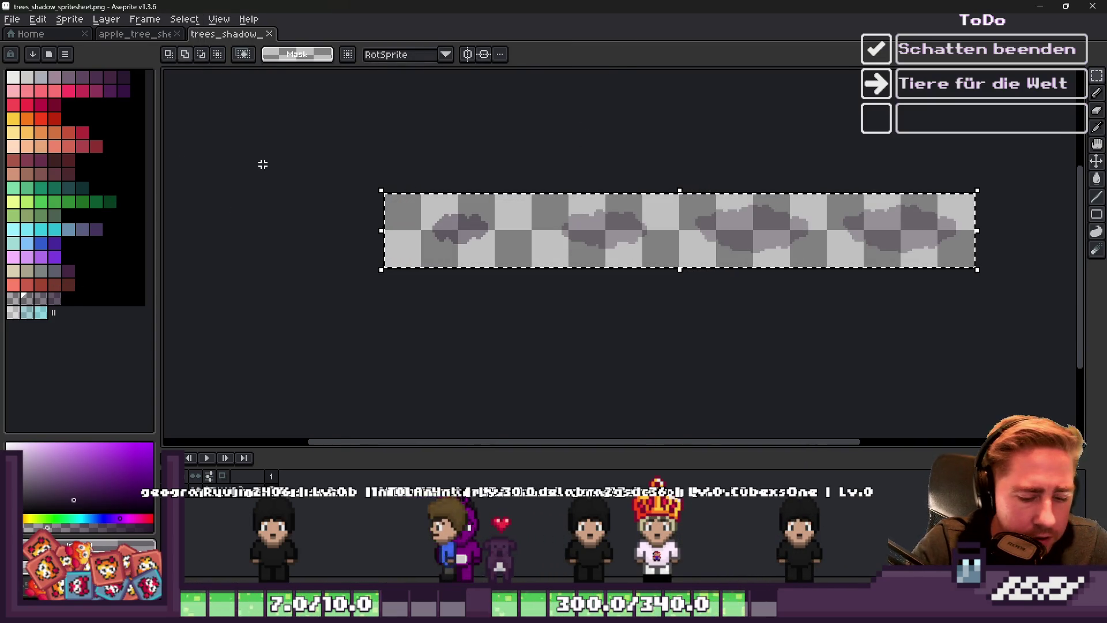
key(shift+o)
key(Return)
scroll(380, 213, up, 1)
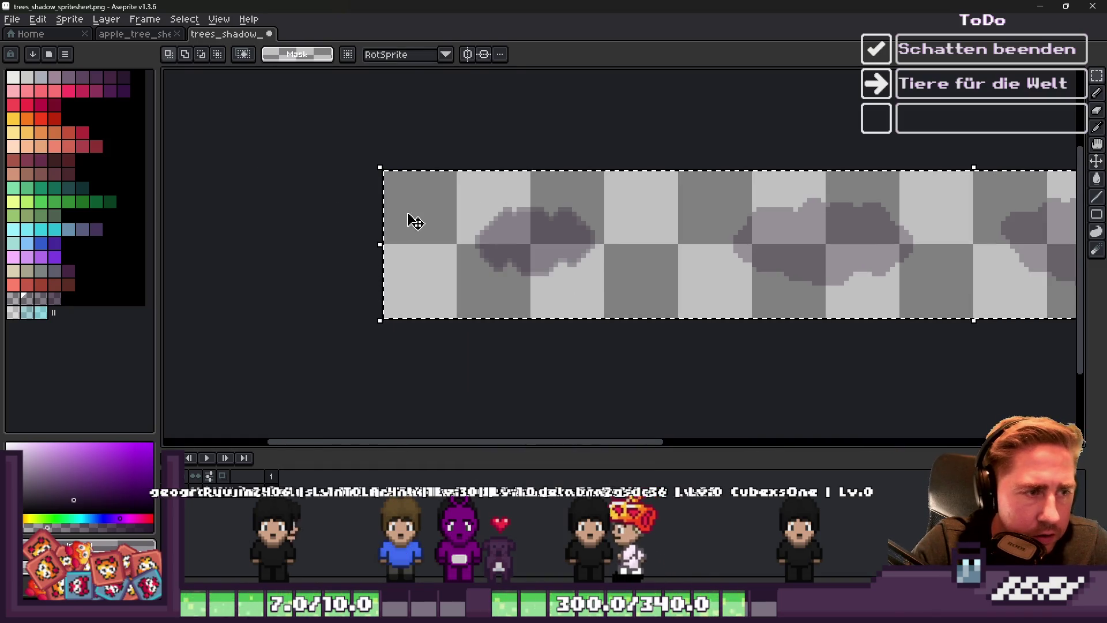
scroll(316, 309, right, 1)
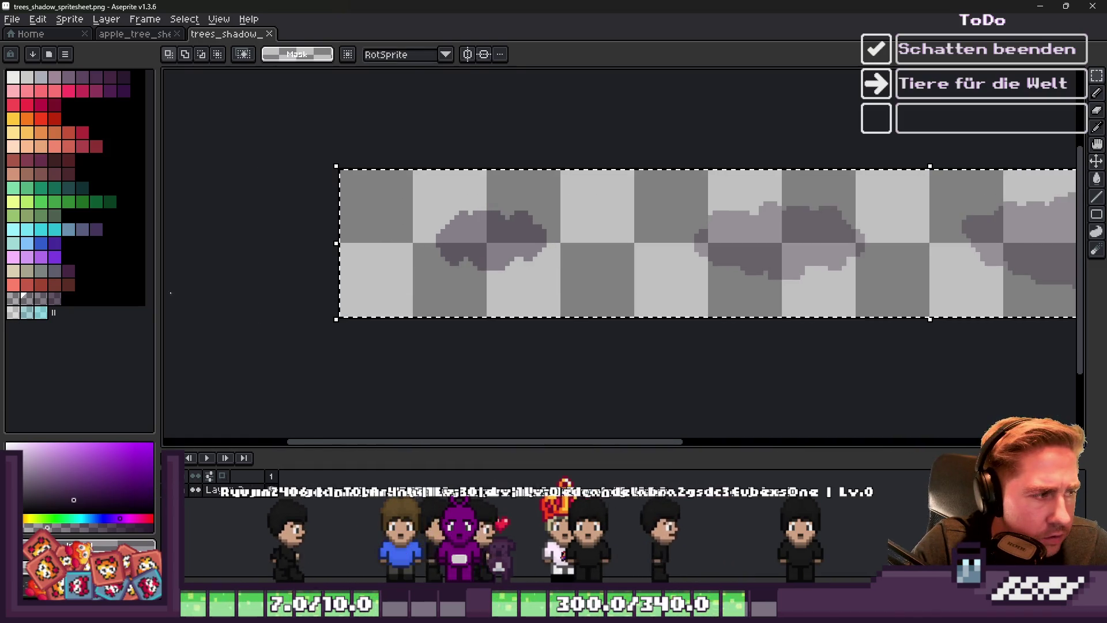
key(ctrl+d)
Select the left tree shadow's pixels using Select > Color Range
scroll(483, 246, up, 1)
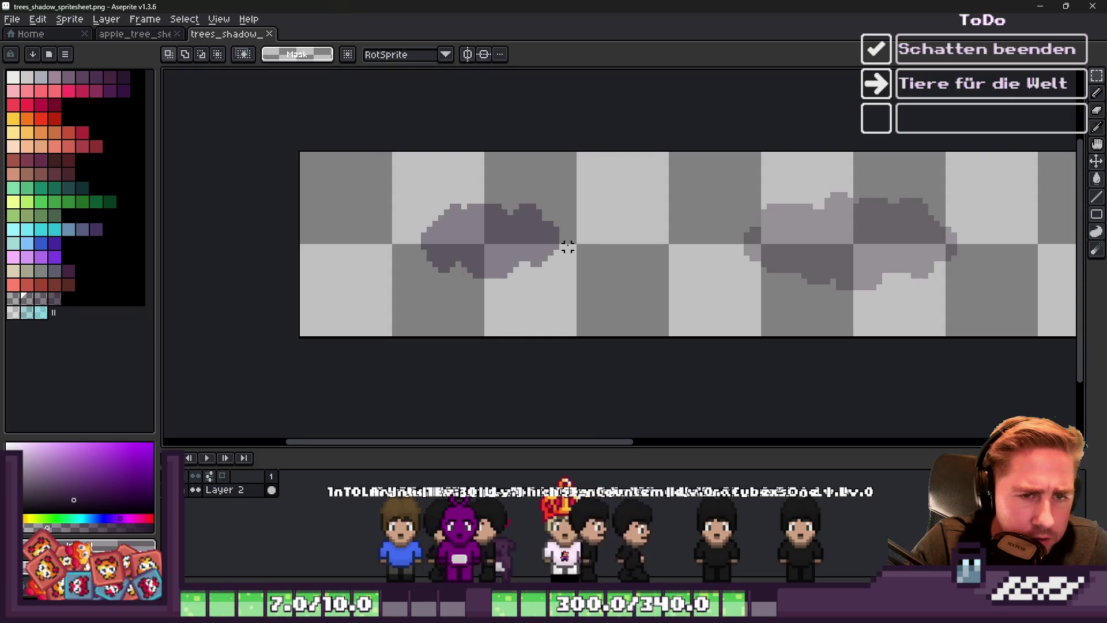
scroll(568, 247, up, 1)
mouse_move(326, 166)
mouse_down()
mouse_move(610, 292)
mouse_move(608, 326)
mouse_up()
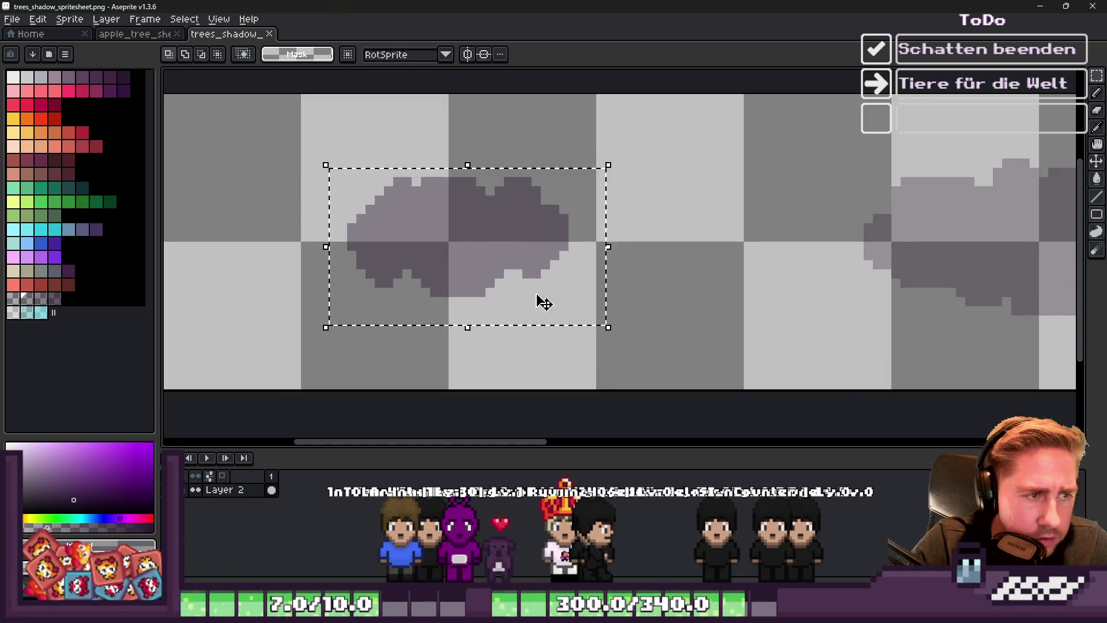
click(184, 19)
mouse_move(232, 104)
click(207, 90)
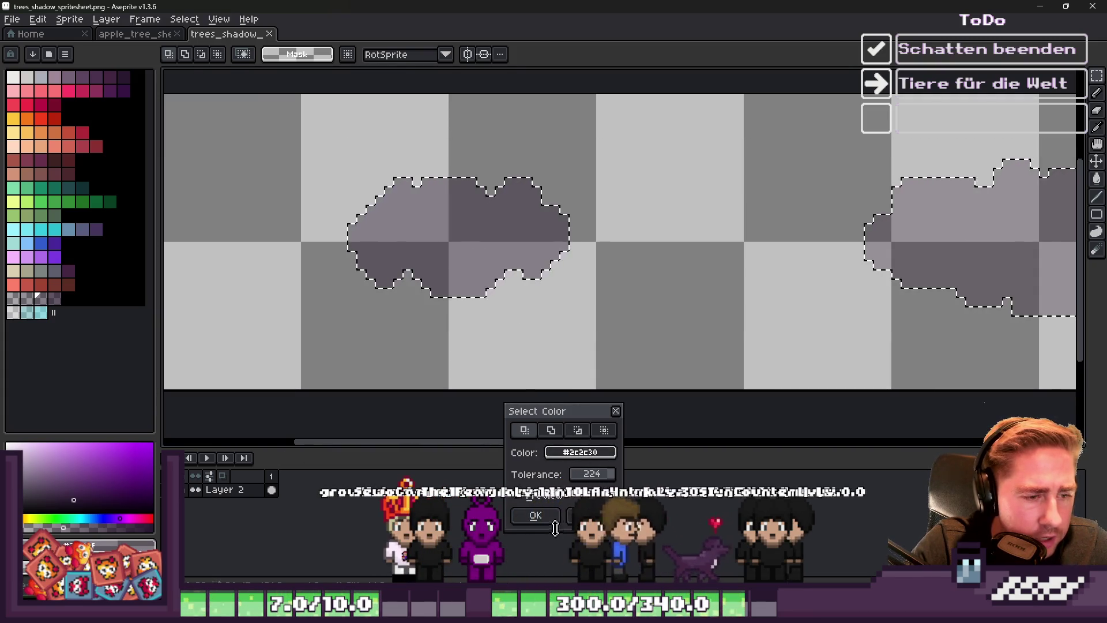
key(Escape)
click(185, 19)
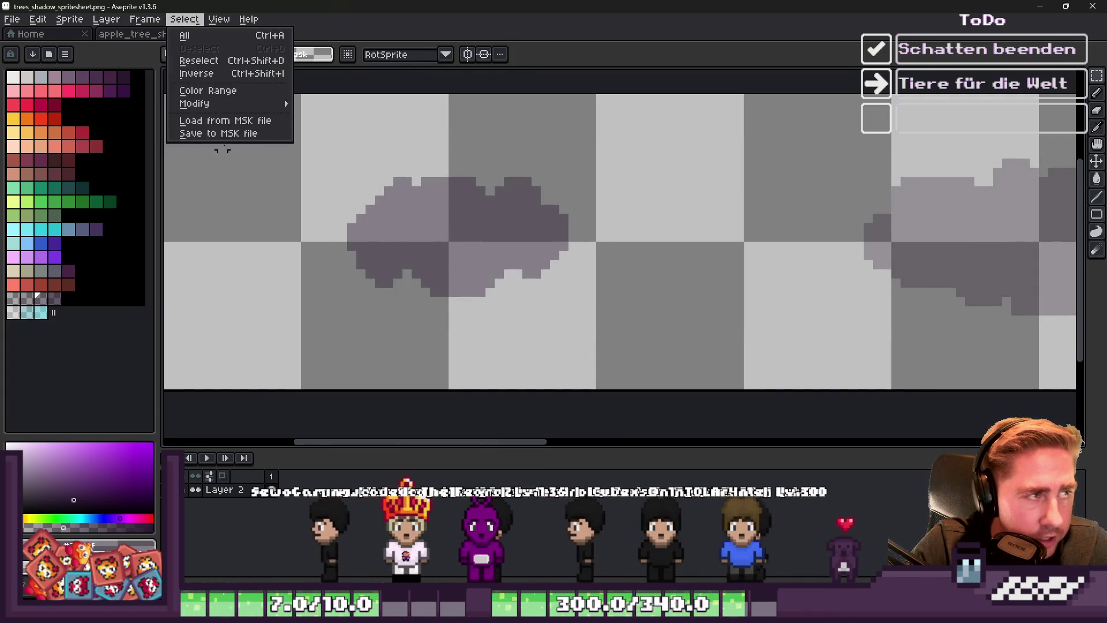
click(229, 96)
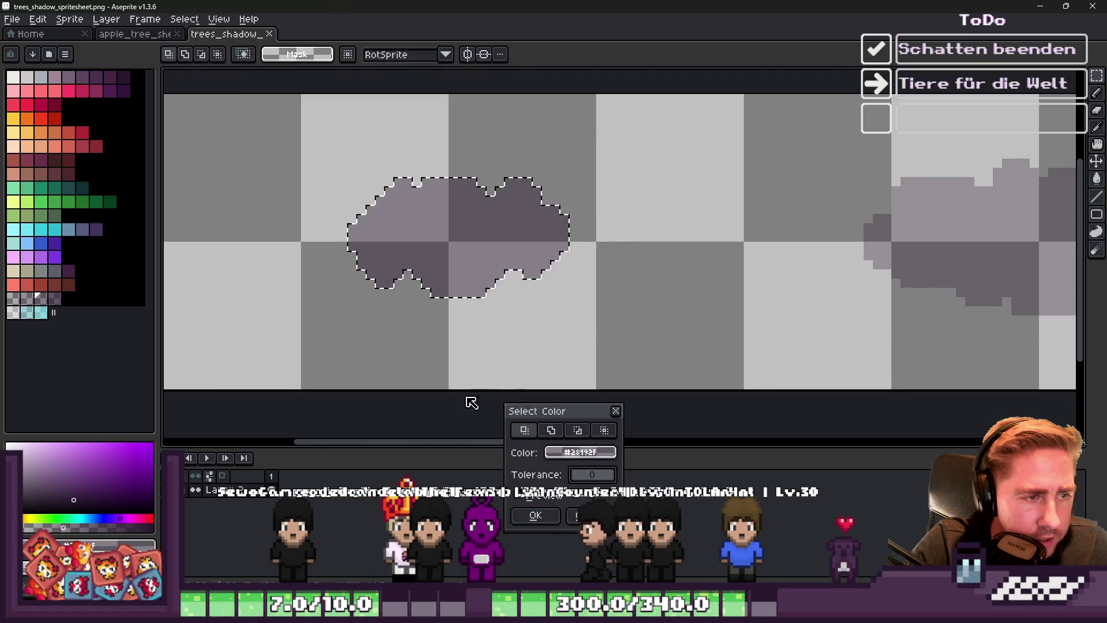
key(Return)
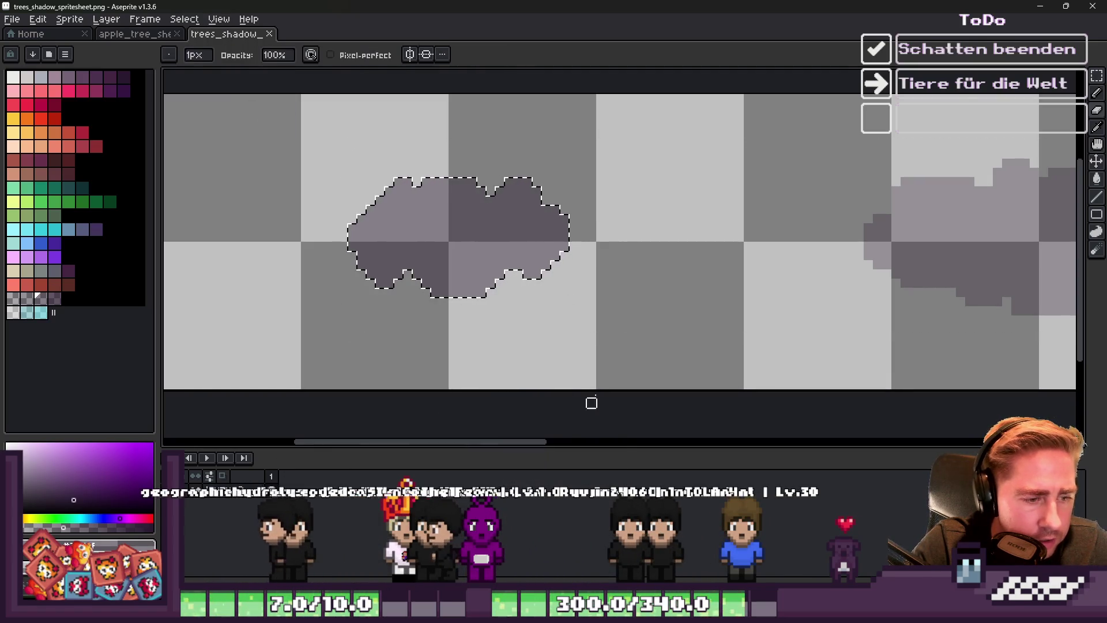
Erase the selected left shadow and repaint it with the shading brush
key(e)
drag(634, 279, 425, 235)
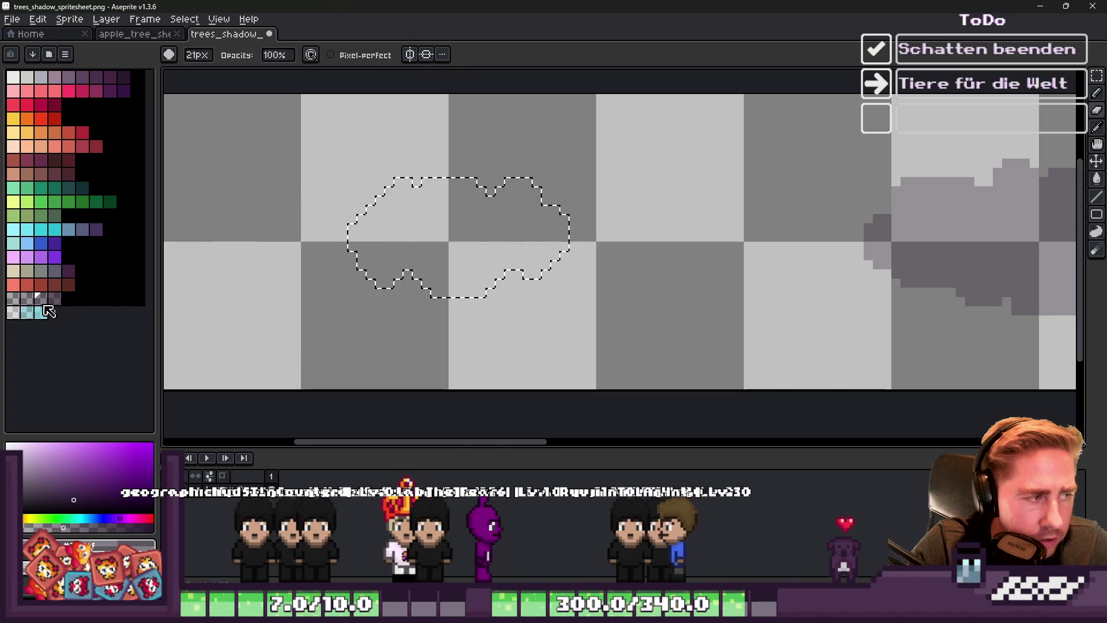
key(b)
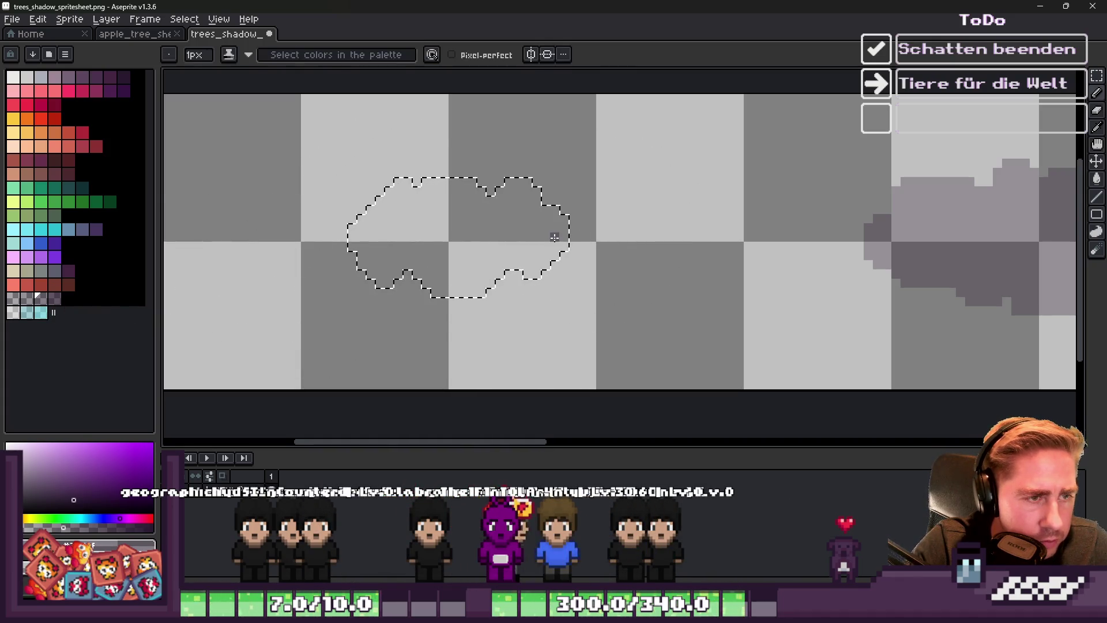
drag(532, 232, 326, 232)
key(ctrl+d)
scroll(420, 230, down, 2)
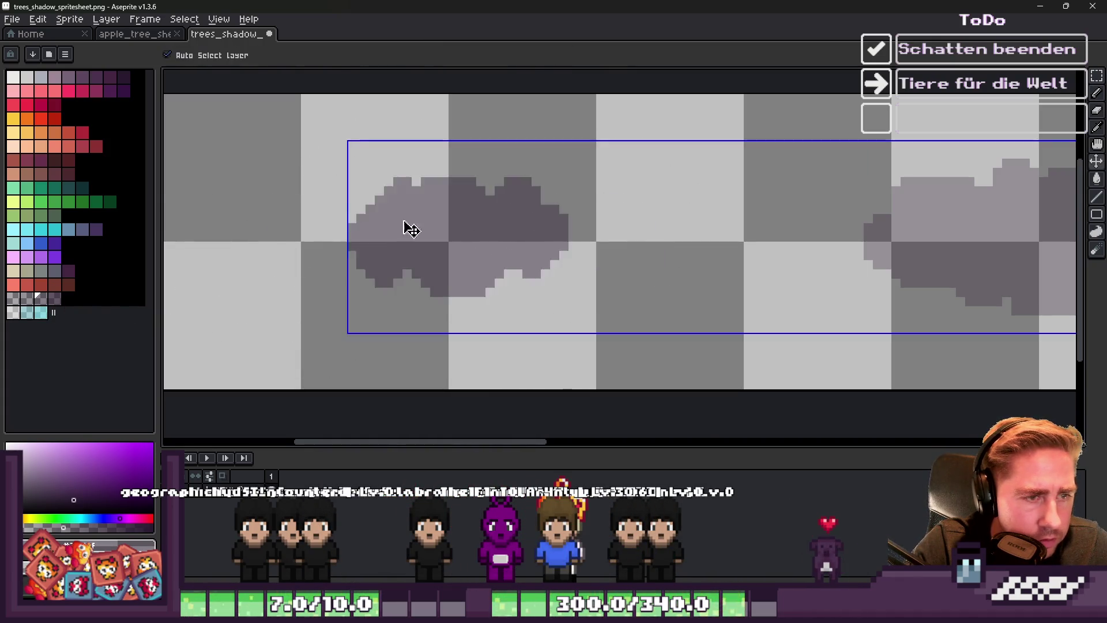
key(m)
key(ctrl+a)
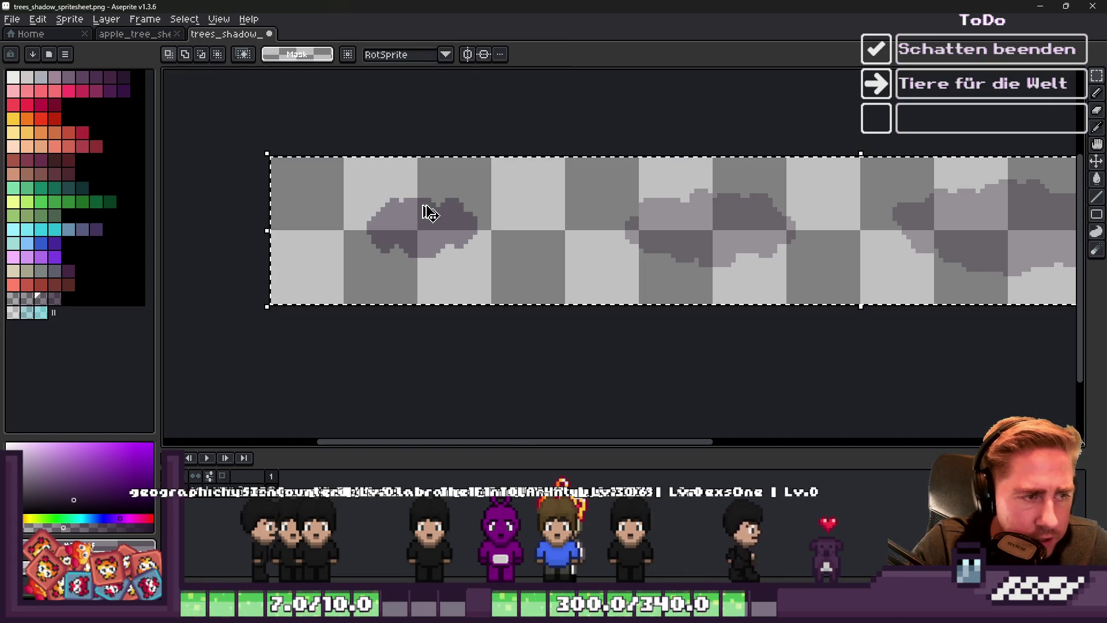
Preview an outline on the selected shadows, cancel it, and clear the selection
scroll(453, 228, down, 2)
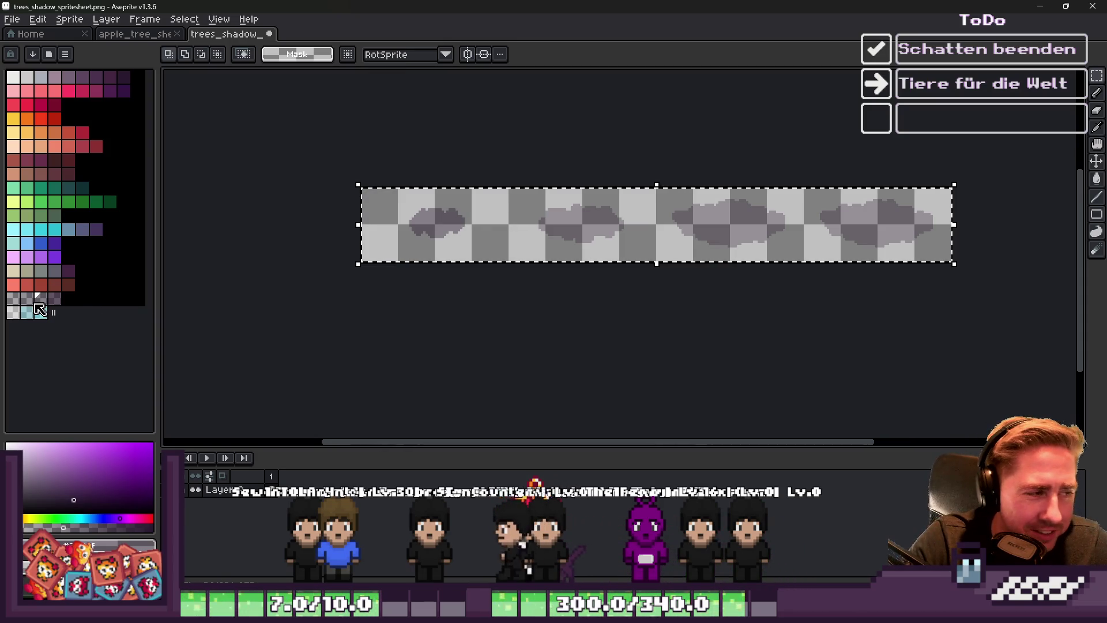
scroll(378, 213, up, 2)
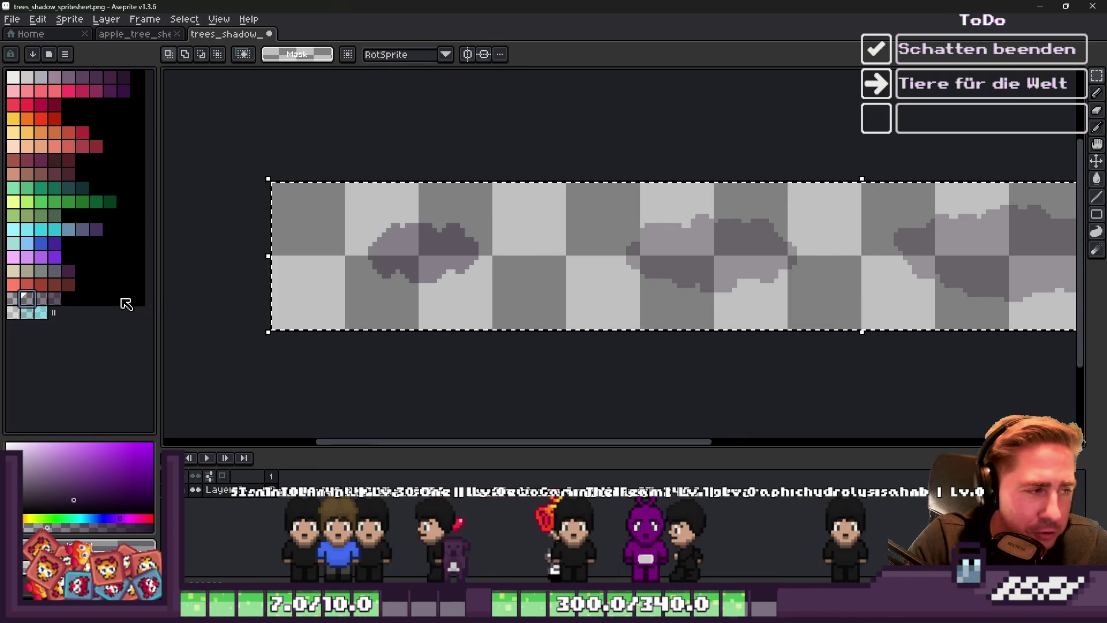
key(shift+o)
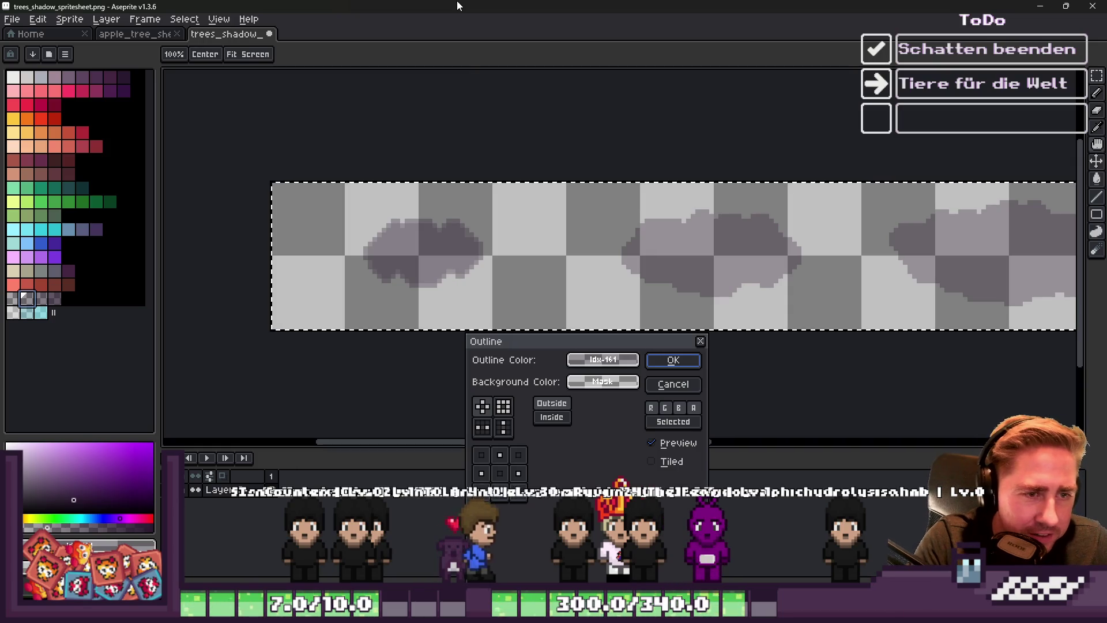
key(Escape)
scroll(712, 250, up, 1)
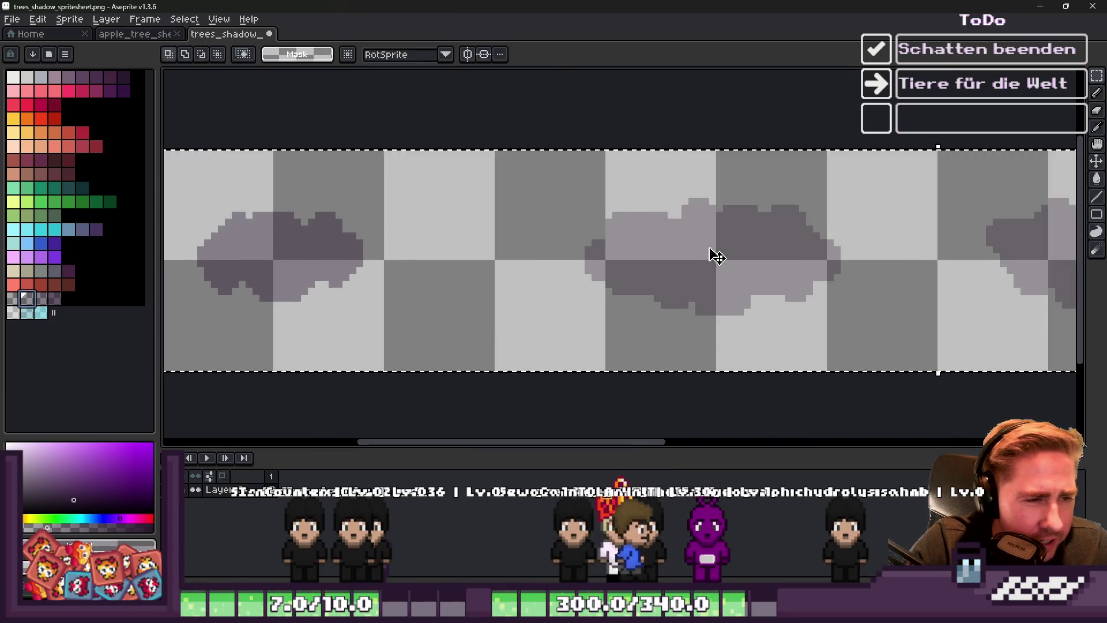
scroll(464, 260, down, 2)
scroll(591, 257, up, 1)
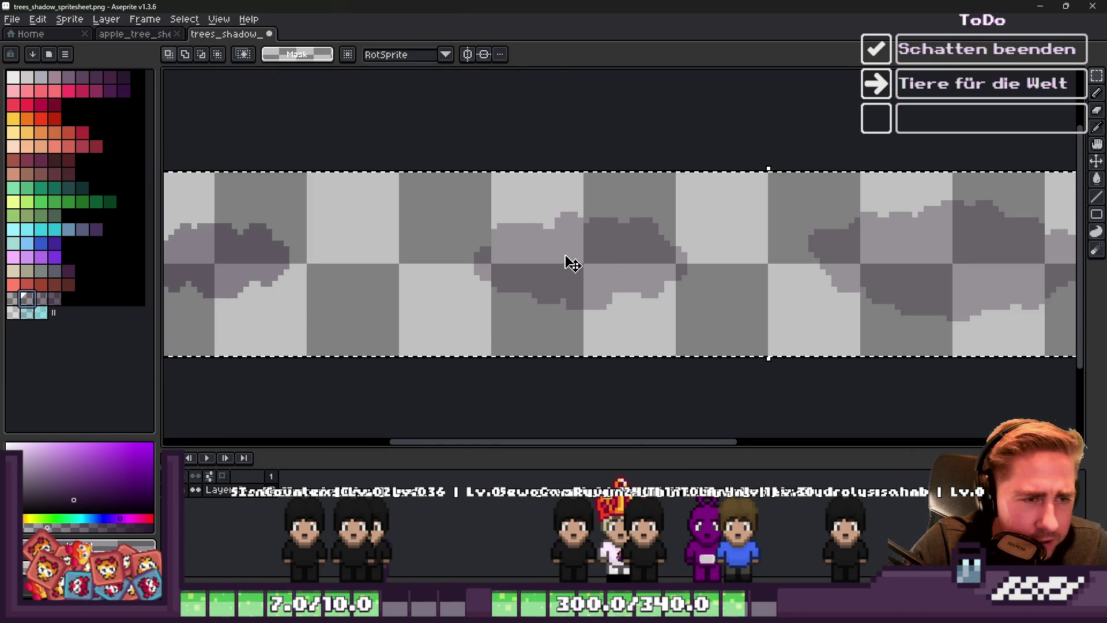
key(ctrl+d)
Select all shadow-colour pixels with Color Range and erase them
click(198, 20)
click(229, 101)
click(535, 515)
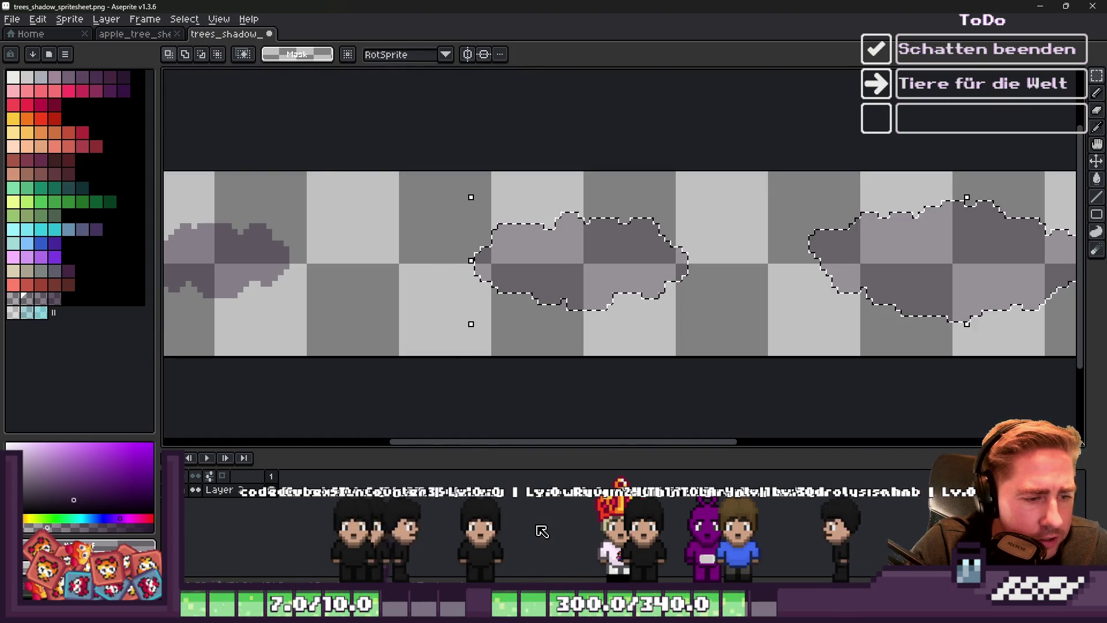
key(b)
scroll(407, 287, down, 2)
scroll(425, 283, up, 1)
key(Delete)
Repaint the shadows with a palette shading colour, then clear the selection
scroll(425, 283, right, 2)
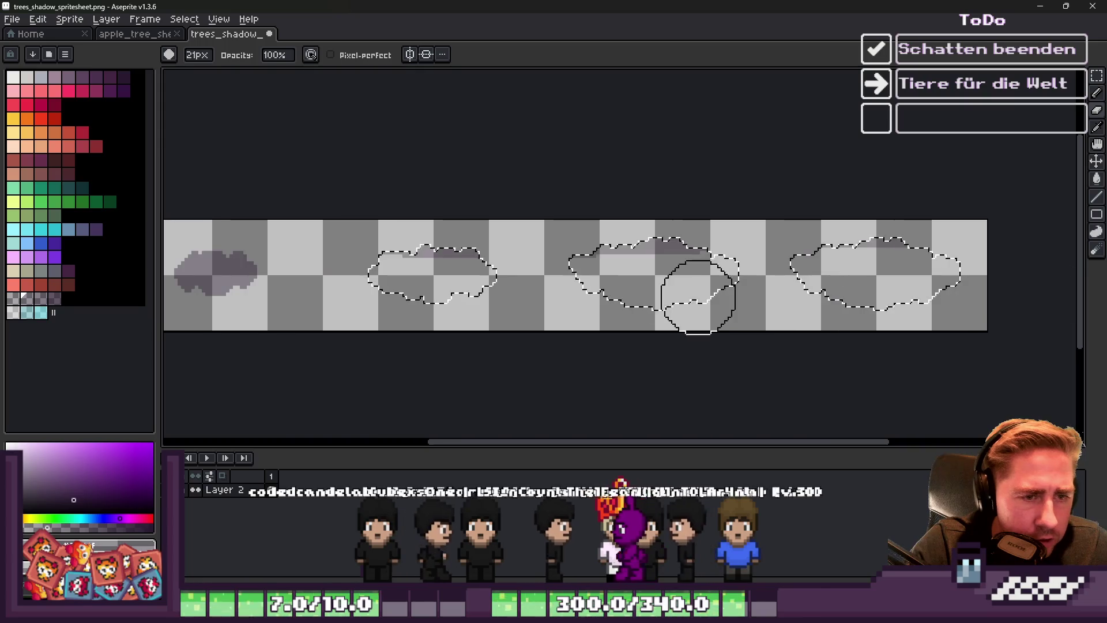
click(39, 298)
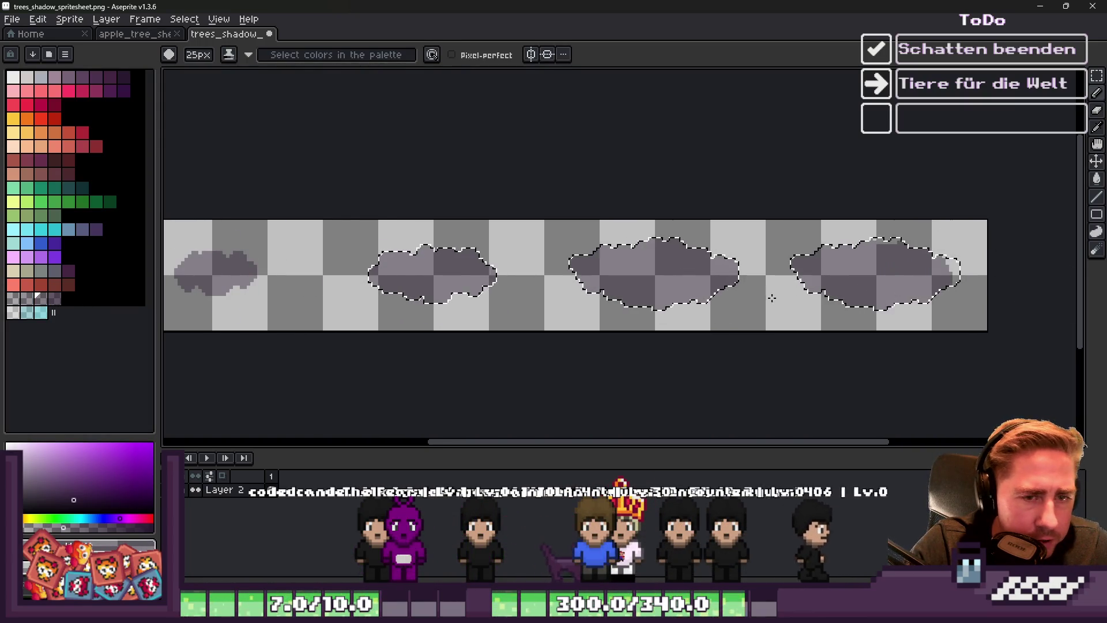
key(ctrl+d)
scroll(652, 263, down, 1)
key(m)
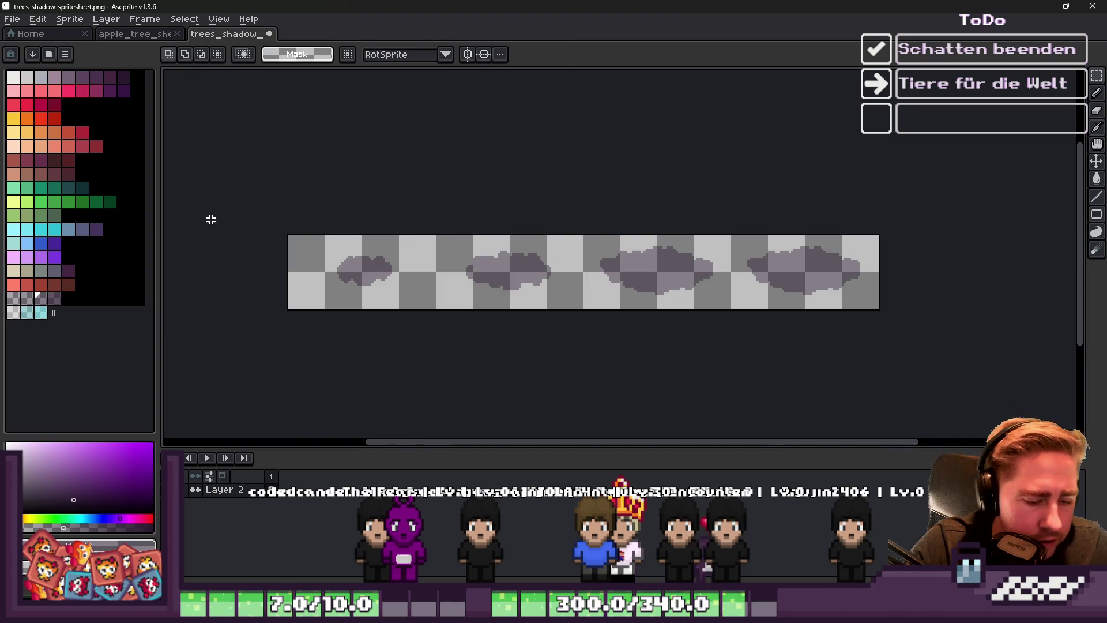
Try outlining the shadows with two different palette colours
click(27, 299)
key(shift+o)
key(Return)
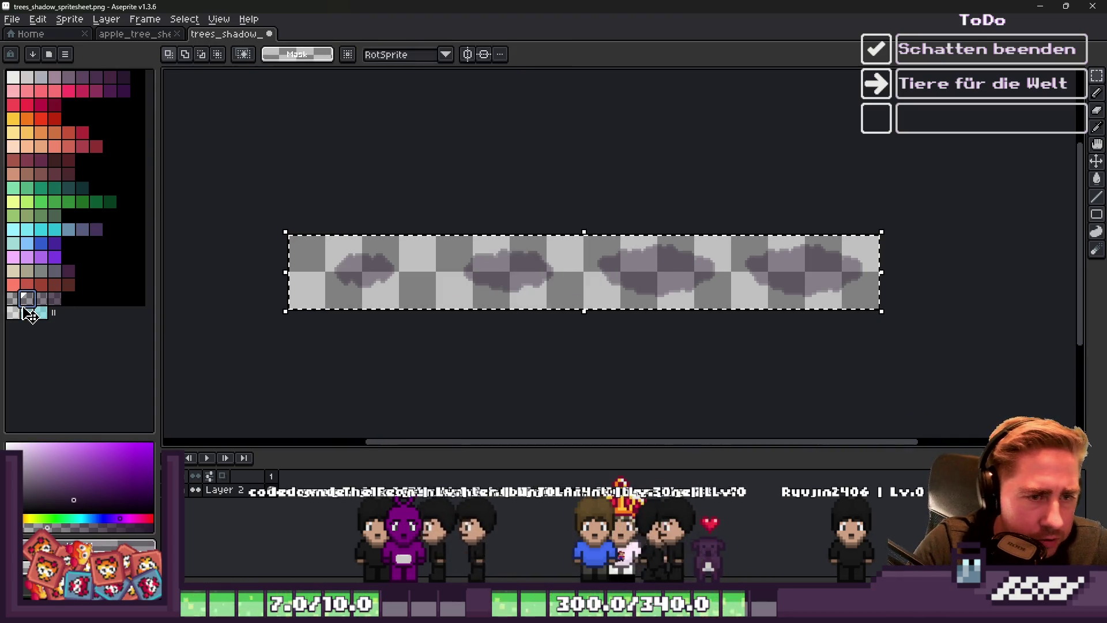
click(13, 300)
key(shift+o)
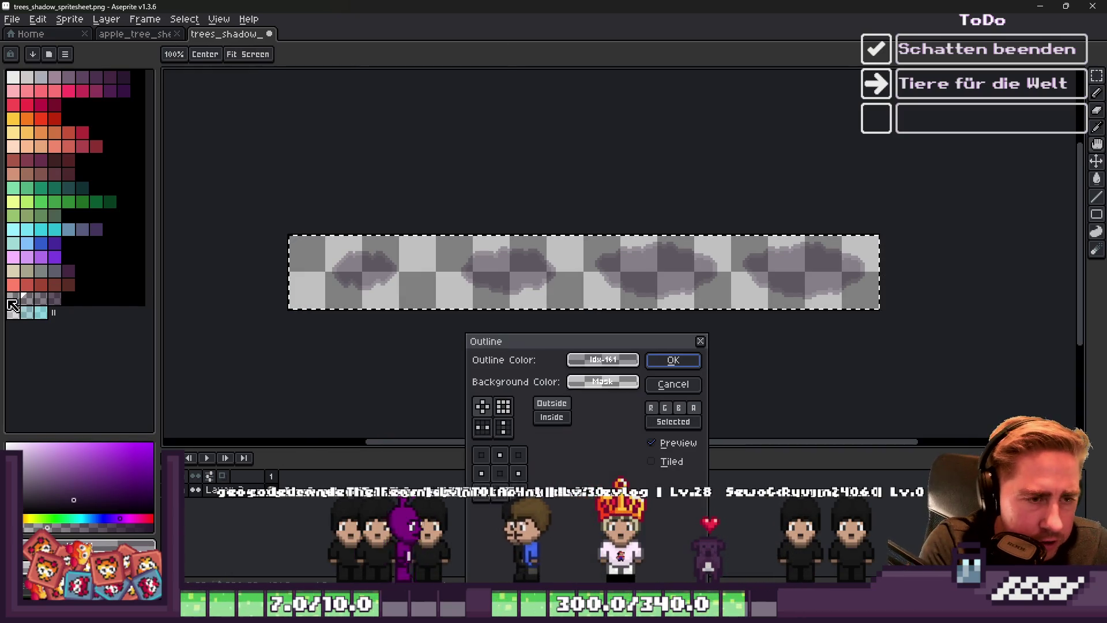
key(Return)
Apply the outline to the shadows in the purple shadow colour
click(12, 301)
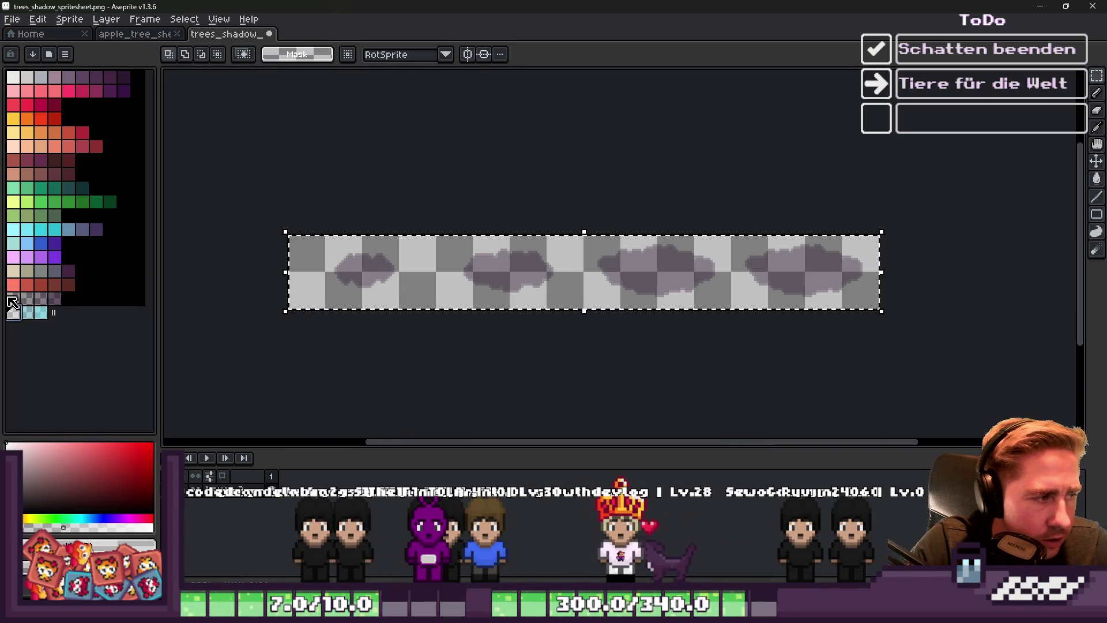
click(13, 300)
key(shift+o)
key(Return)
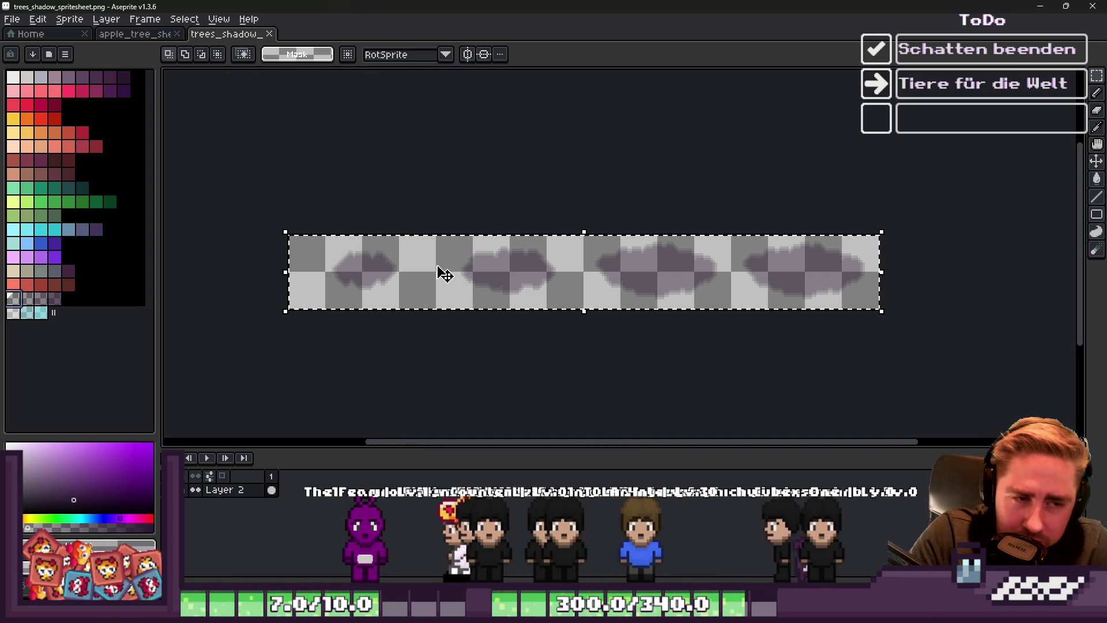
Clear the selection around the strip and minimize Aseprite to return to Godot
click(514, 204)
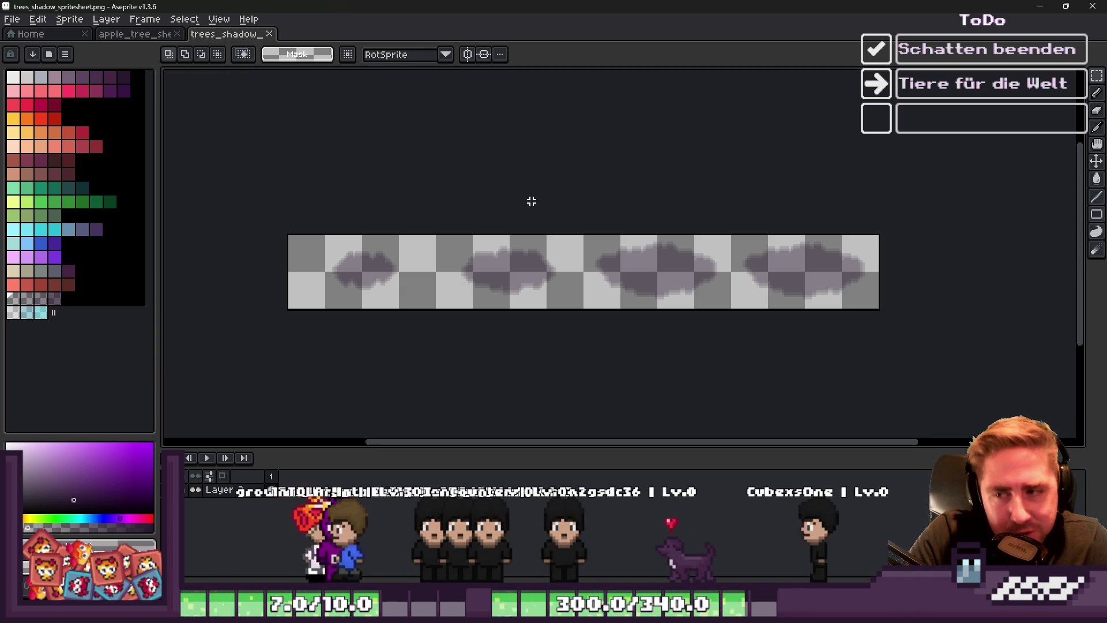
key(ctrl+a)
key(Escape)
click(1033, 8)
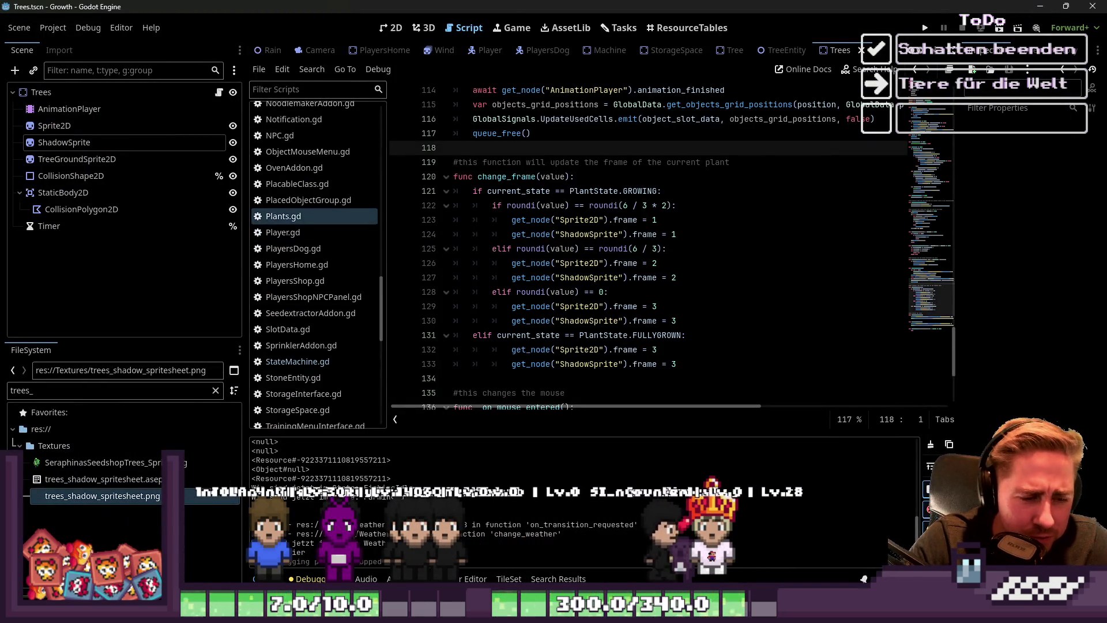
Let Godot reimport the spritesheet, click into Plants.gd line 128, then bring the browser forward
mouse_move(576, 613)
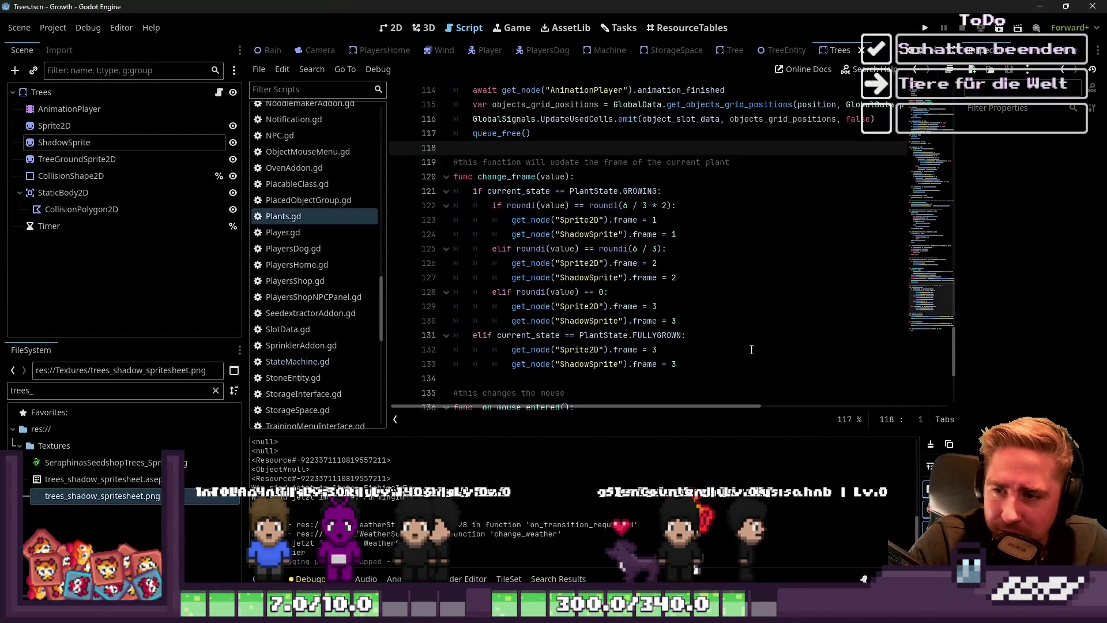
mouse_move(657, 610)
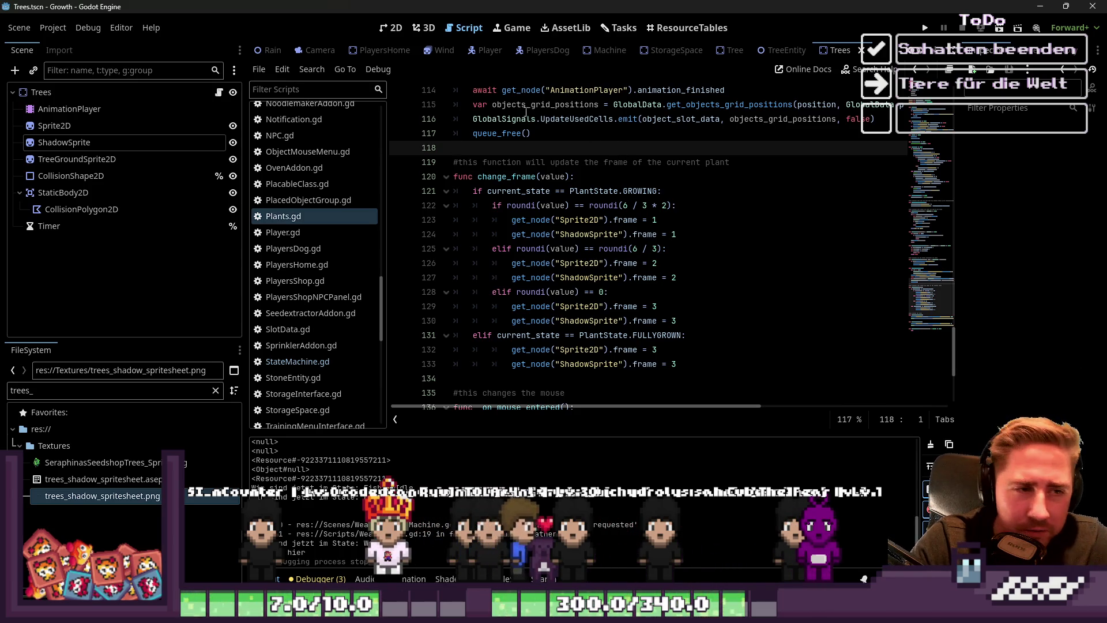
mouse_move(677, 577)
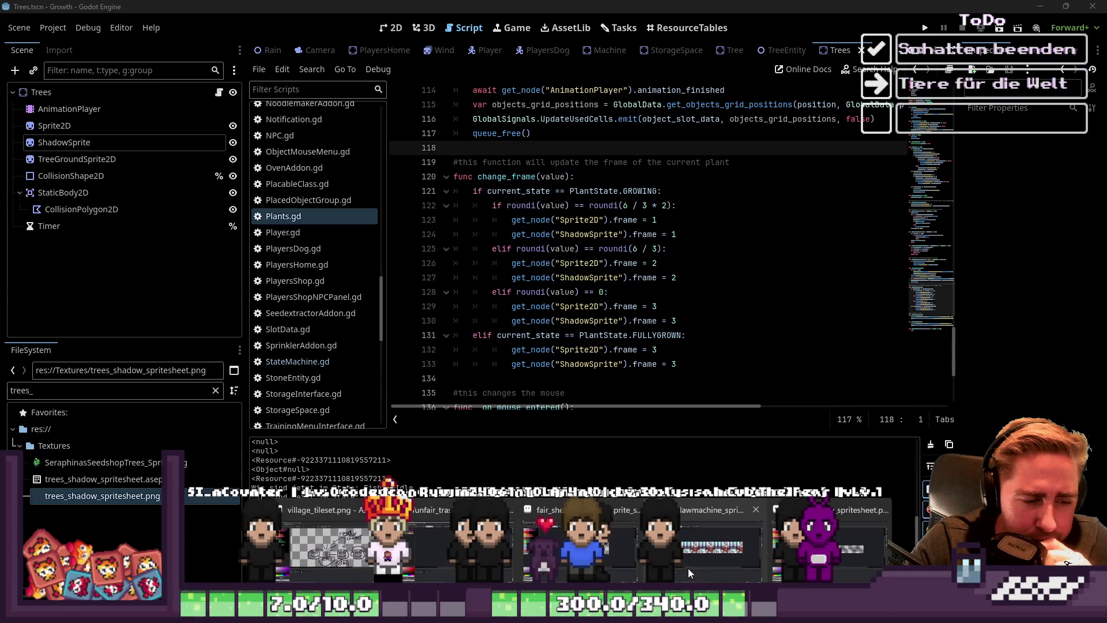
click(674, 292)
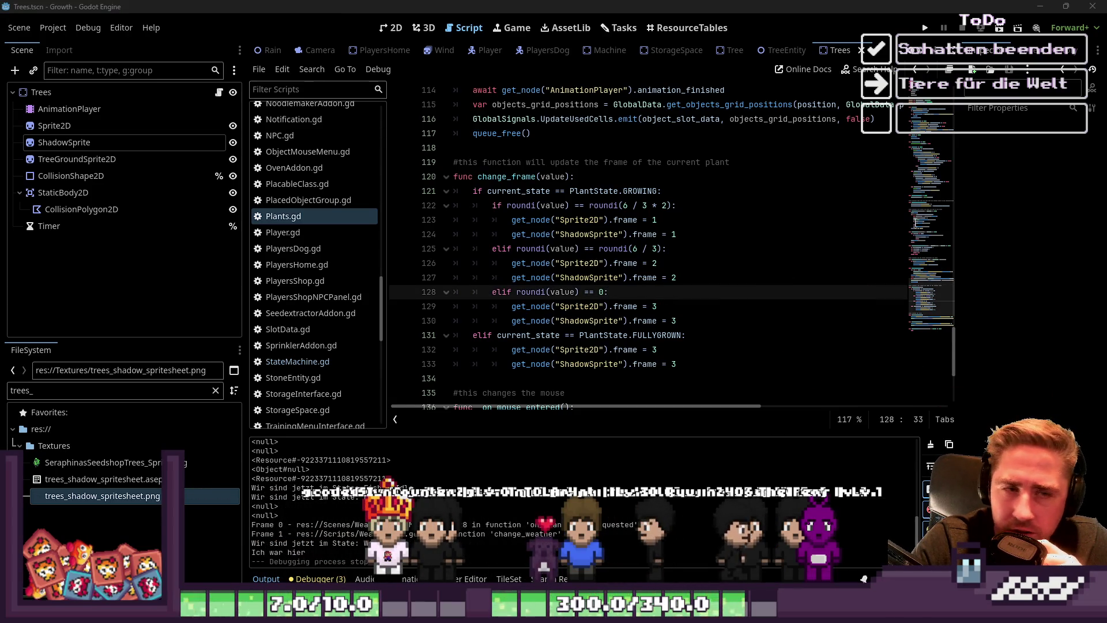
mouse_move(645, 577)
click(472, 450)
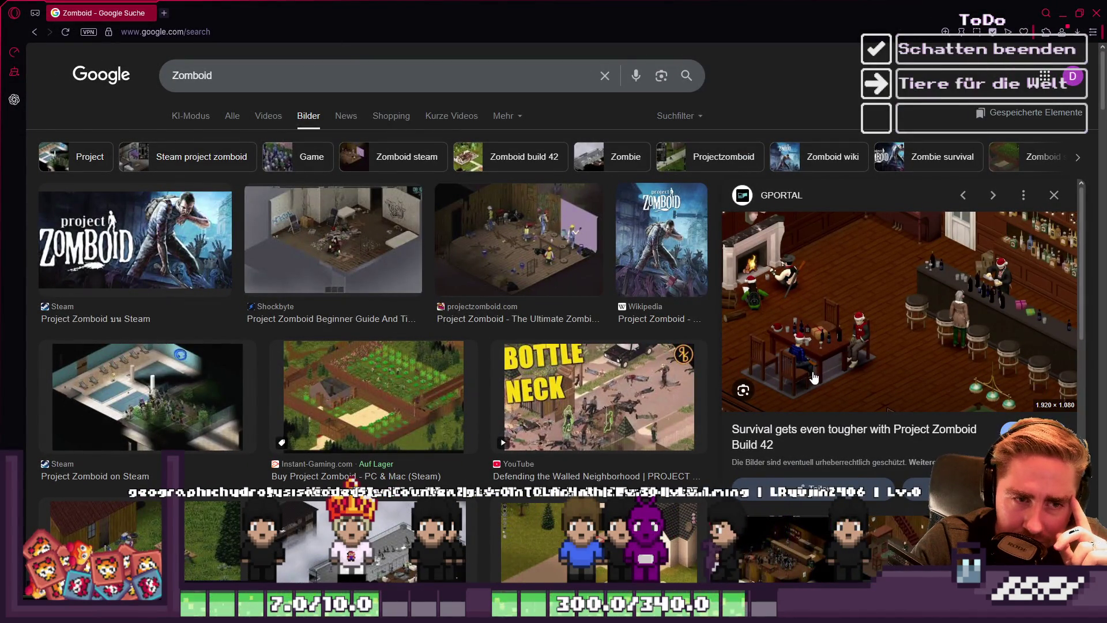
Open the projectzomboid.com screenshot and drag it into the search box for a Lens search
scroll(789, 371, down, 4)
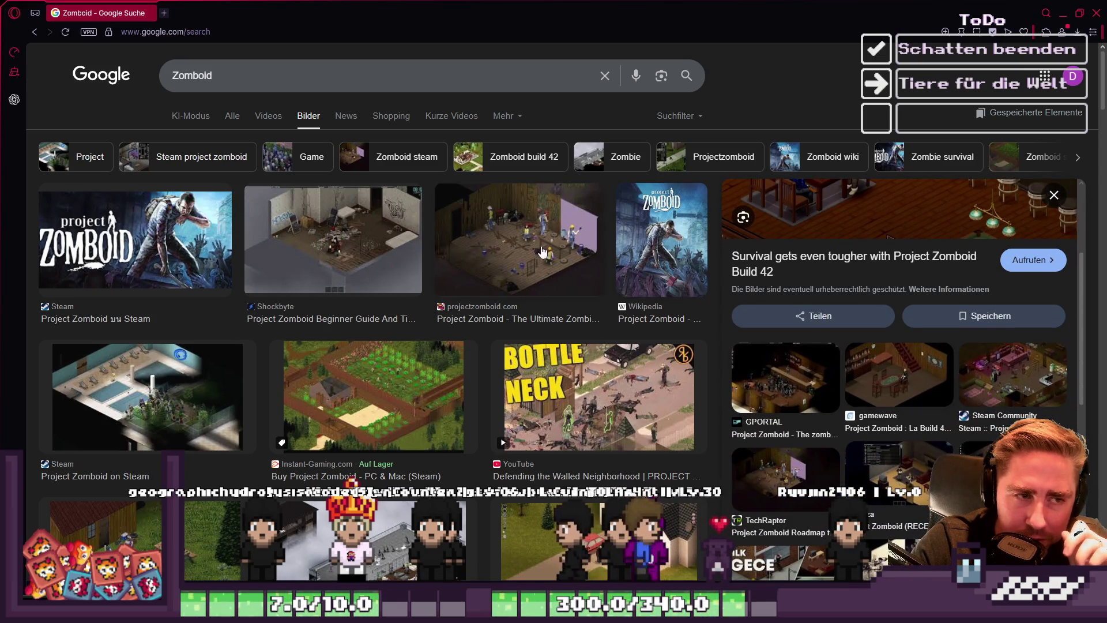
click(510, 229)
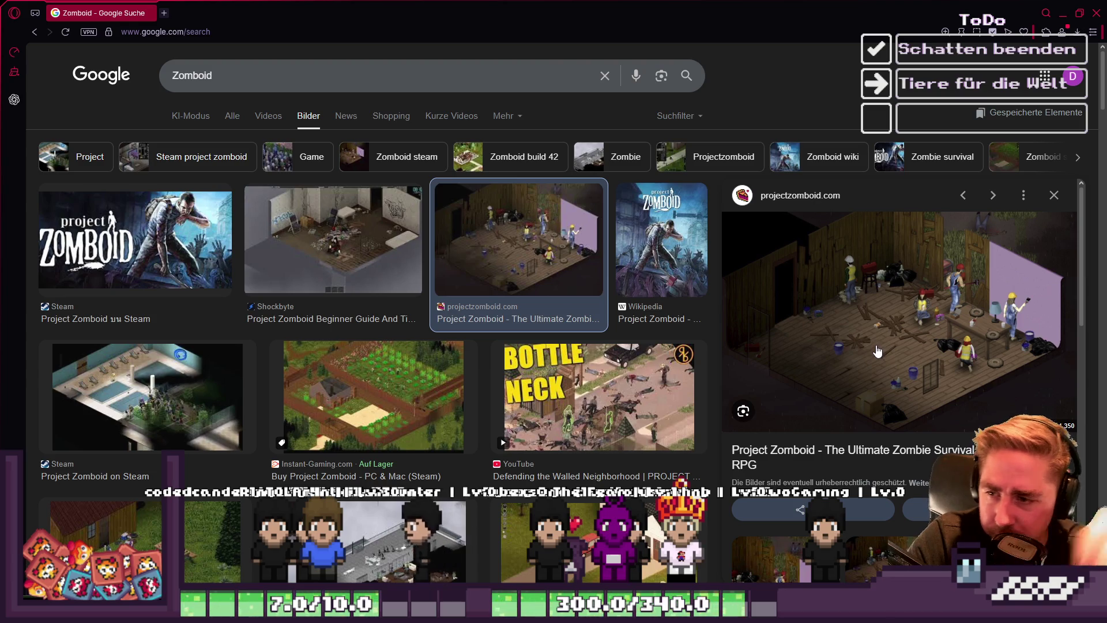
mouse_move(862, 307)
mouse_down()
mouse_move(863, 358)
mouse_move(850, 285)
mouse_move(860, 229)
mouse_up()
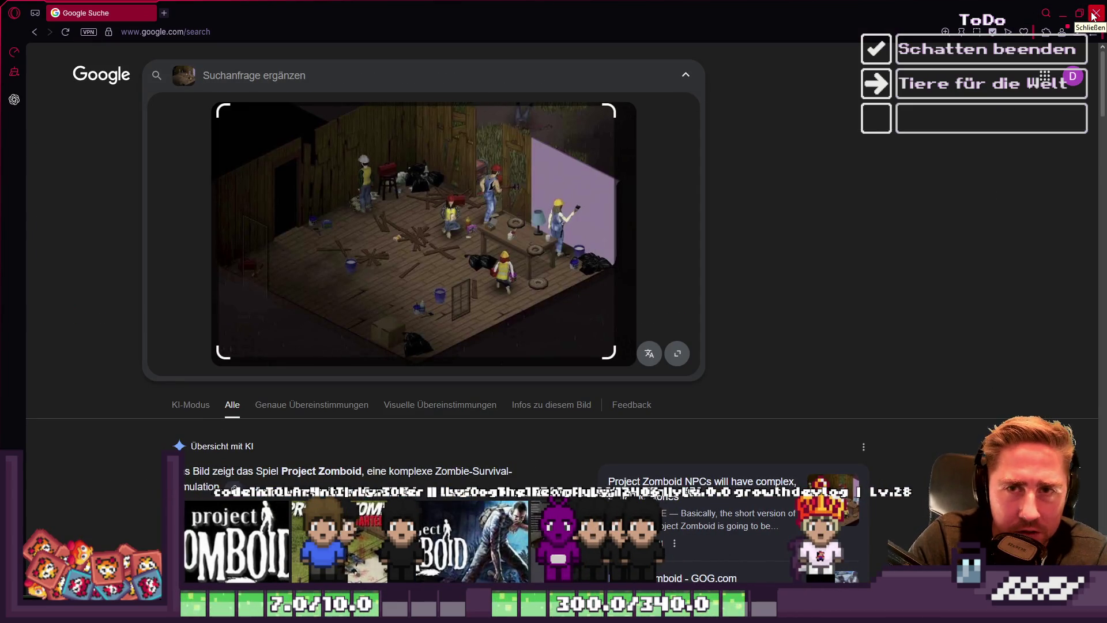
Close the browser and show the Trees scene in Godot's 2D workspace
mouse_move(1087, 16)
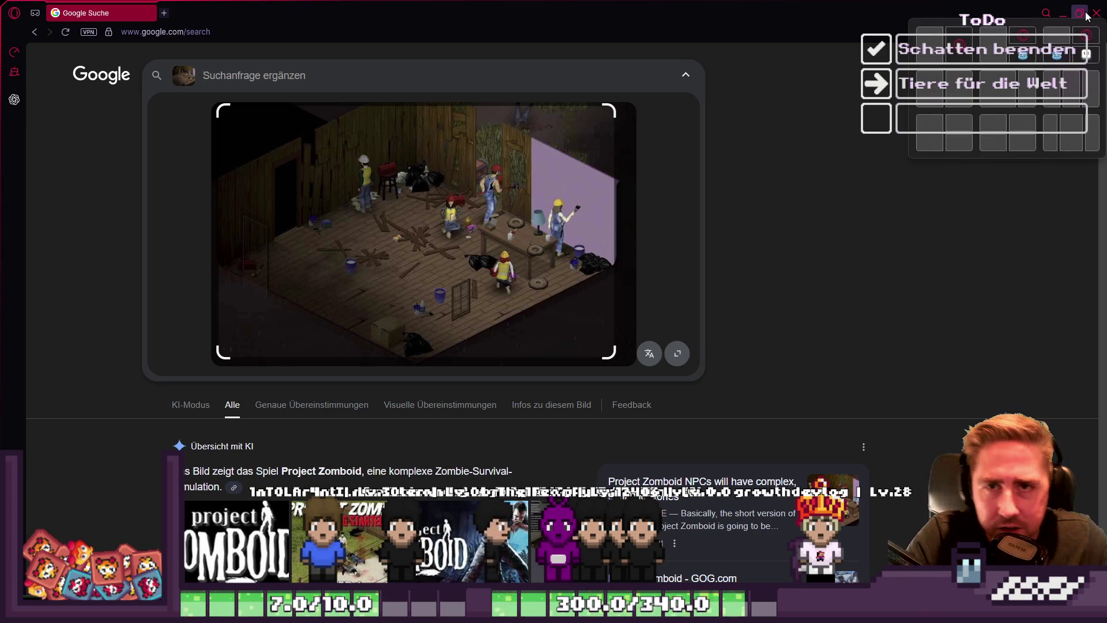
click(1097, 13)
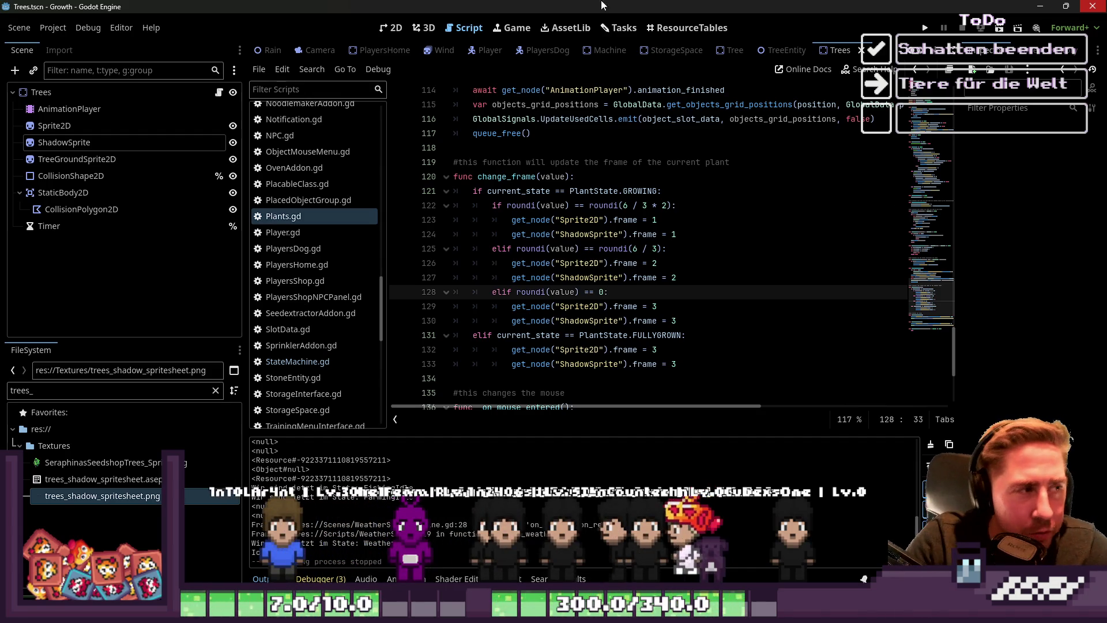
click(391, 28)
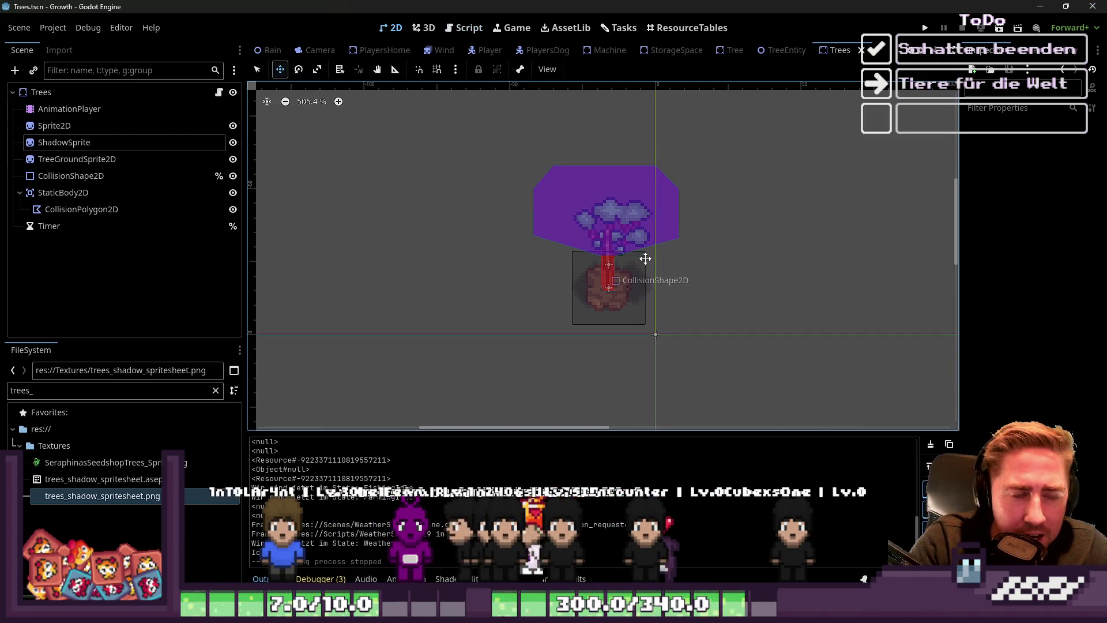
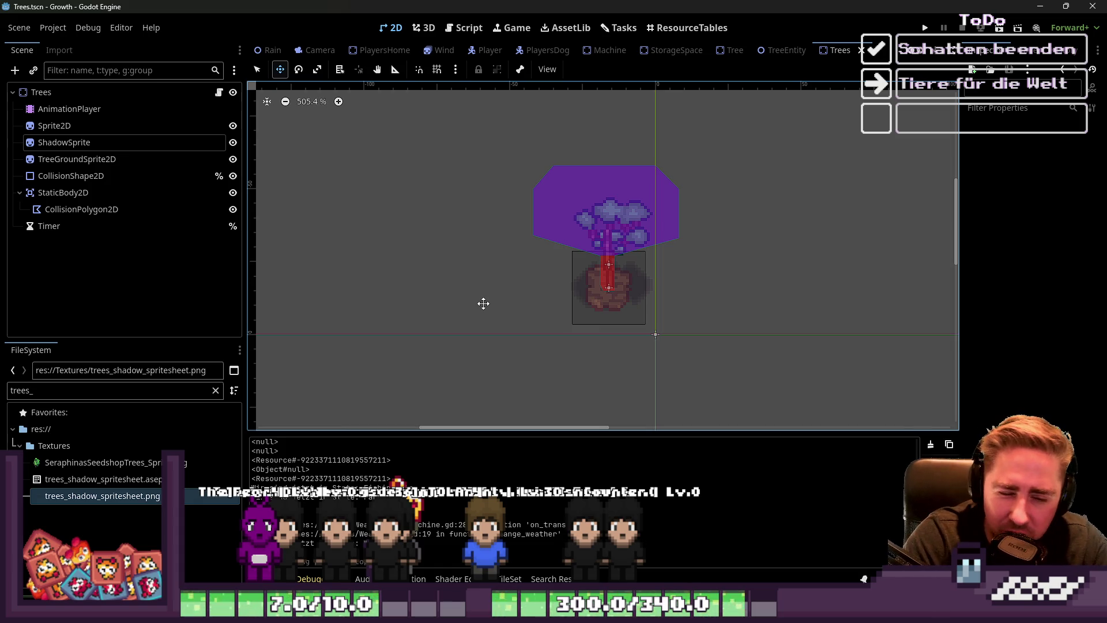
Check the shadow sheet in Aseprite, then inspect the Trees scene's Sprite2D texture and offset settings
click(1039, 6)
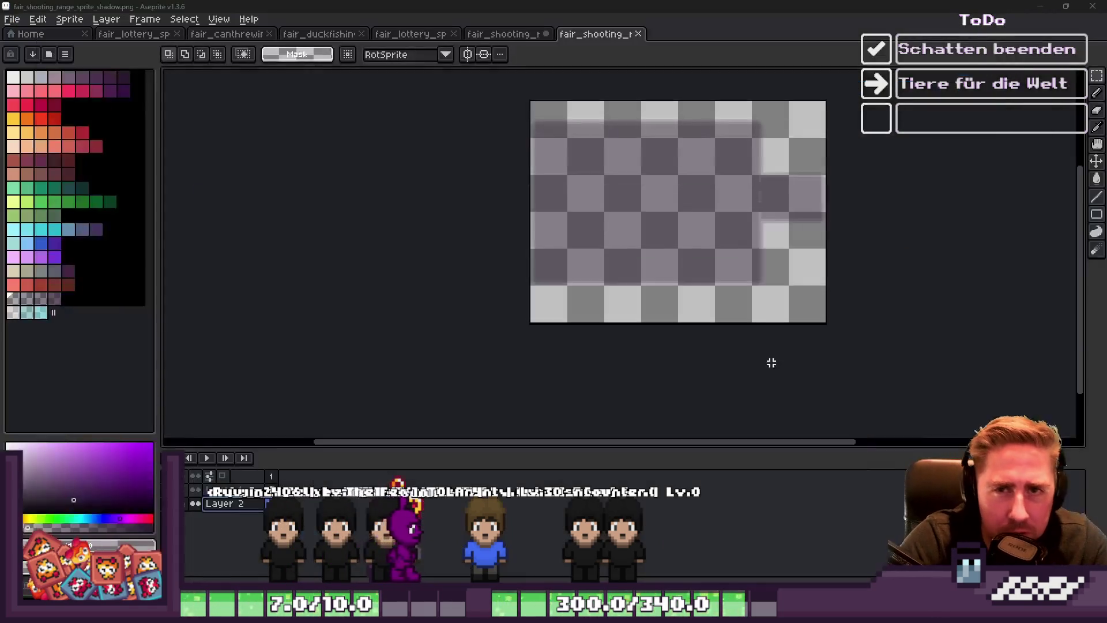
scroll(742, 353, down, 1)
scroll(711, 256, up, 2)
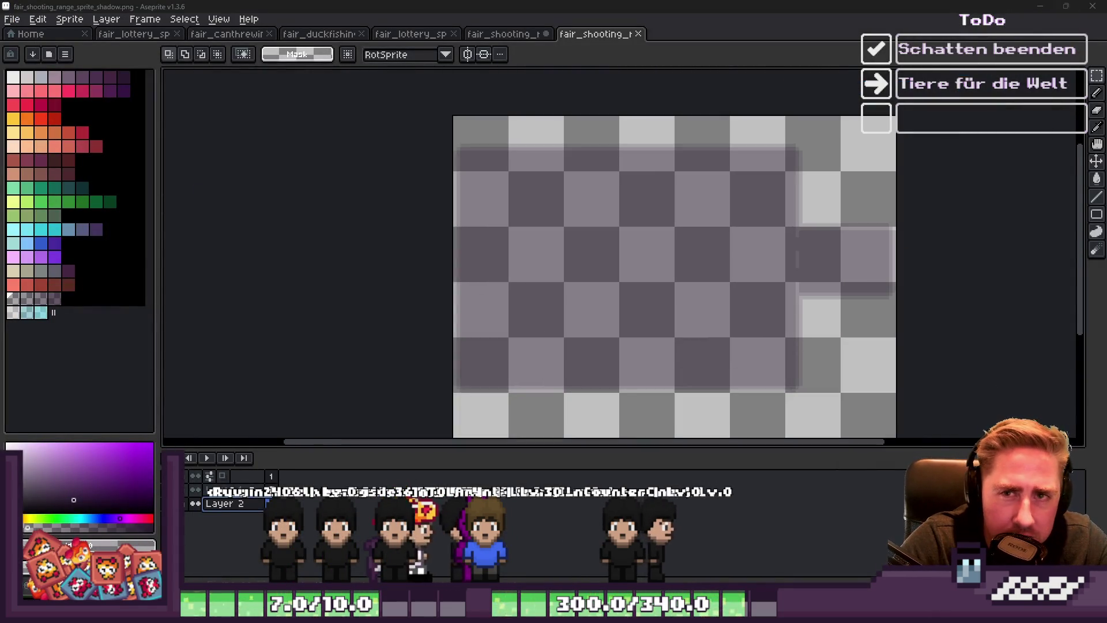
click(1040, 7)
key(alt+Tab)
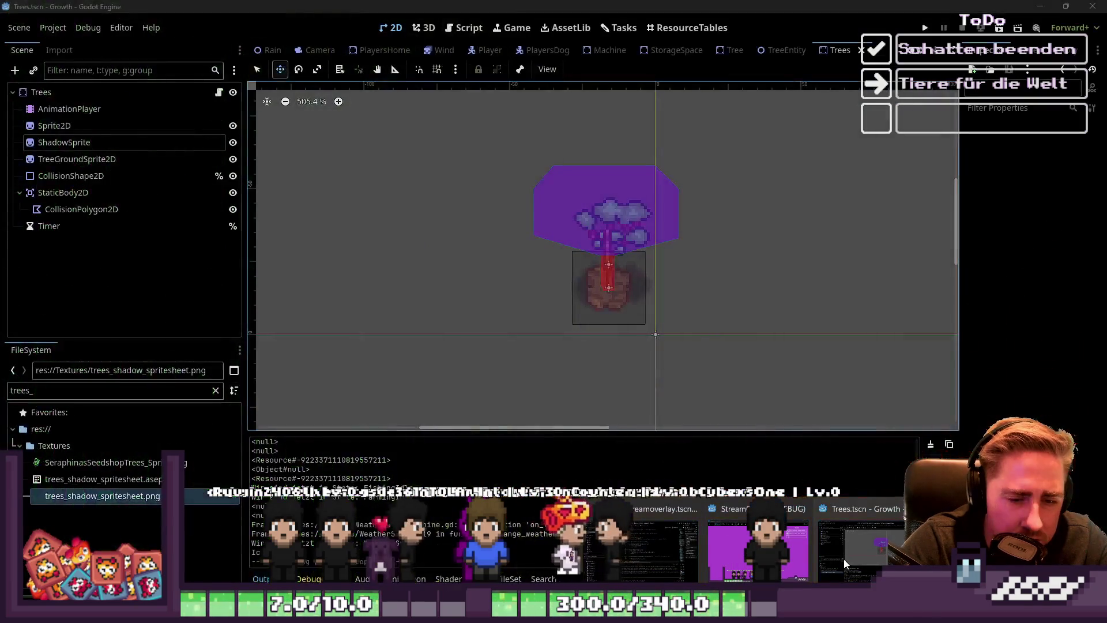
click(52, 391)
click(53, 126)
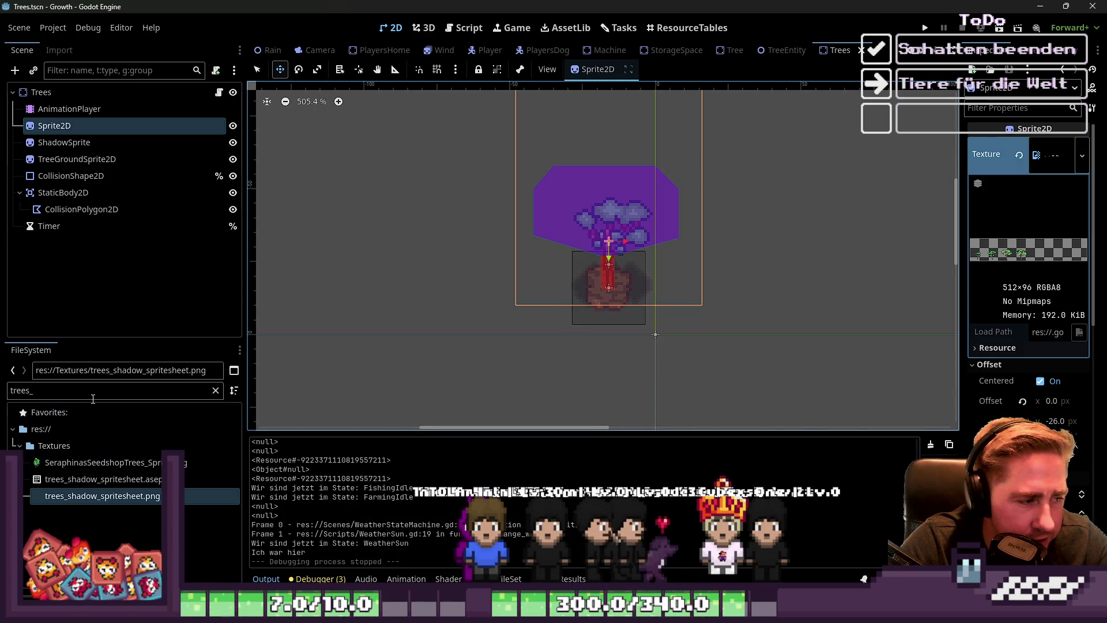
Filter FileSystem for 'avocado' and assign avocado_tree_sheet.png as the tree sprite's Texture
double_click(94, 391)
text(avocado)
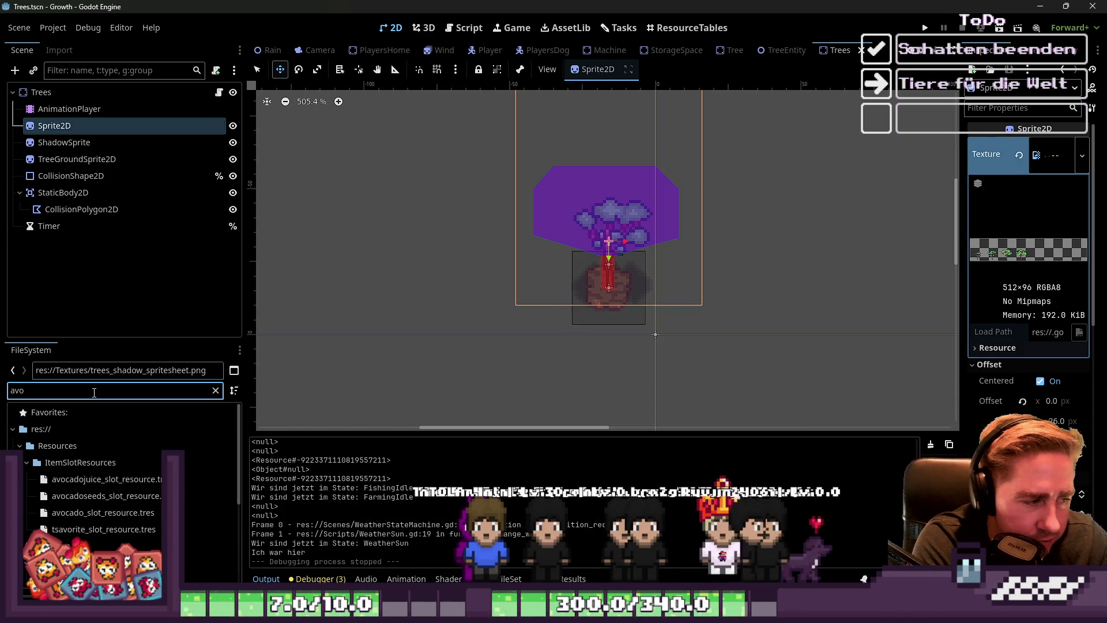
scroll(82, 535, down, 3)
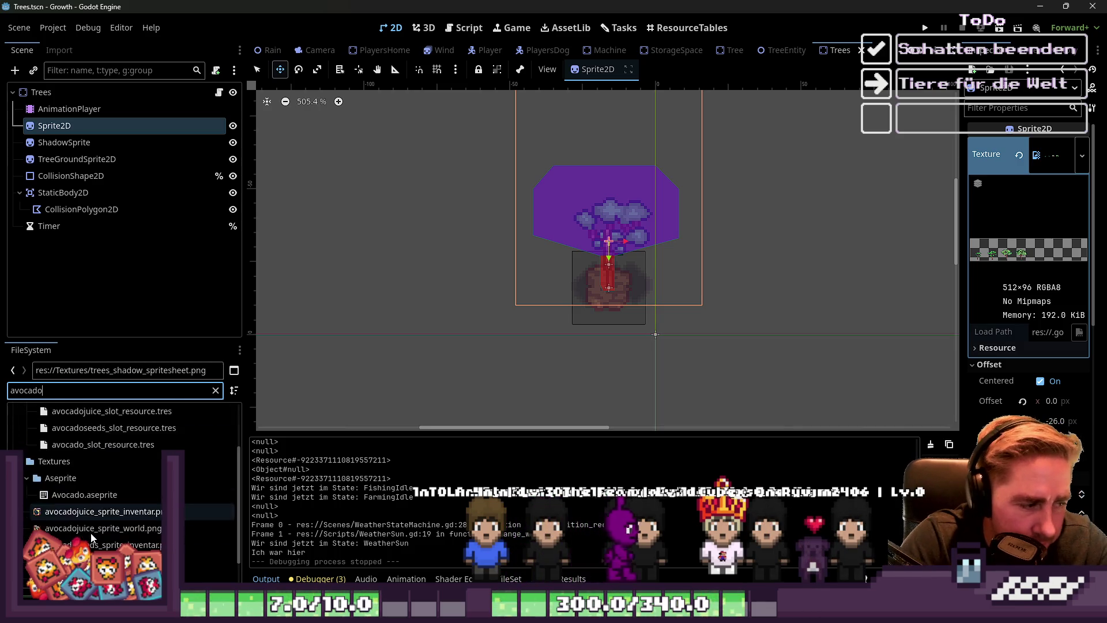
drag(83, 574, 113, 141)
scroll(588, 291, up, 5)
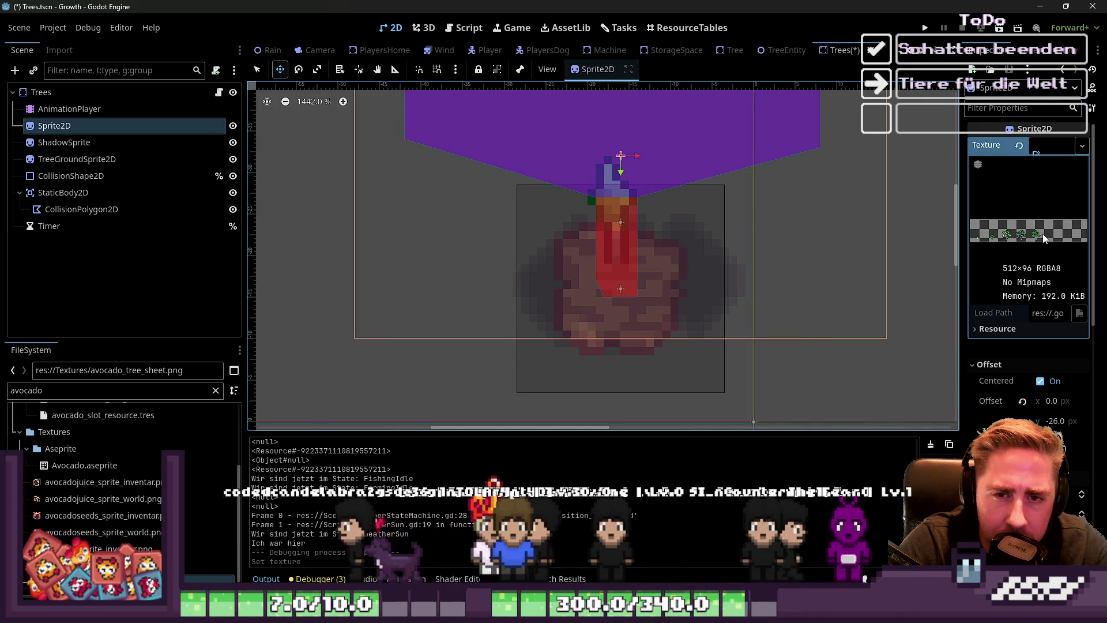
Open avocado_tree_sheet.png in Aseprite from the FileSystem dock
double_click(48, 395)
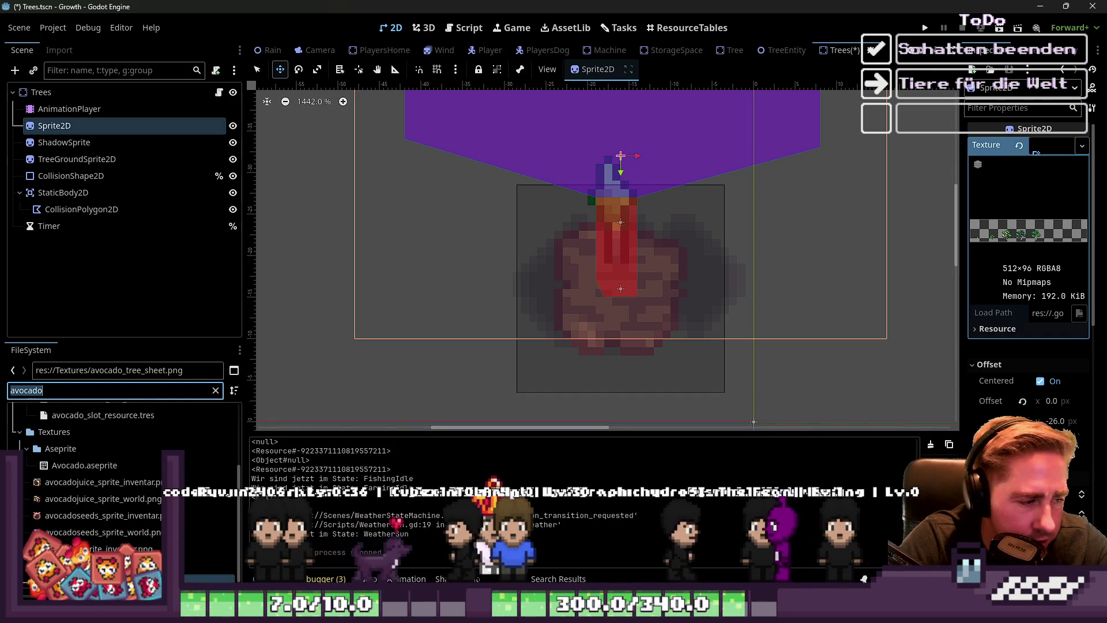
right_click(73, 465)
click(98, 312)
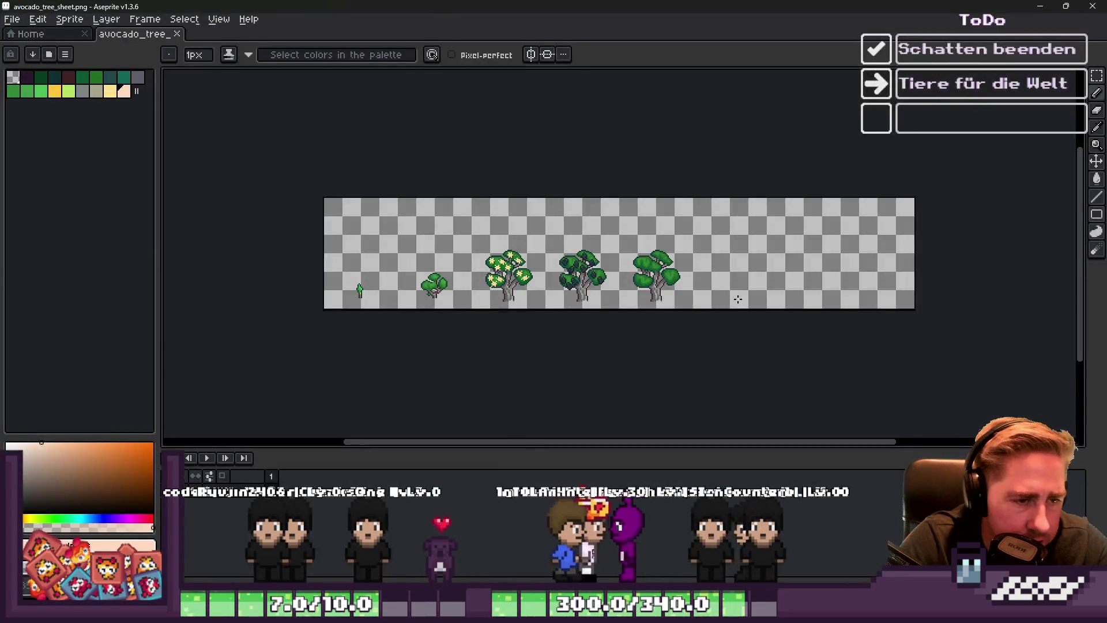
scroll(625, 270, down, 3)
scroll(383, 262, up, 1)
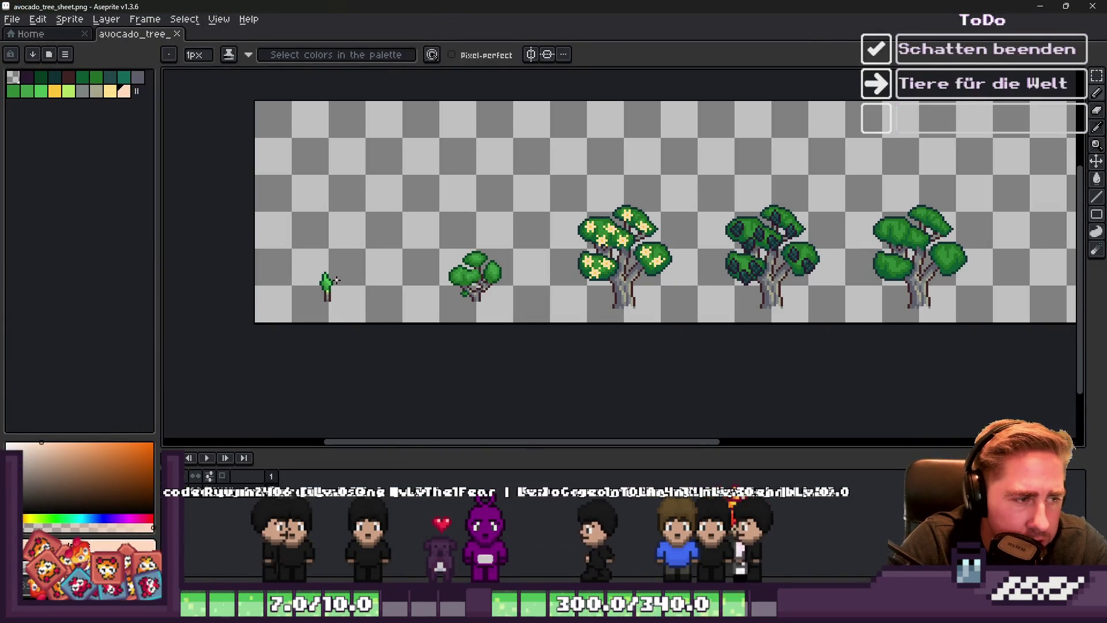
scroll(415, 248, up, 1)
scroll(415, 239, down, 1)
key(m)
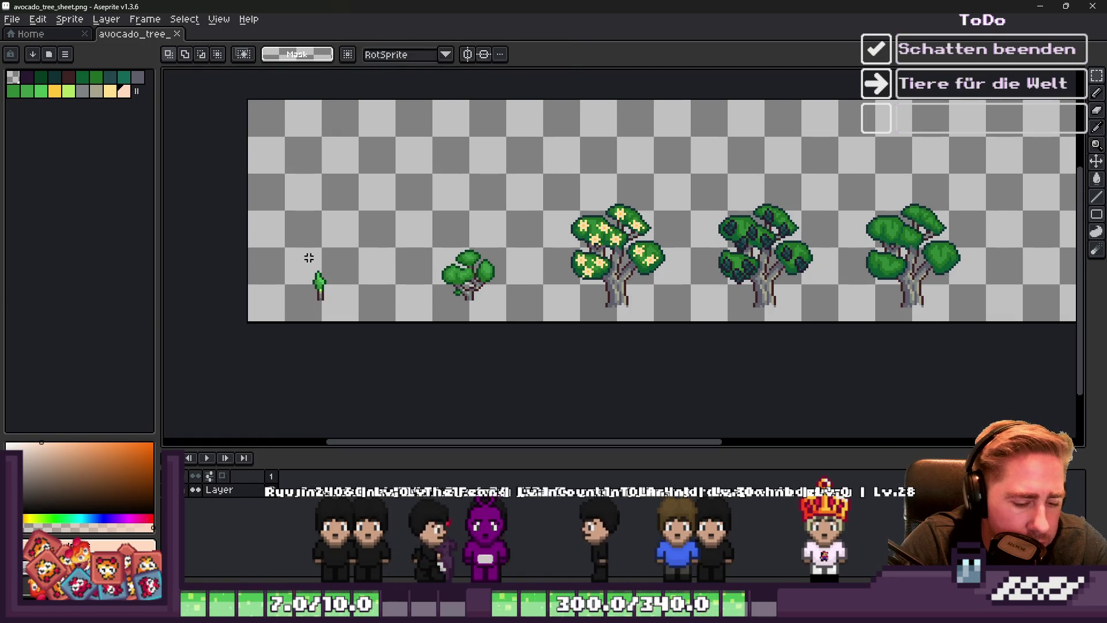
drag(422, 237, 562, 323)
click(424, 241)
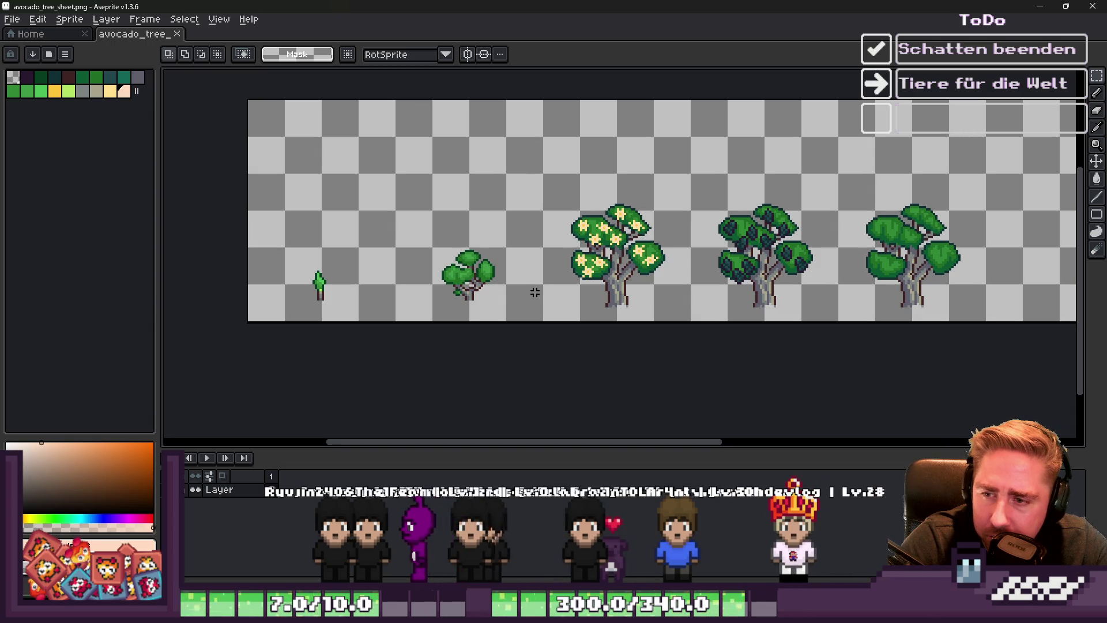
scroll(548, 276, down, 1)
scroll(450, 257, up, 1)
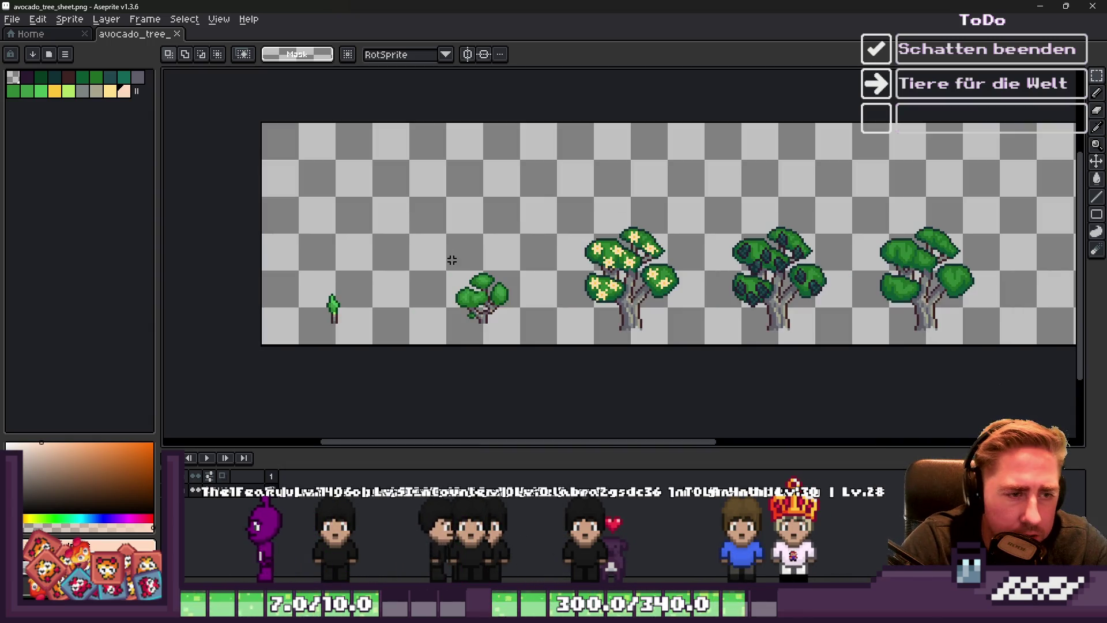
drag(542, 193, 744, 347)
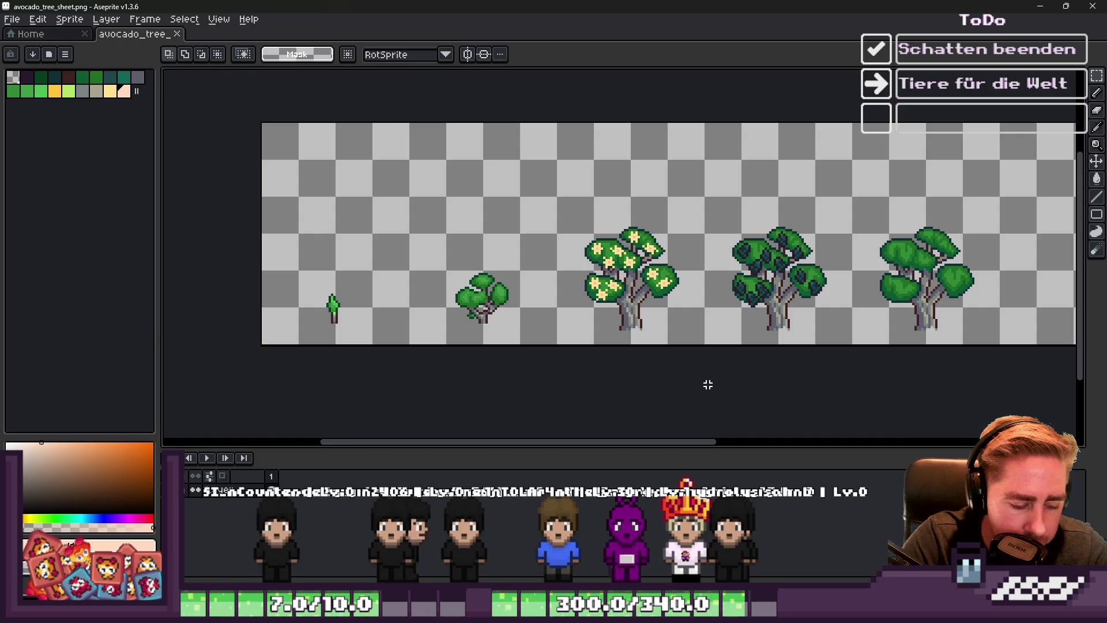
scroll(781, 421, down, 3)
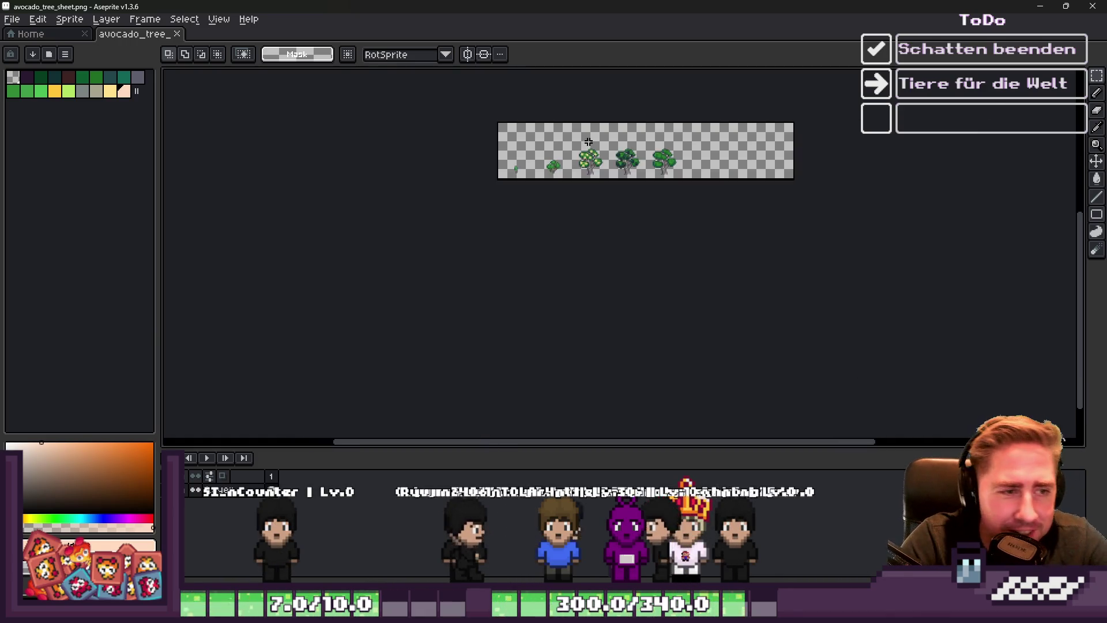
scroll(591, 142, up, 4)
scroll(591, 142, down, 1)
scroll(375, 250, up, 2)
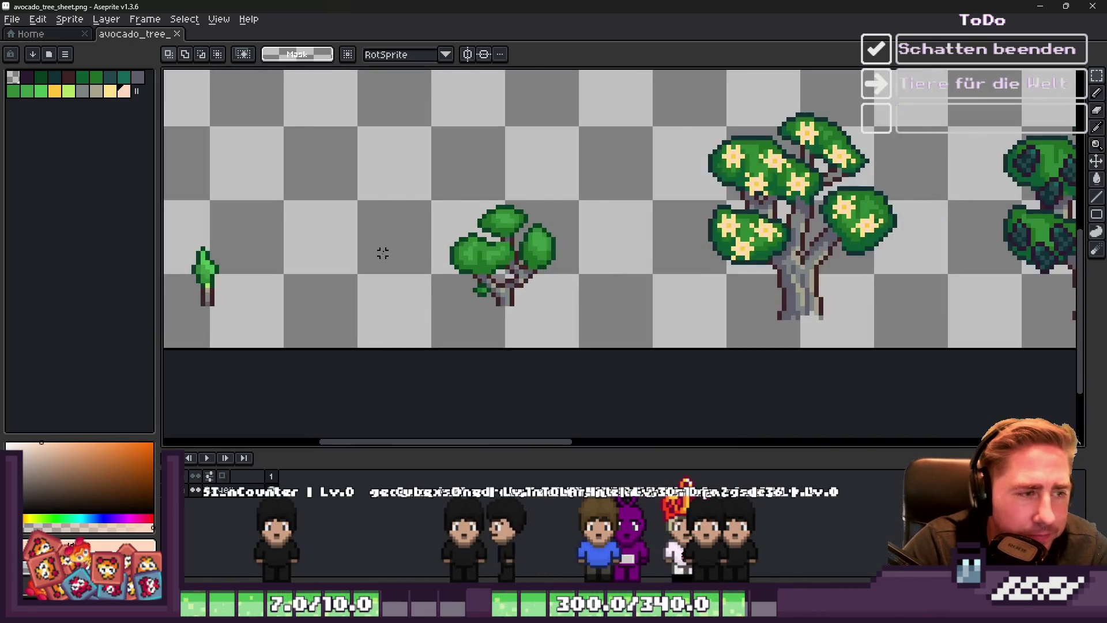
scroll(392, 271, down, 2)
scroll(395, 275, down, 1)
scroll(395, 275, up, 1)
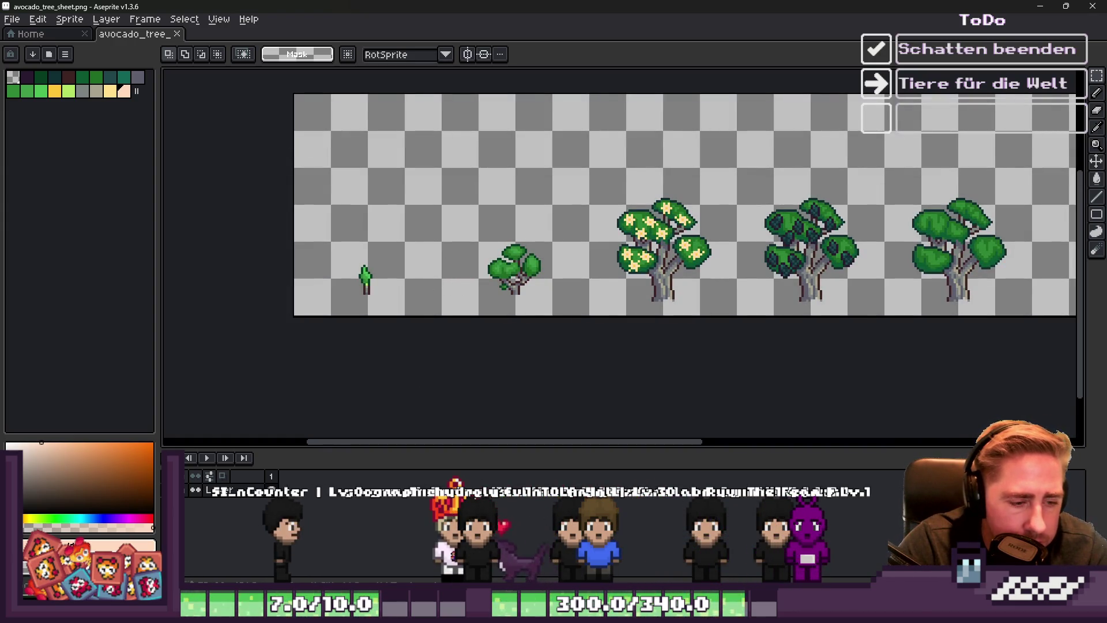
mouse_move(556, 612)
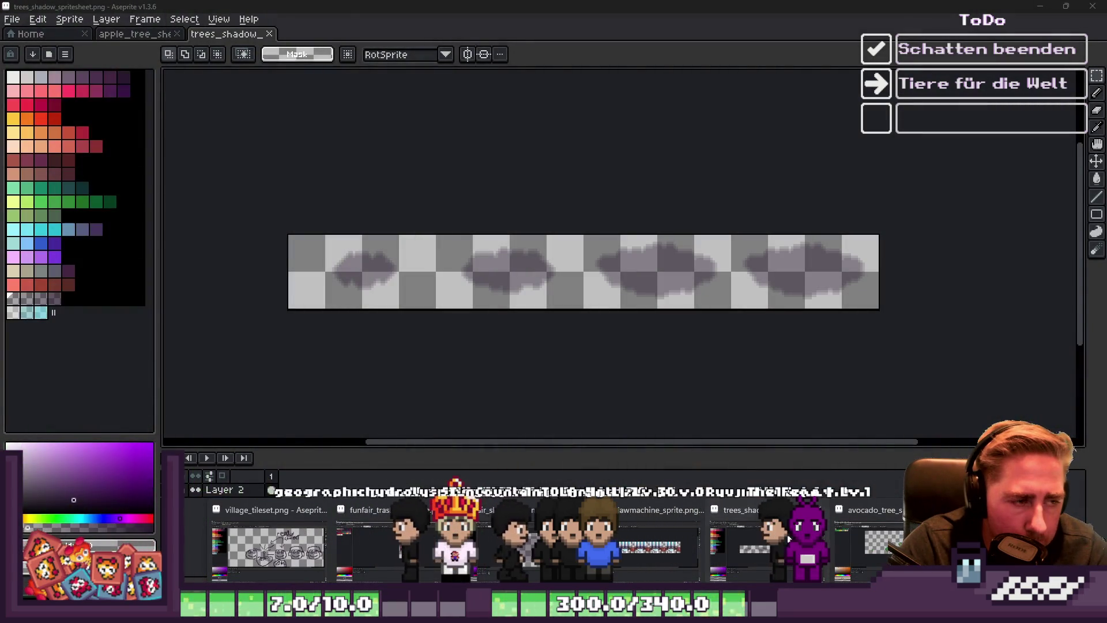
Switch to the trees shadow sheet and marquee-select around the first shadow, then deselect
click(789, 539)
scroll(321, 250, up, 3)
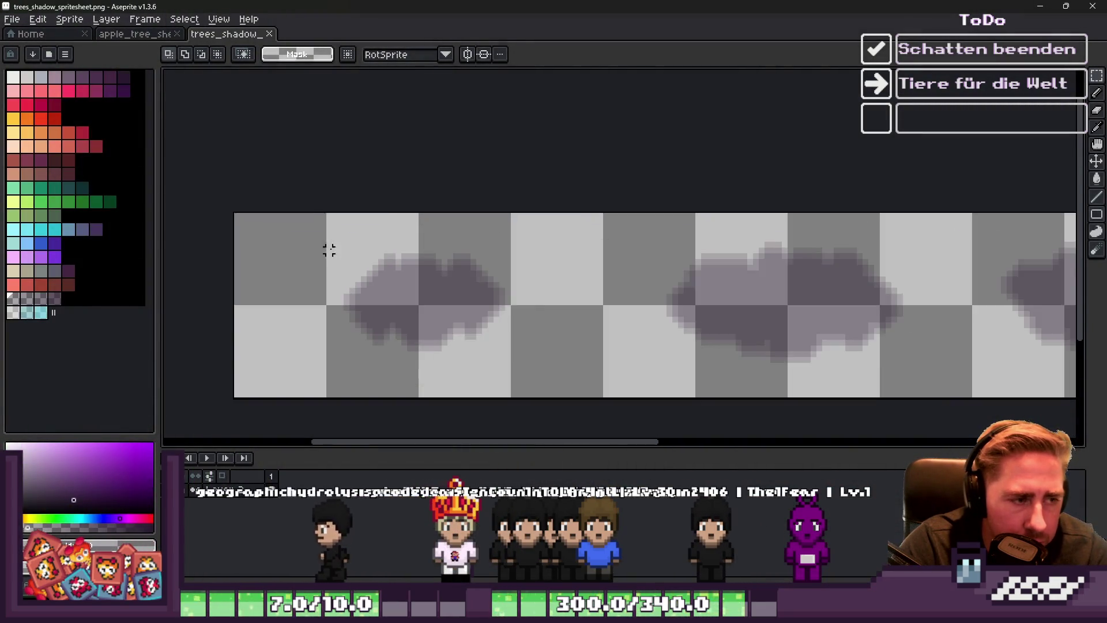
key(b)
scroll(469, 284, down, 1)
scroll(469, 321, up, 1)
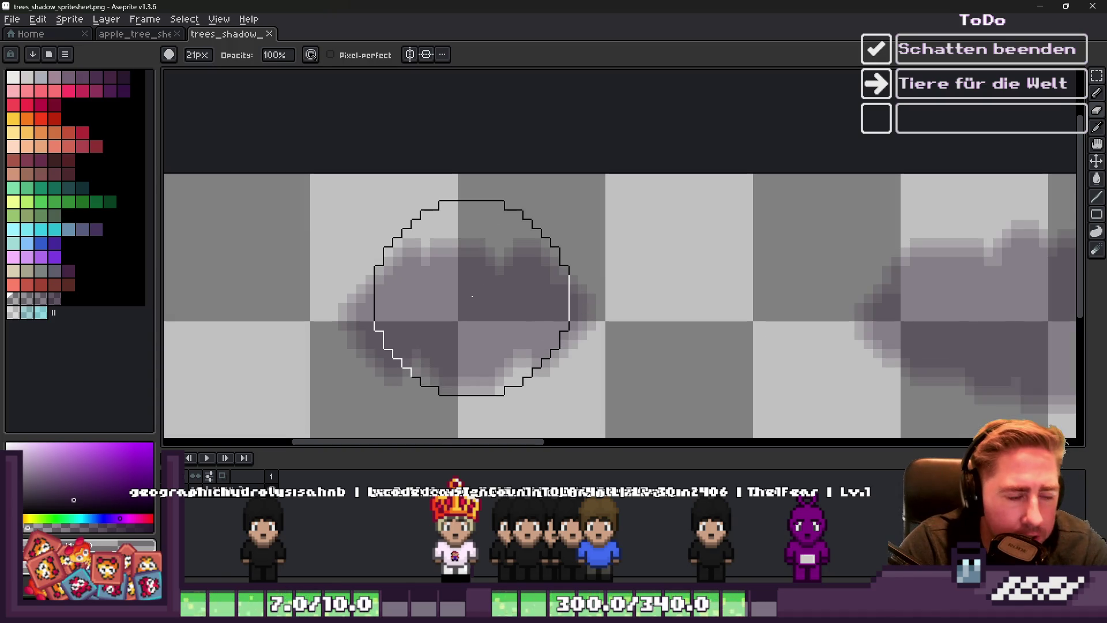
key(m)
scroll(453, 298, down, 1)
scroll(350, 213, up, 1)
drag(256, 170, 602, 396)
scroll(595, 267, up, 1)
key(ctrl+d)
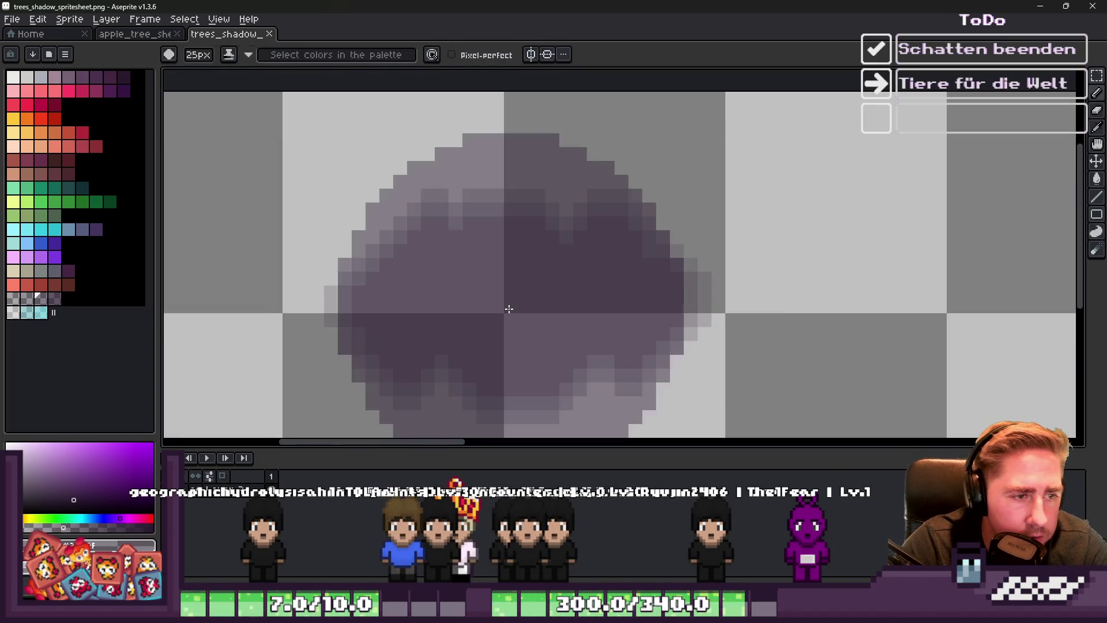
Repaint the first shadow as a small blob with a 7px brush and semi-transparent colour
key(b)
click(510, 309)
key(ctrl+z)
key(ctrl+z)
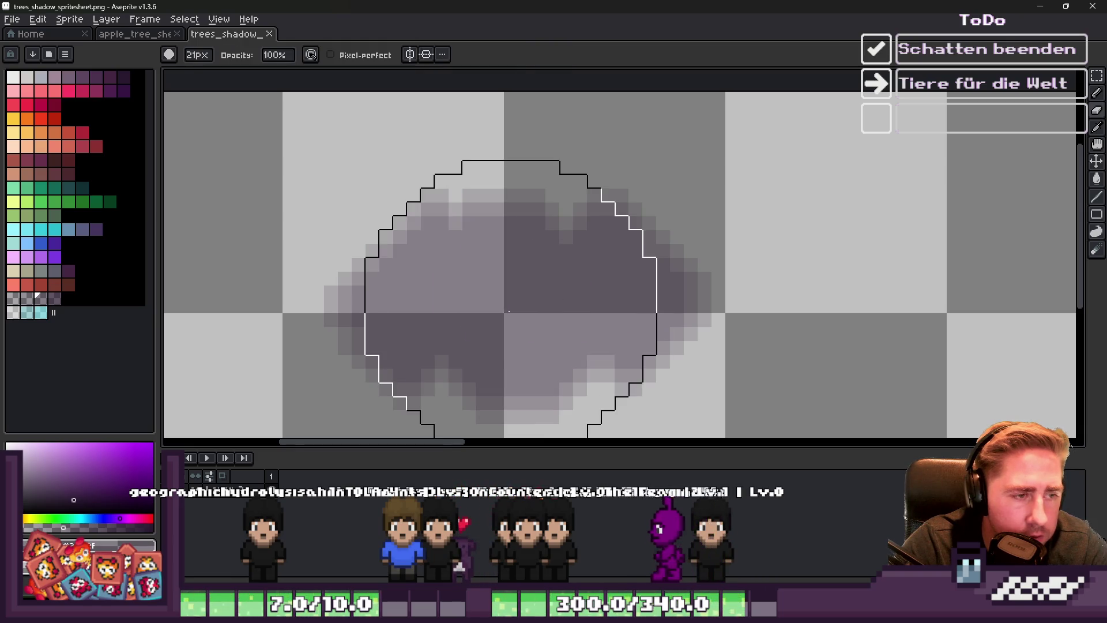
key(ctrl+z)
key(minus)
key(minus)
key(minus)
click(446, 320)
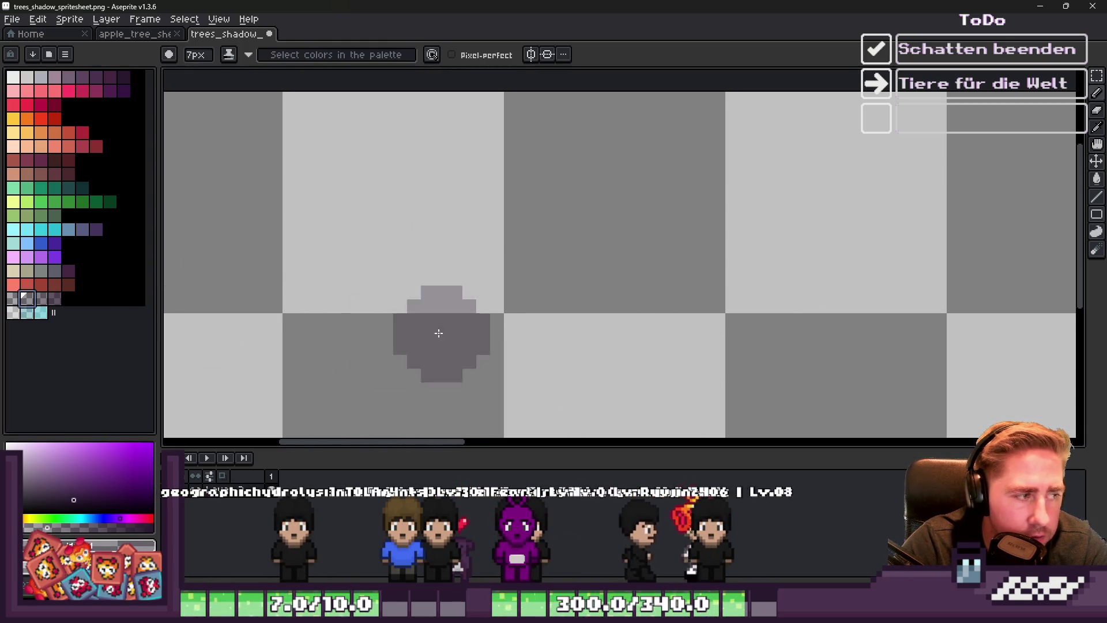
click(32, 299)
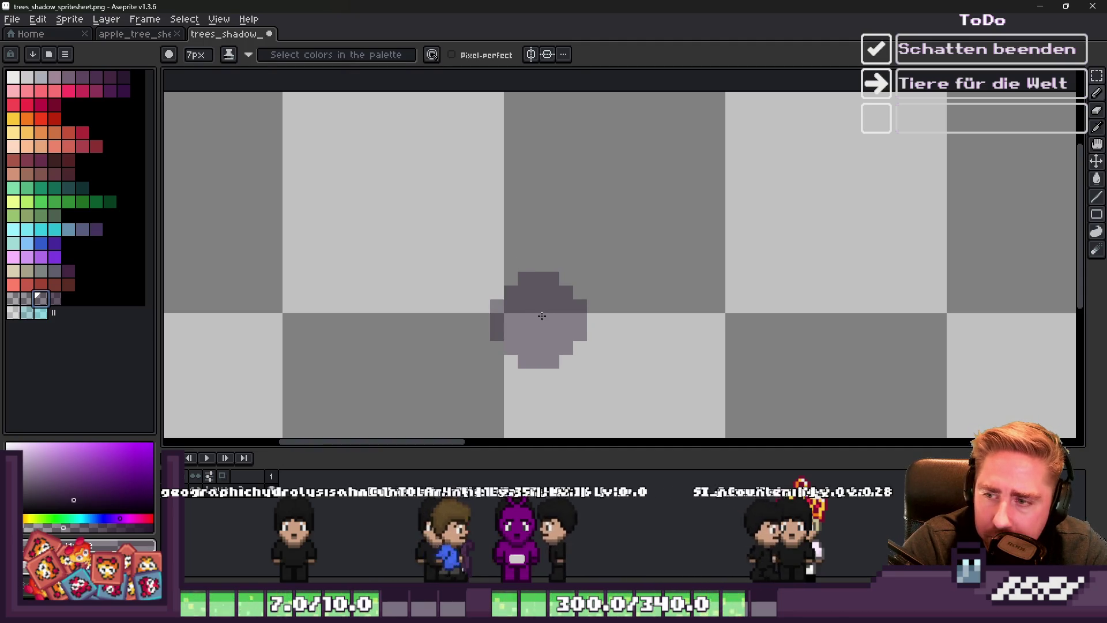
drag(555, 314, 469, 314)
scroll(472, 293, down, 3)
scroll(473, 293, up, 2)
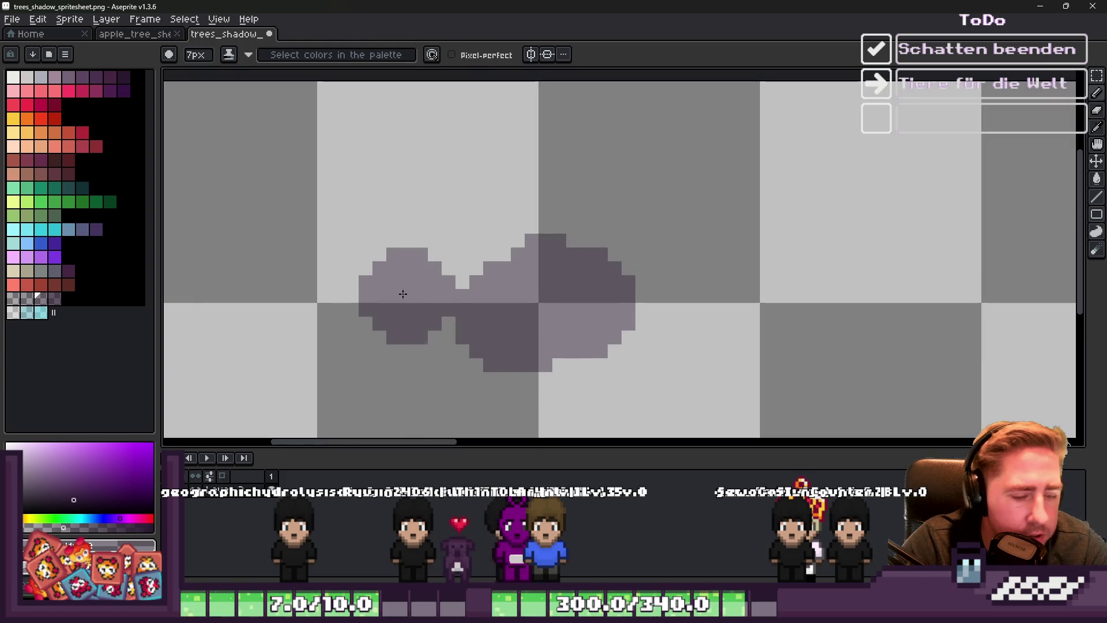
Select the new shadow blob and apply an outline in the chosen colour
key(m)
drag(373, 151, 727, 422)
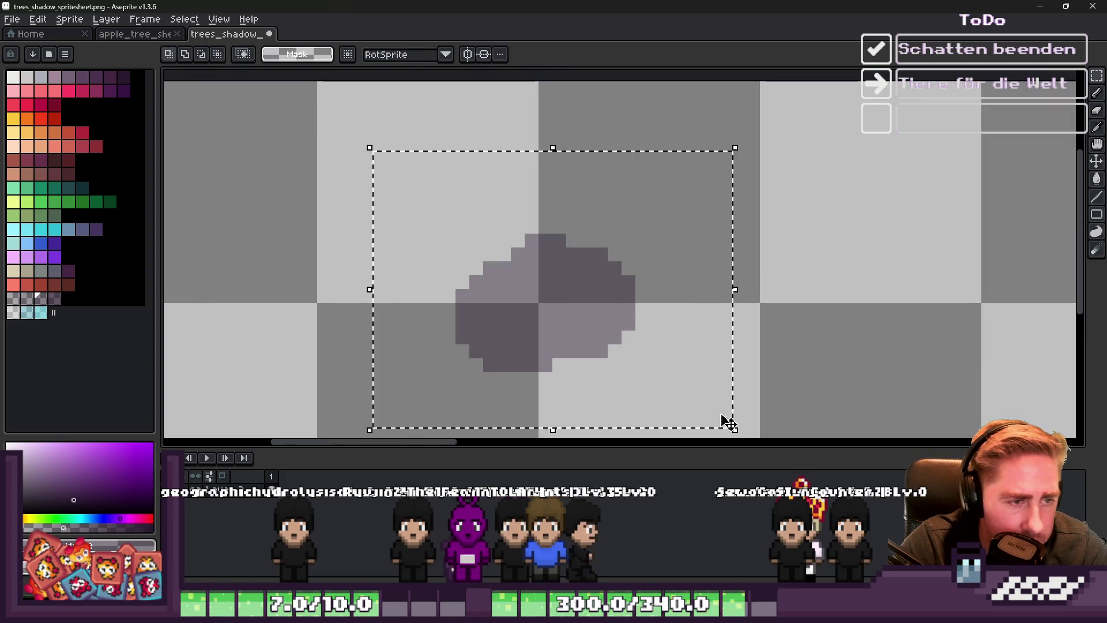
click(26, 299)
key(shift+o)
key(Escape)
click(12, 300)
key(shift+o)
key(Return)
scroll(457, 306, down, 3)
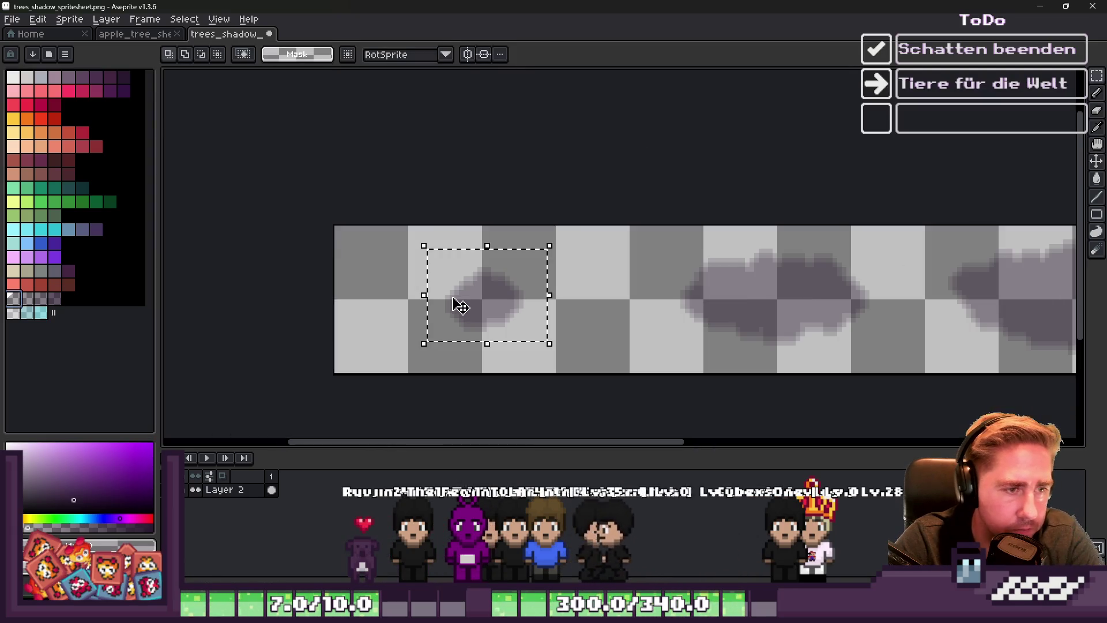
Deselect the small tree on the avocado tree sheet and return to Godot to reimport it
click(1065, 6)
click(692, 173)
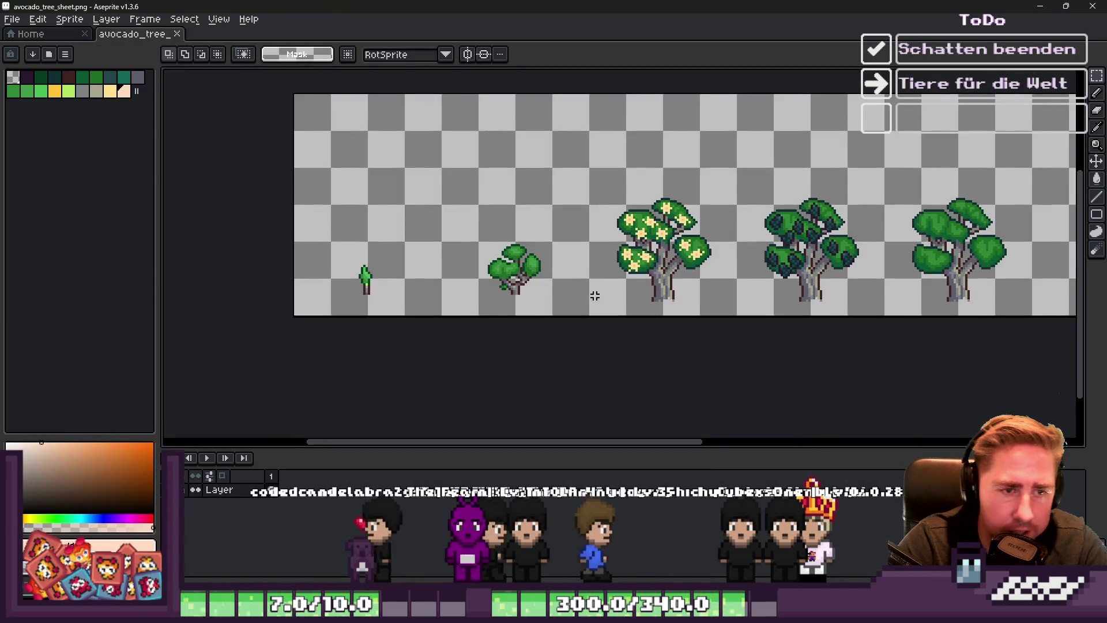
scroll(527, 308, up, 2)
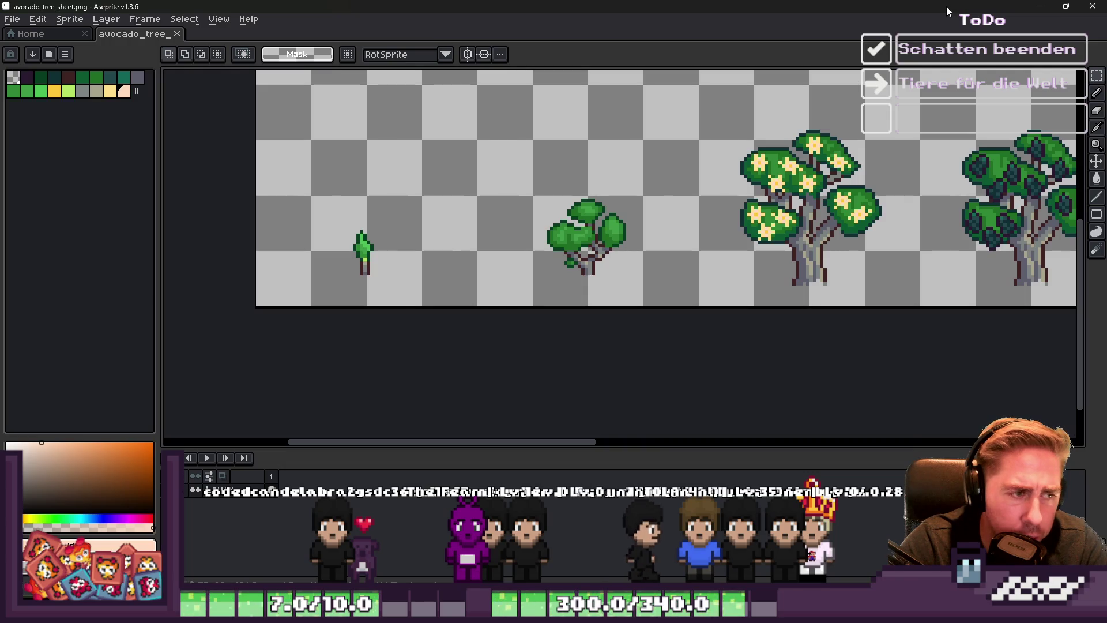
scroll(461, 238, down, 1)
scroll(448, 245, up, 1)
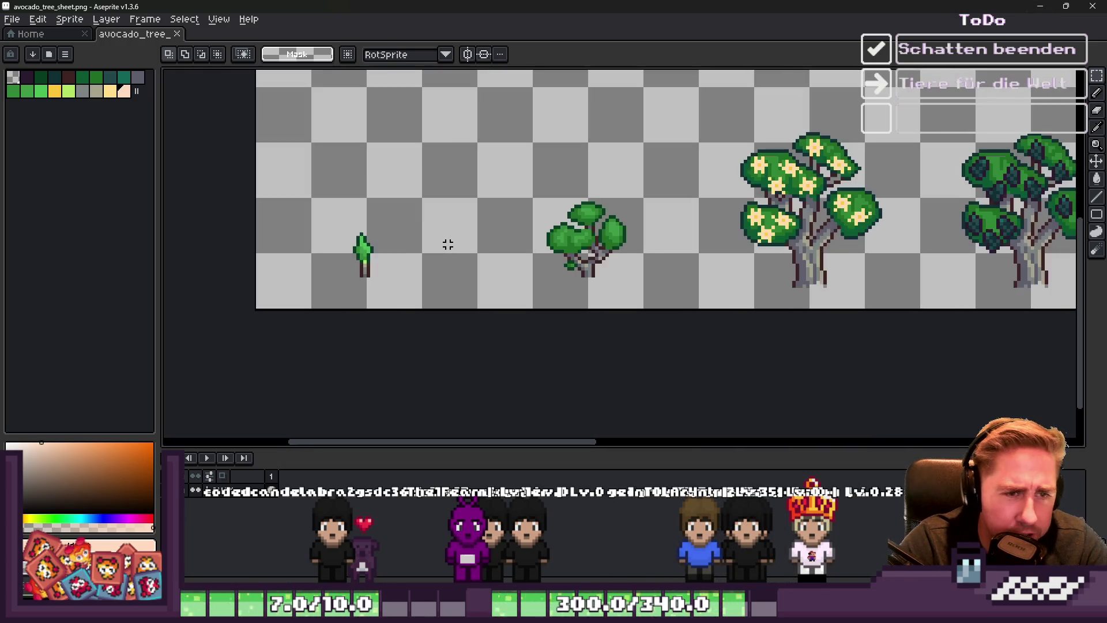
scroll(448, 244, down, 1)
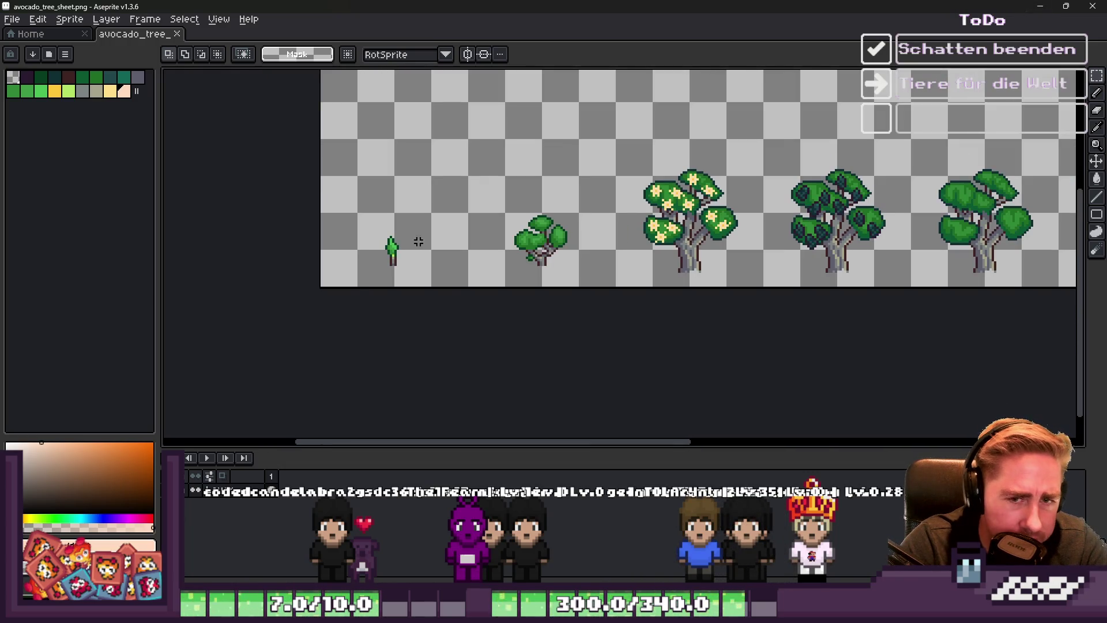
click(488, 319)
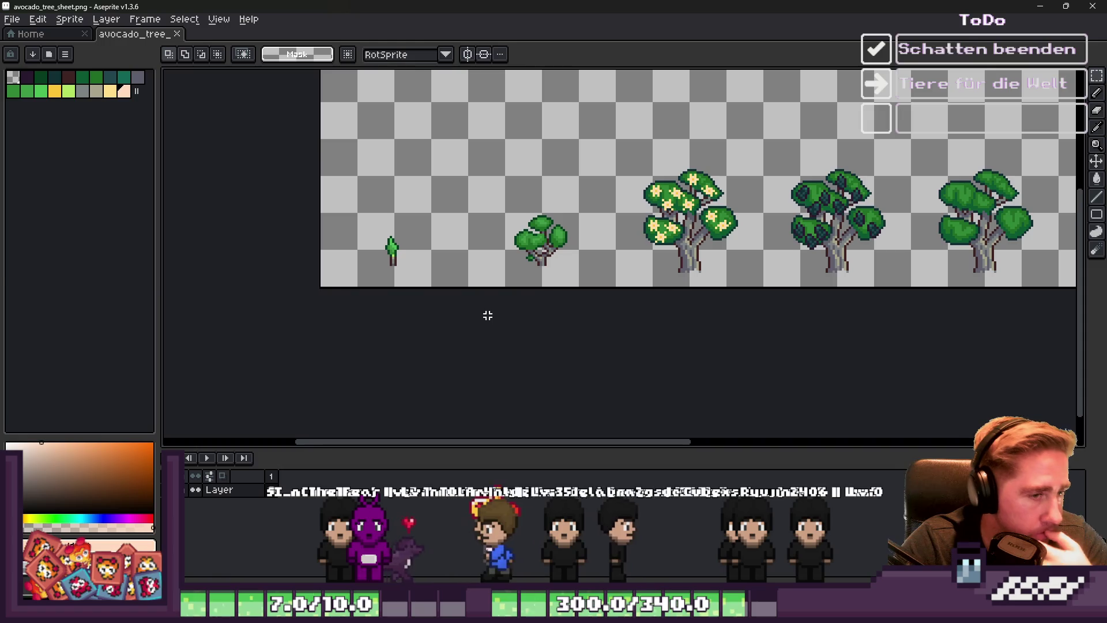
click(1039, 6)
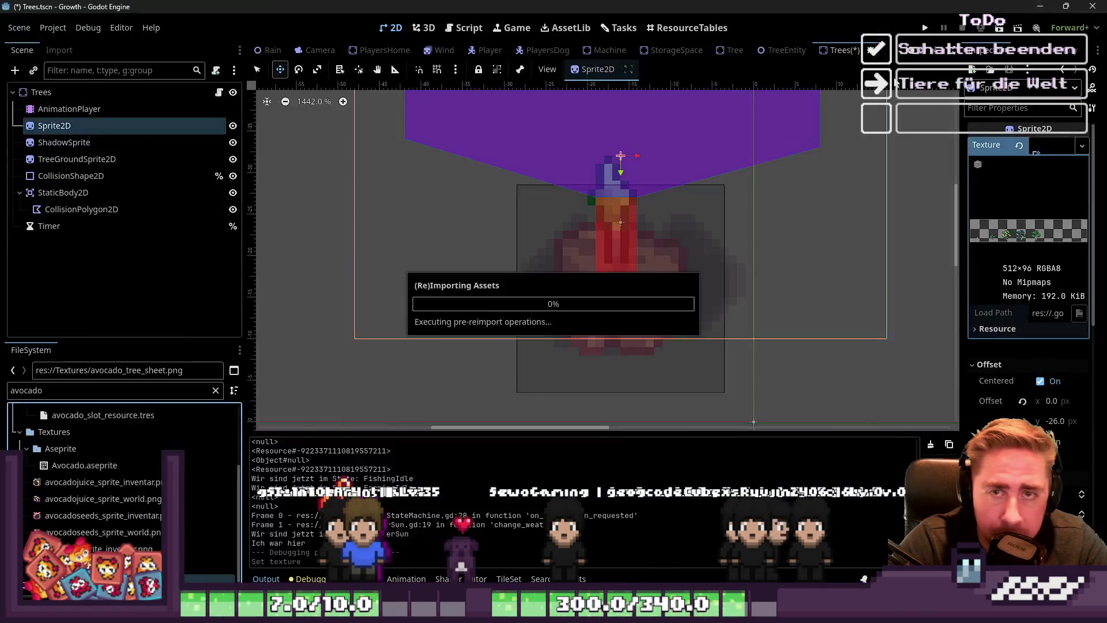
Save the Trees scene, run the project, and start a New Game
click(114, 389)
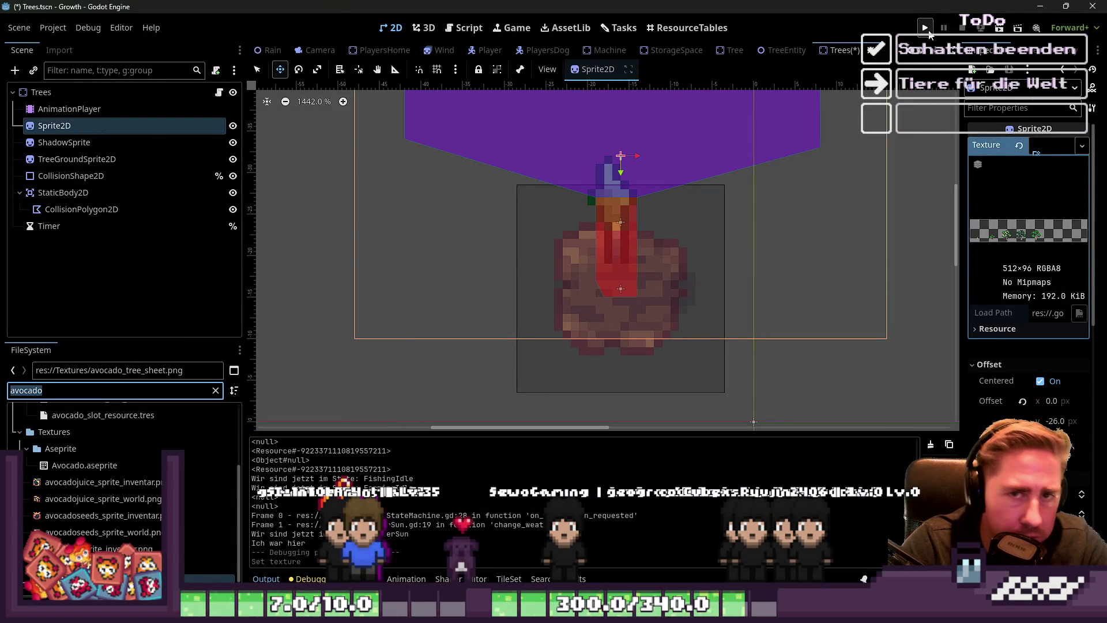
click(925, 28)
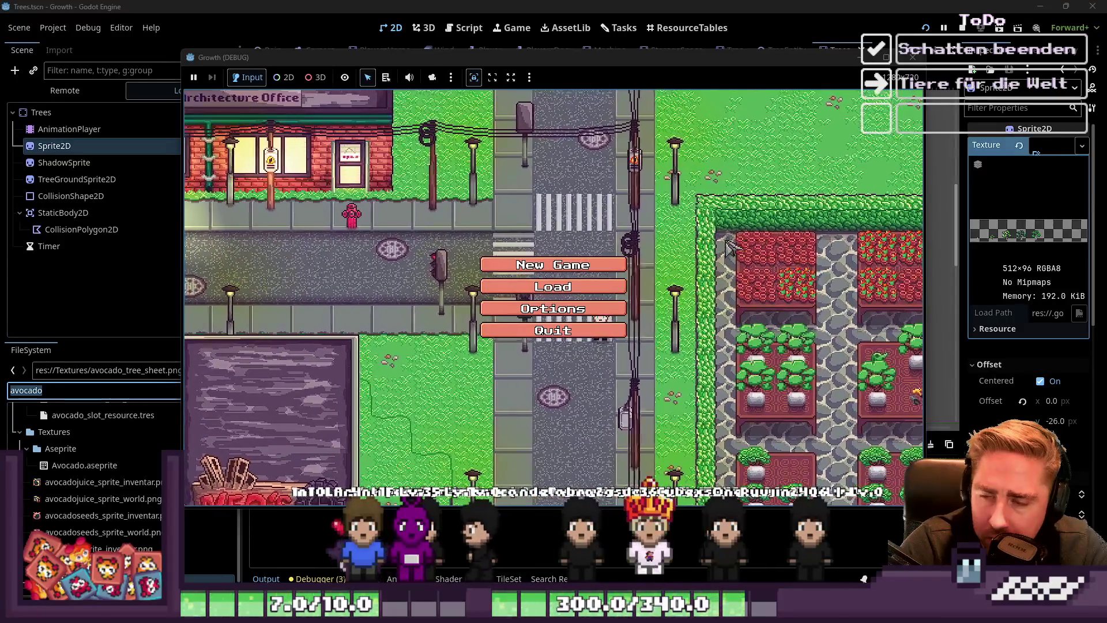
click(532, 264)
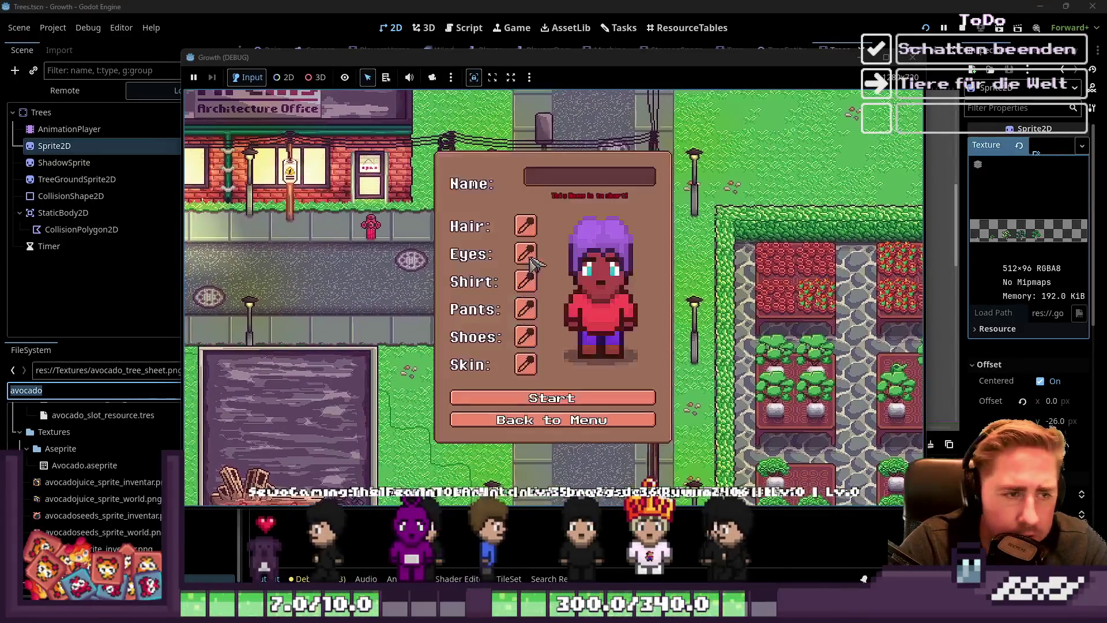
Name the character 'das', enter the game world, and open the inventory
text(das)
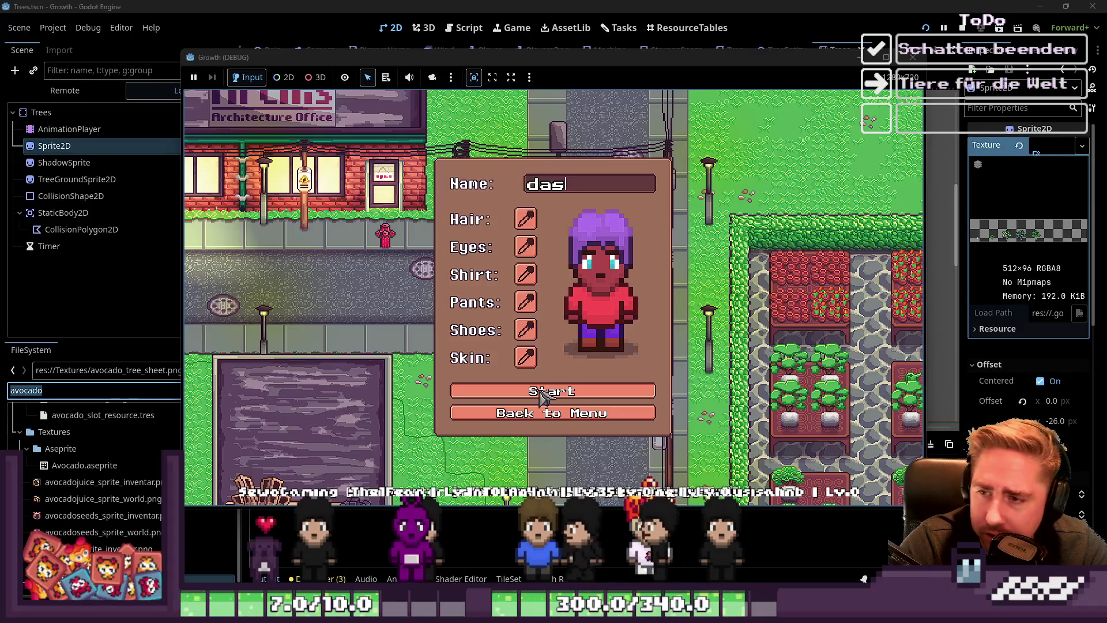
click(542, 394)
key(i)
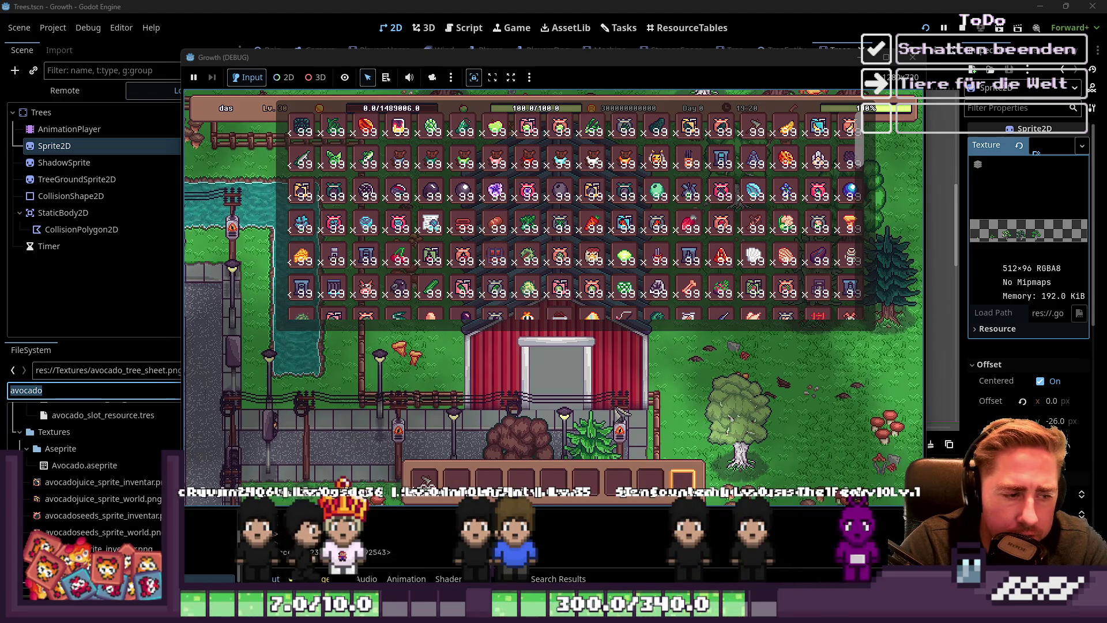
Walk south and west to the bush, chop it down, and fell the neighbouring tree
key(s)
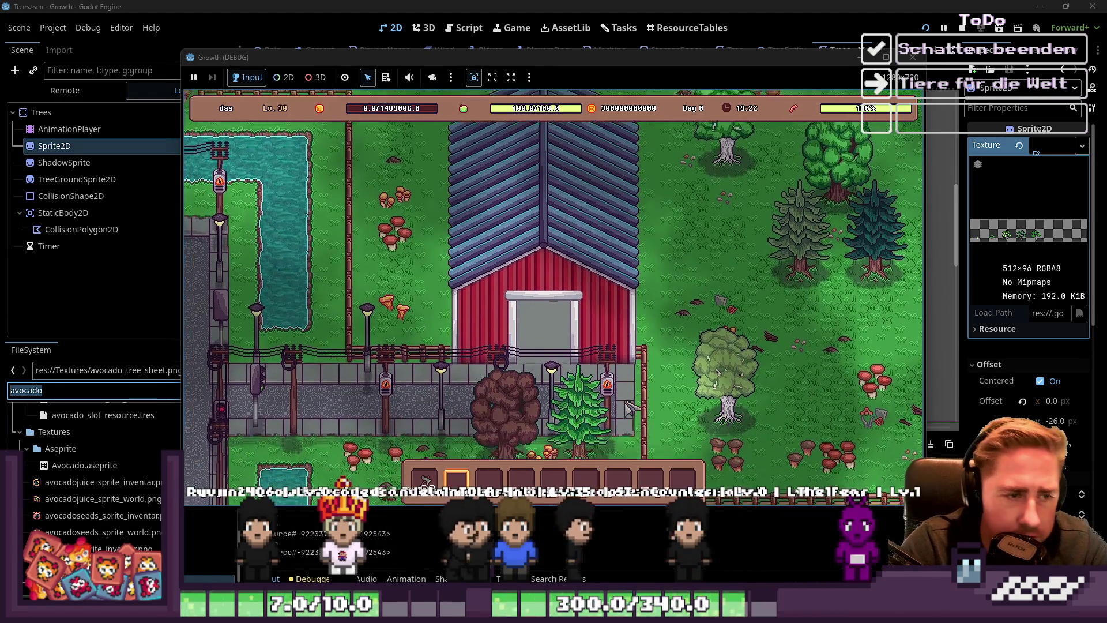
key(9)
key(1)
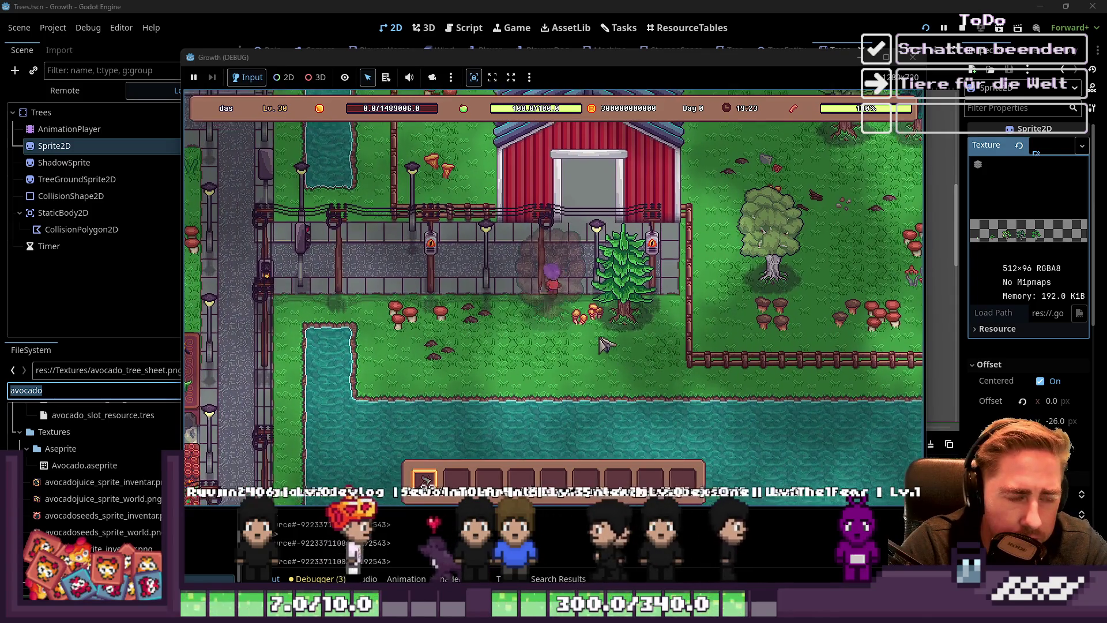
key(a)
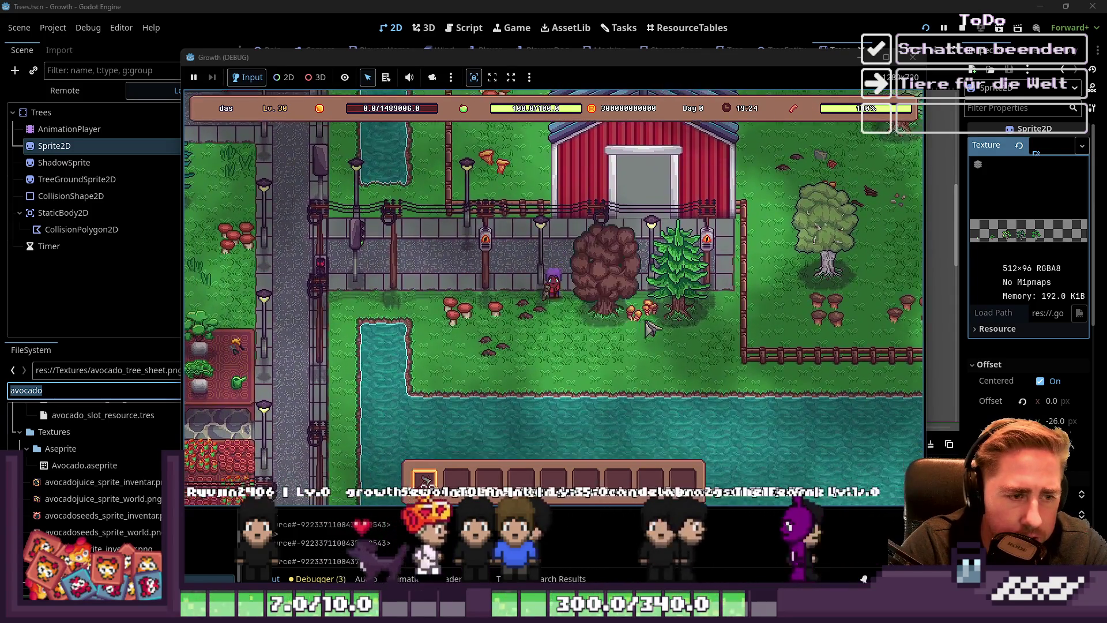
key(d)
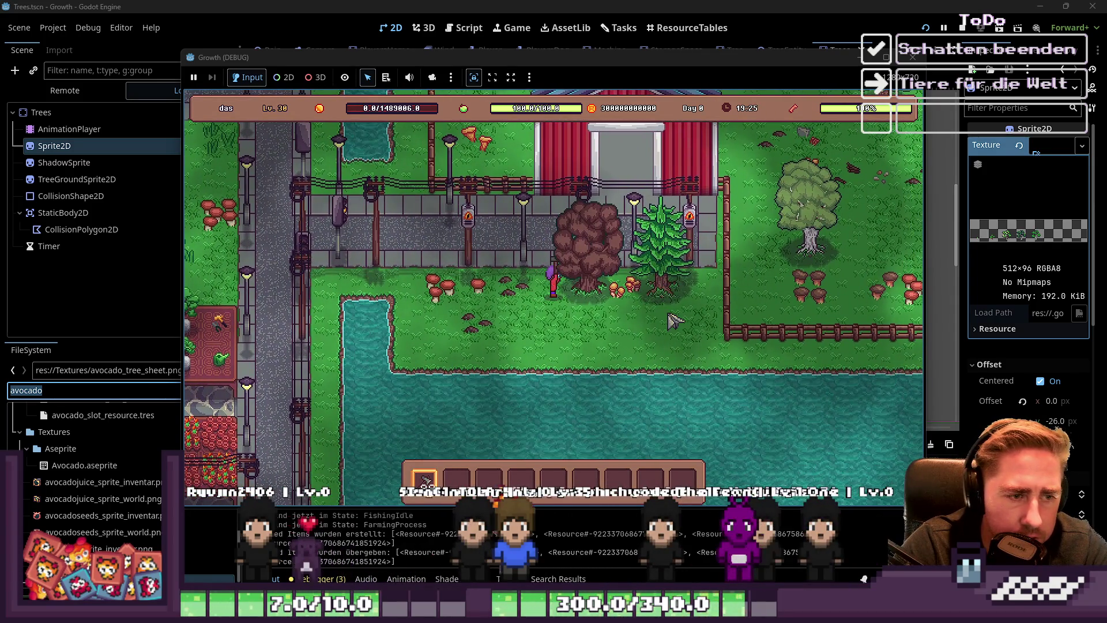
key(d)
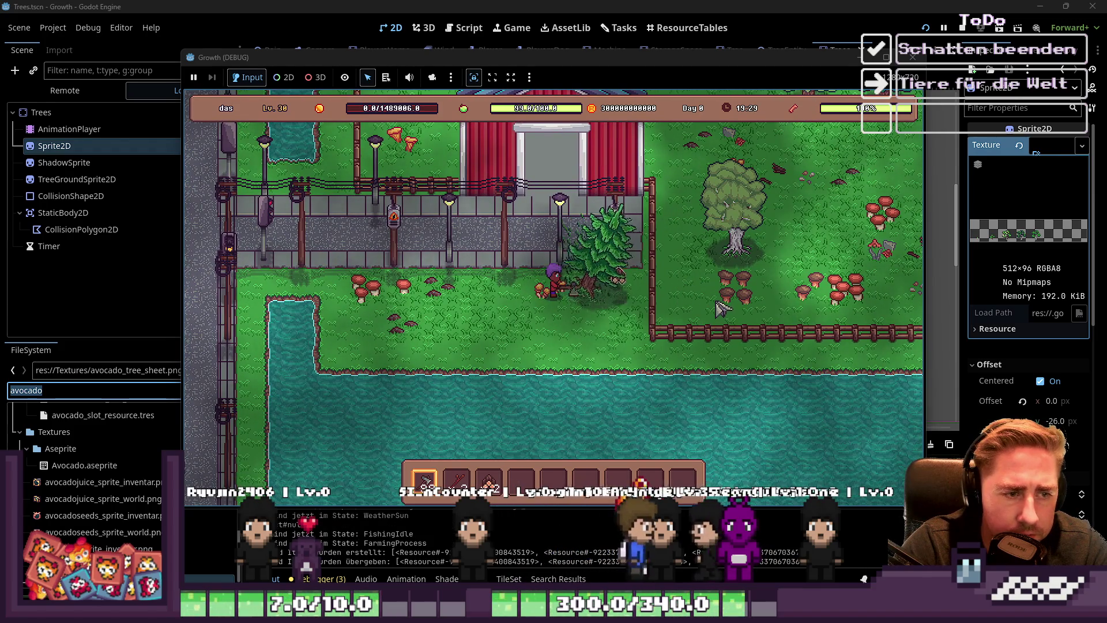
key(d)
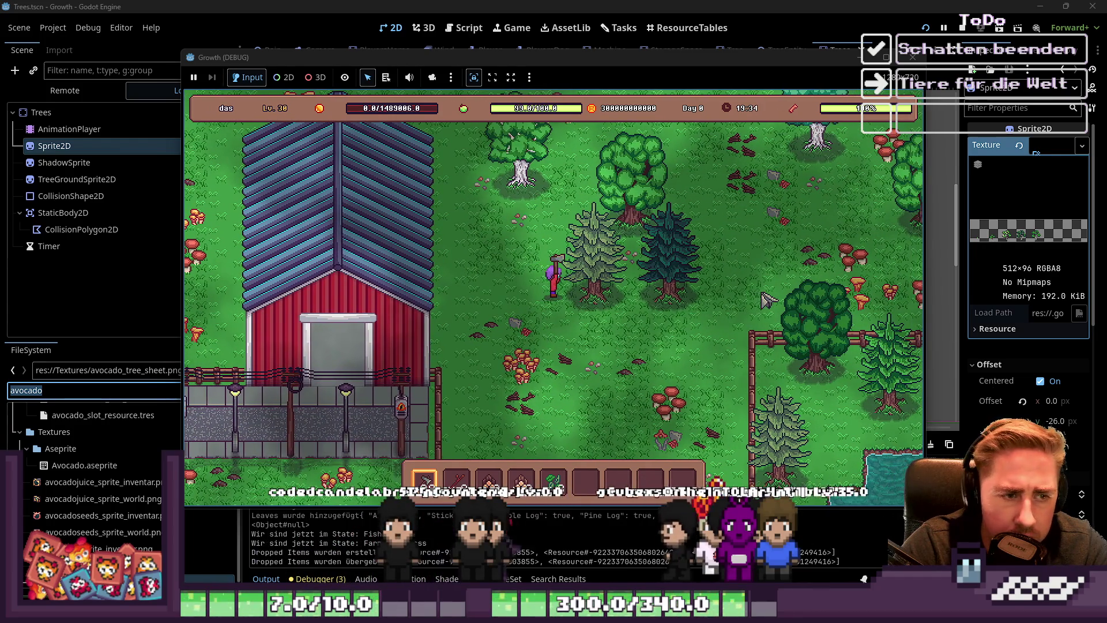
Walk right and up-left to the stump, chop the green tree, then walk past the felled dark tree
key(d)
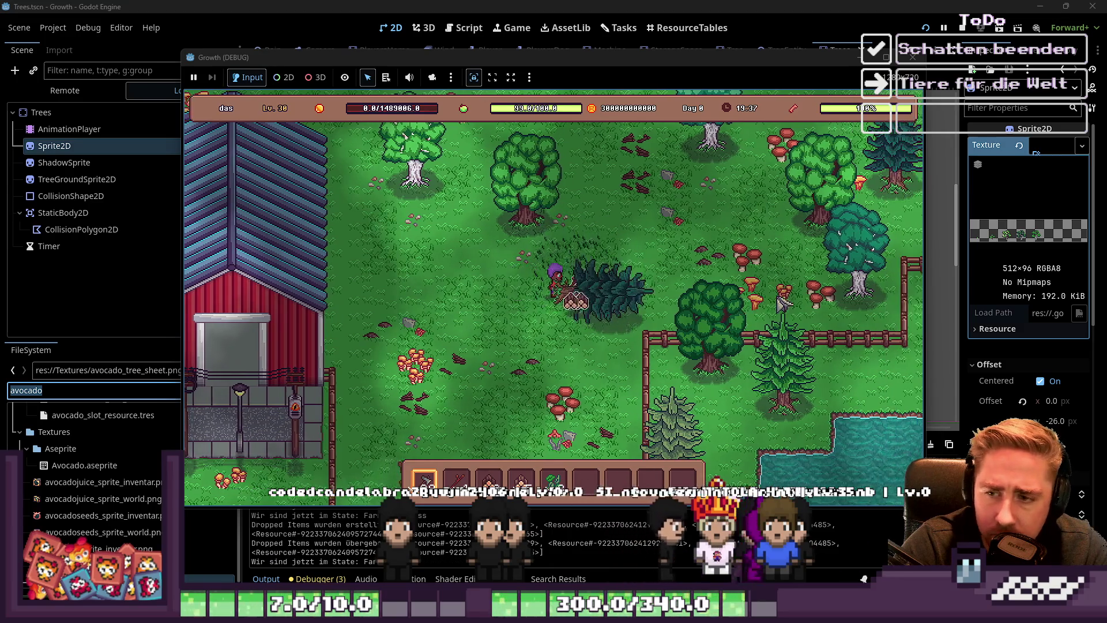
key(d)
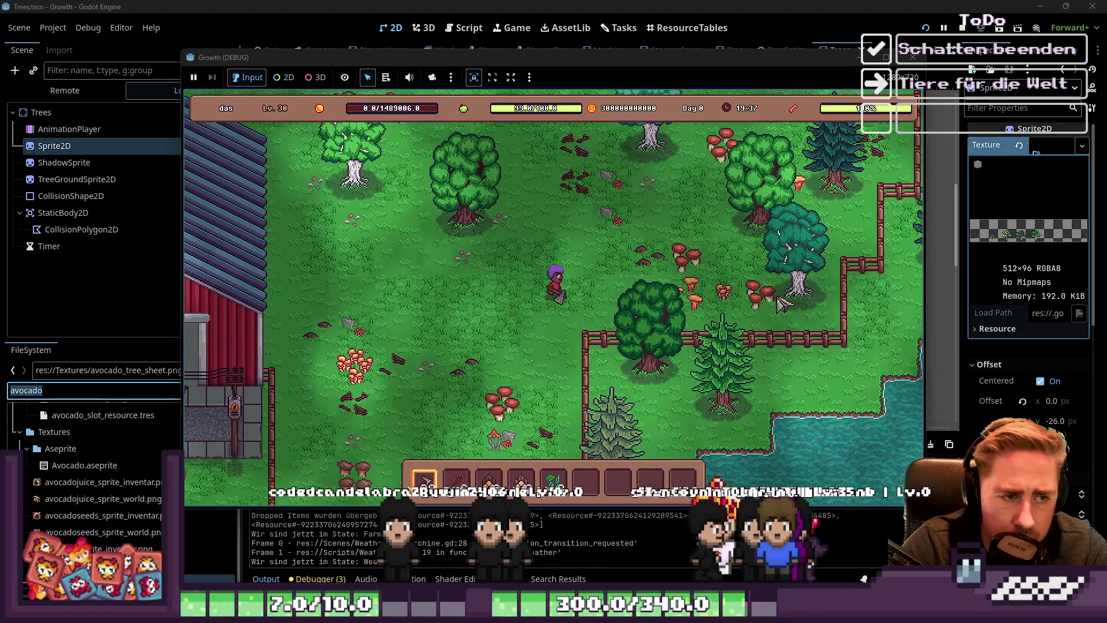
key(a)
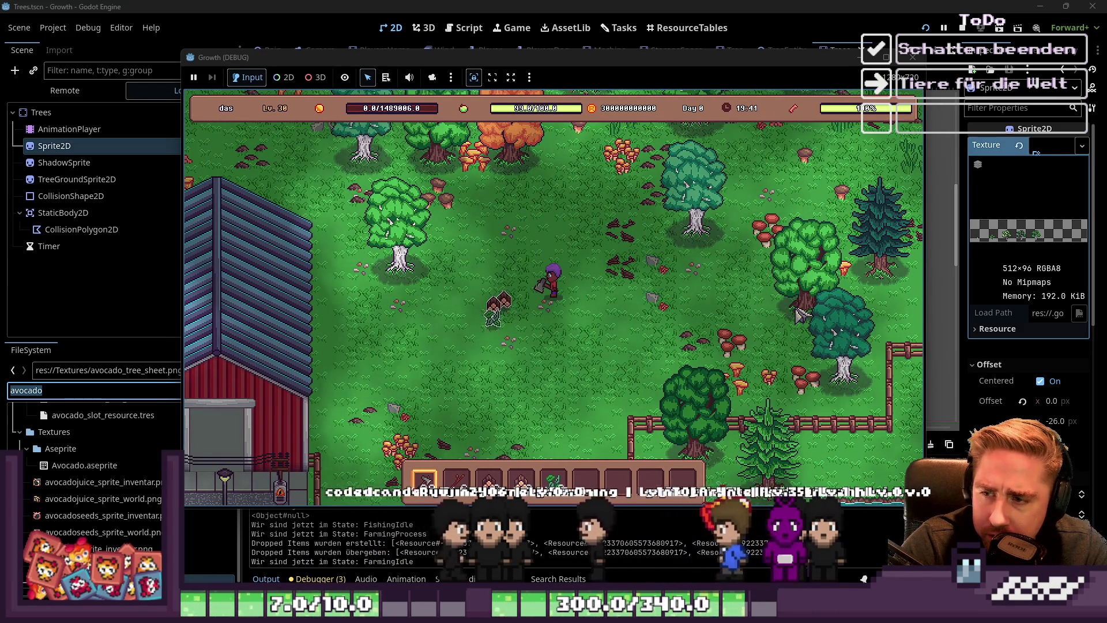
key(a)
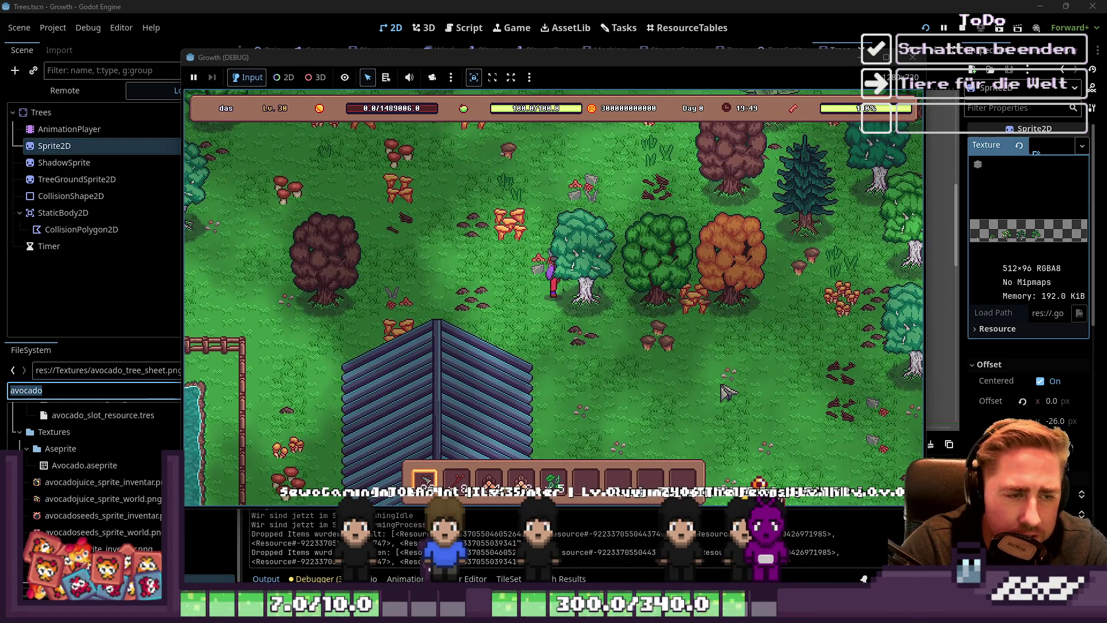
click(746, 354)
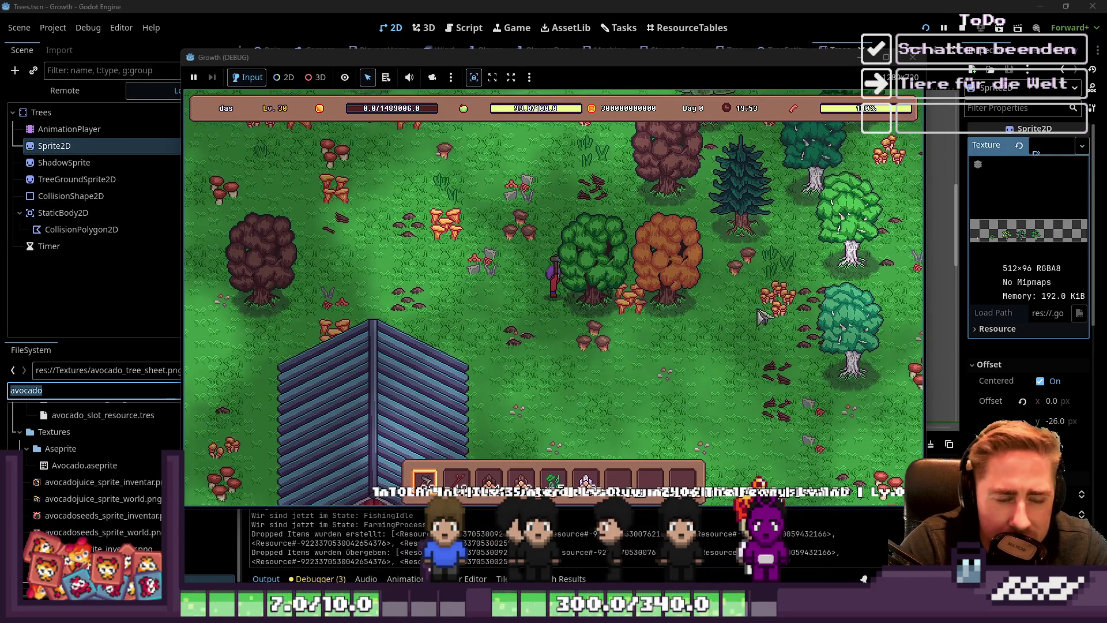
key(w)
key(a)
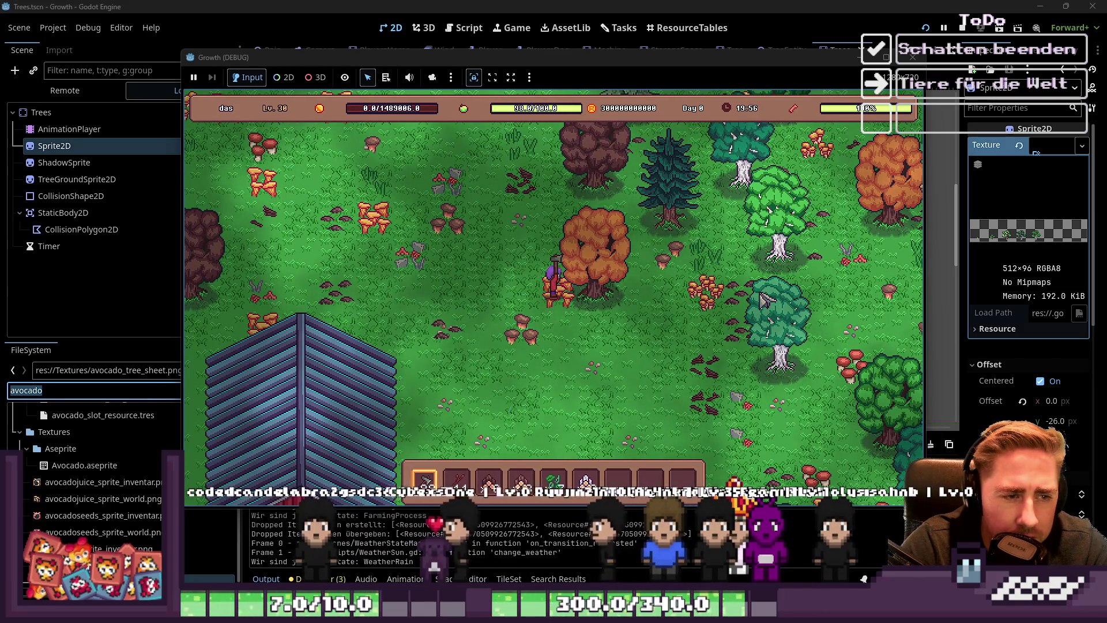
key(w)
key(d)
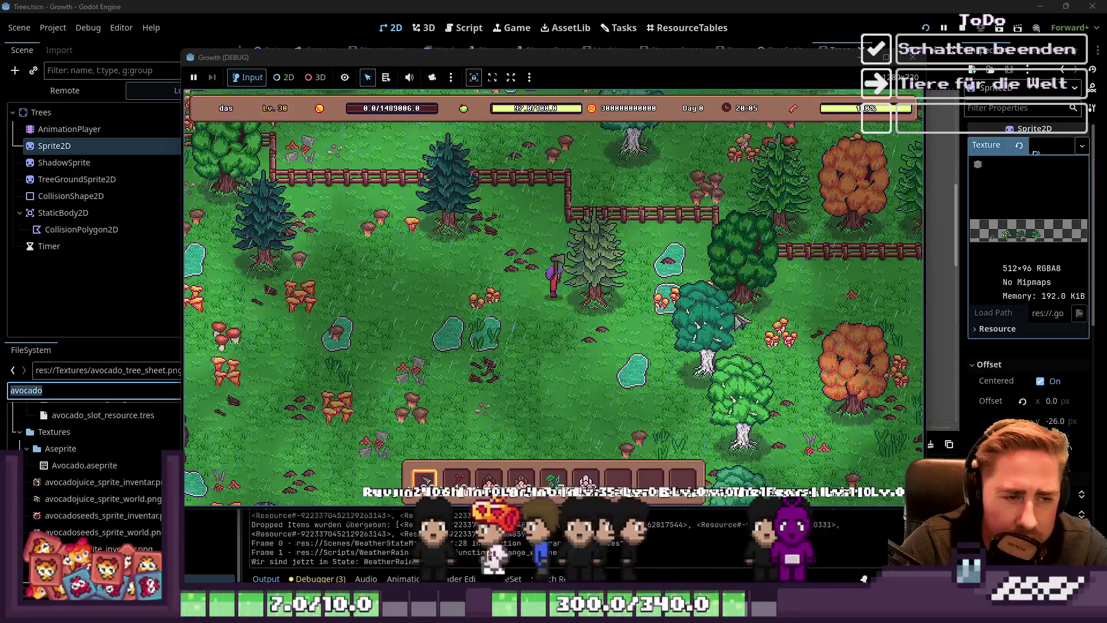
key(d)
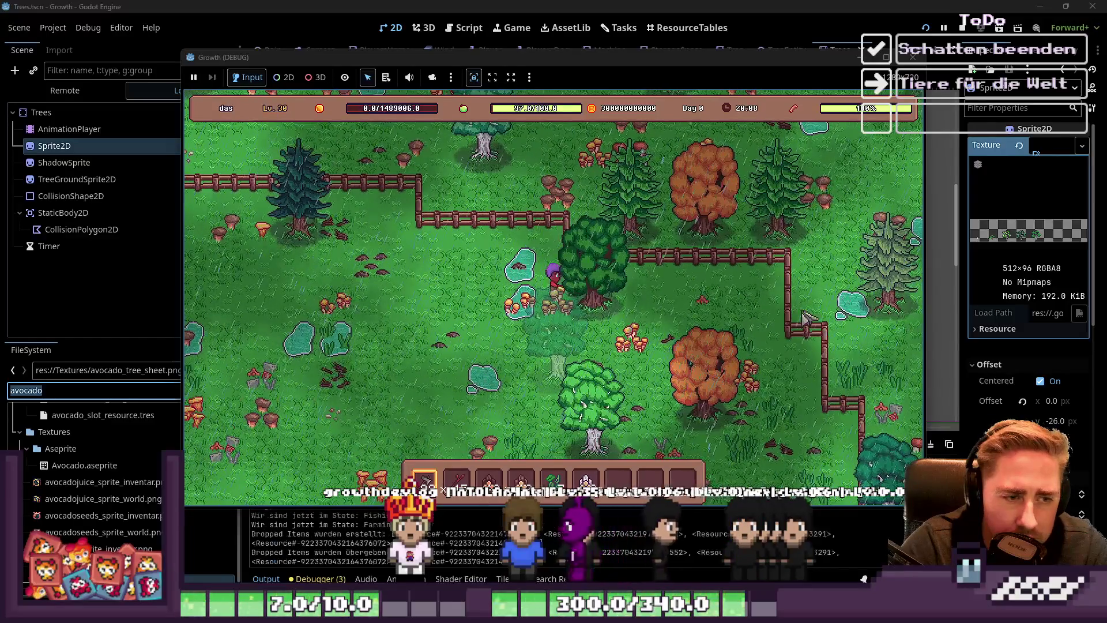
key(d)
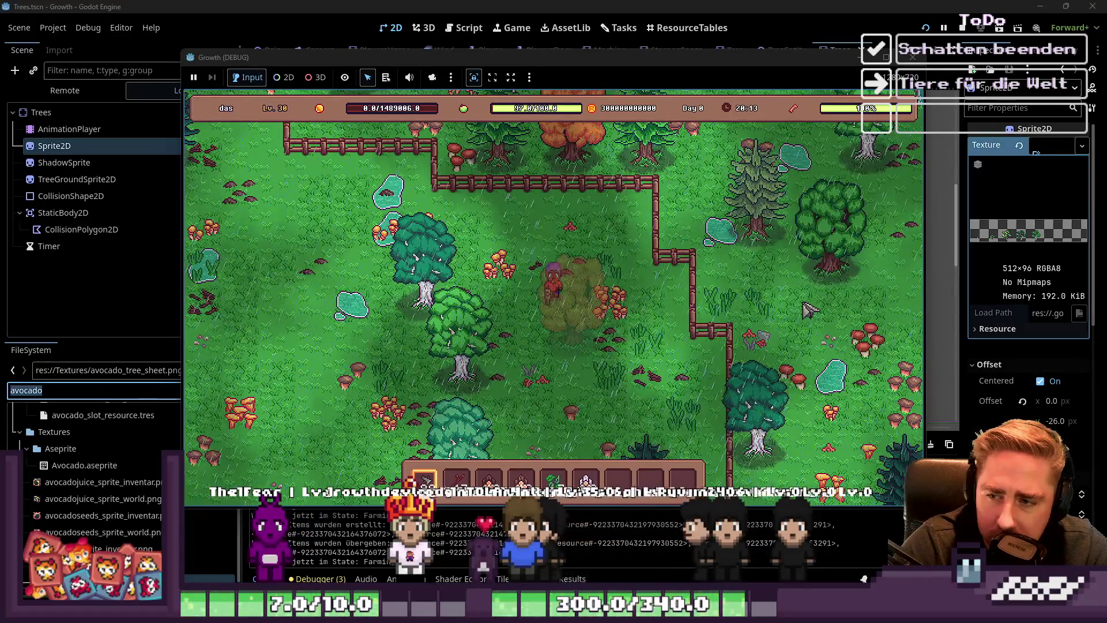
Strike the tree beside the player with the axe and walk around behind it
key(a)
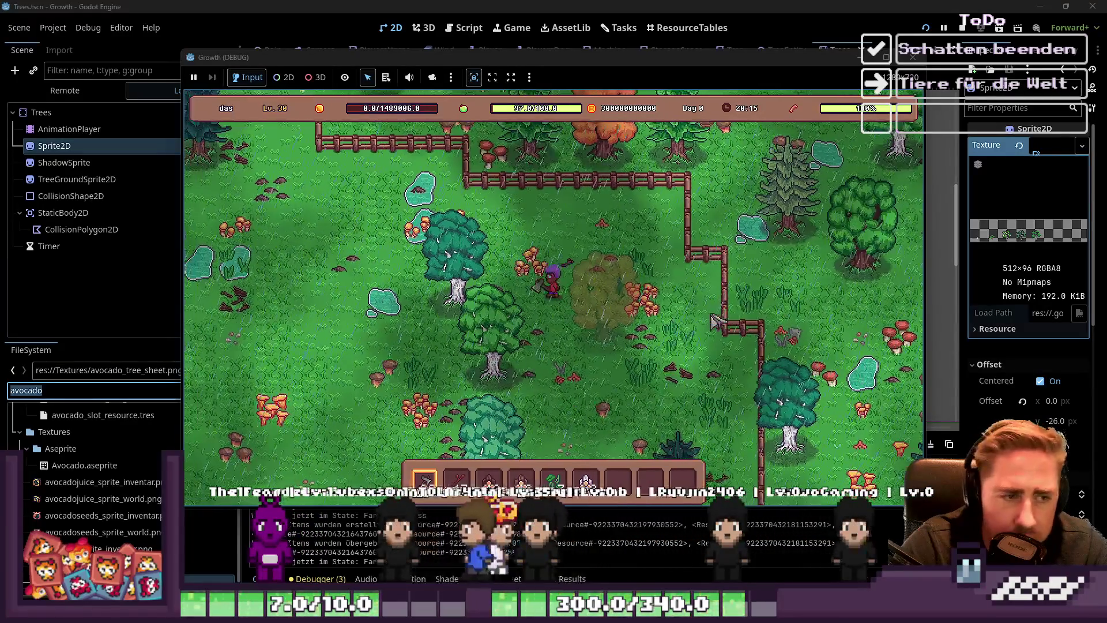
click(687, 334)
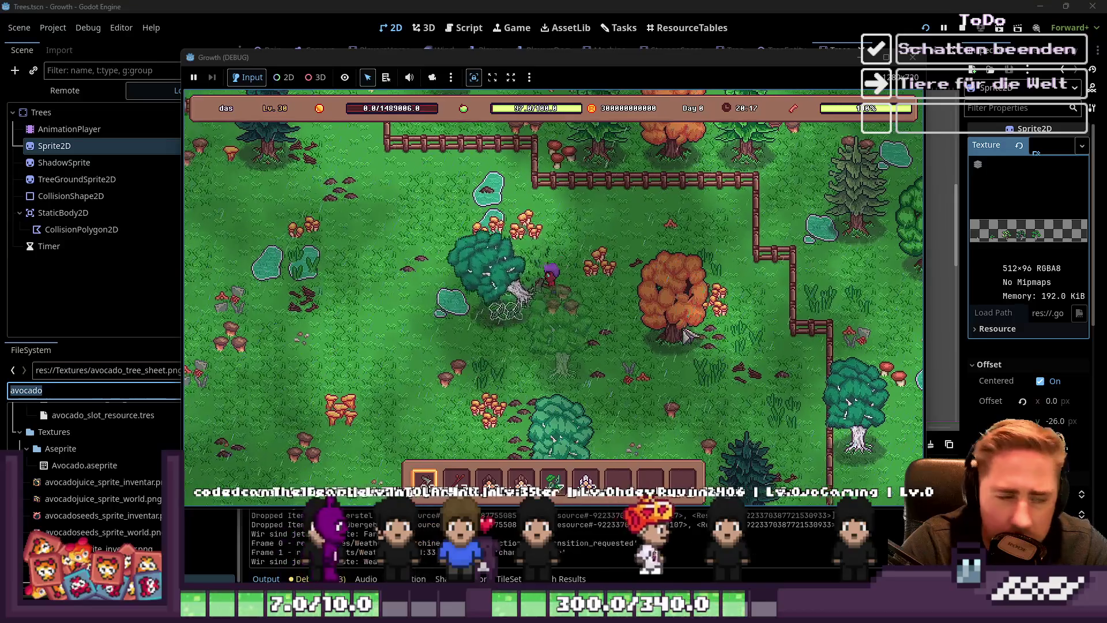
key(d)
key(s)
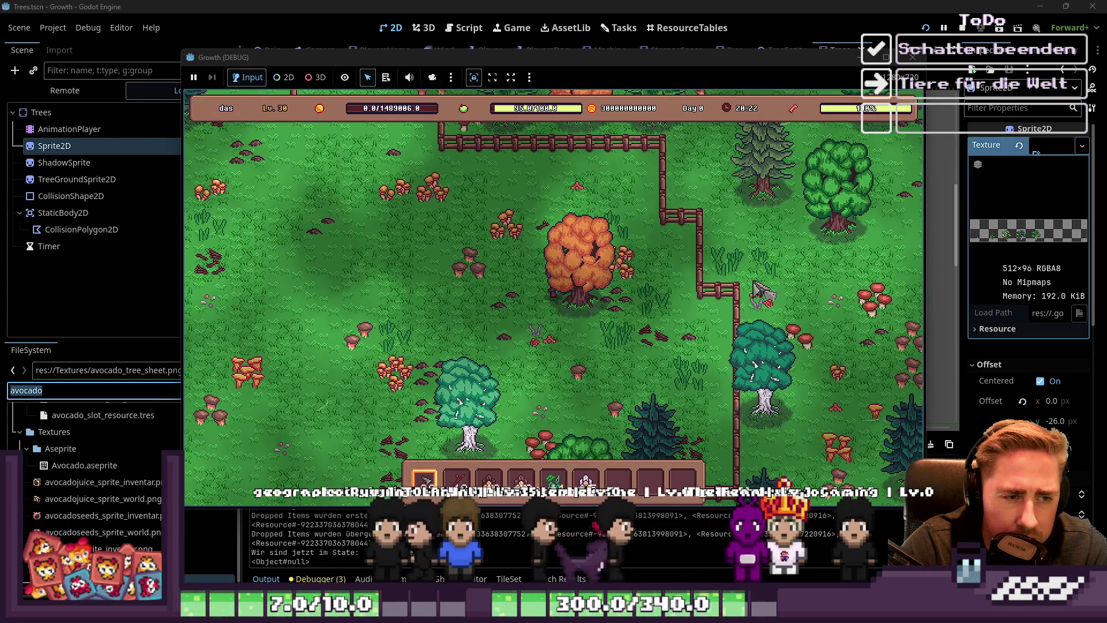
key(d)
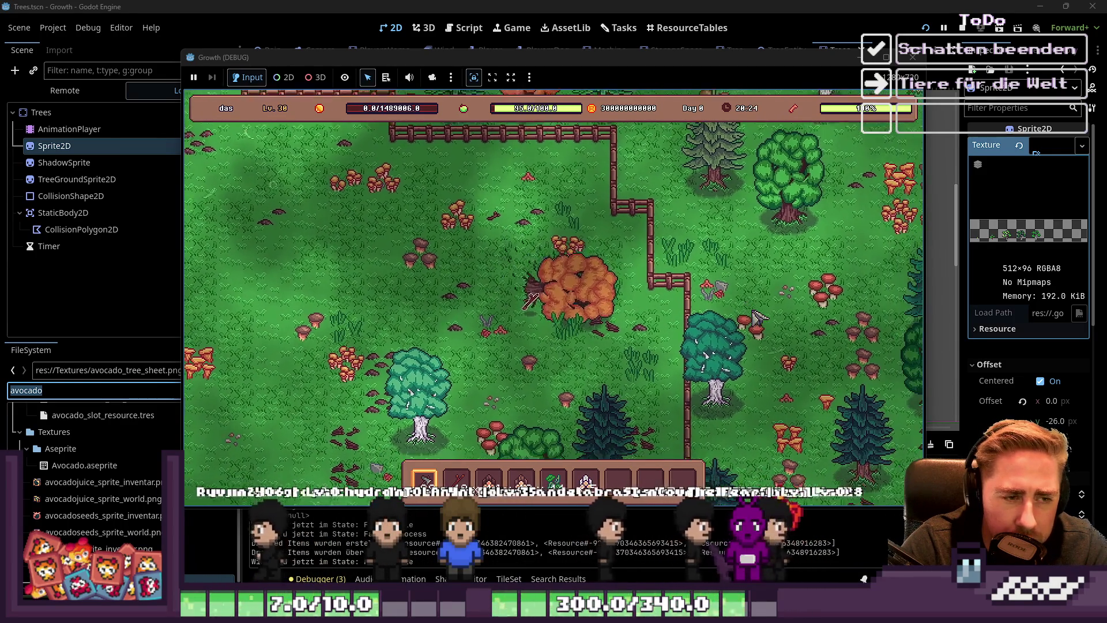
Walk the player north and up-left toward the fence and rocky cliff
key(a)
key(w)
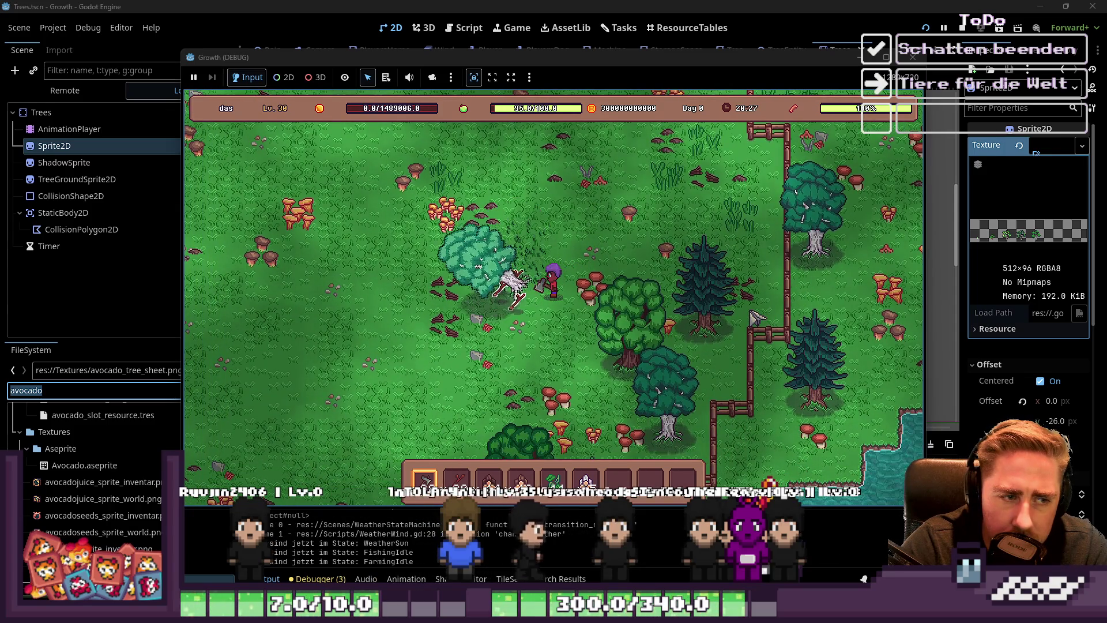
key(a)
key(w)
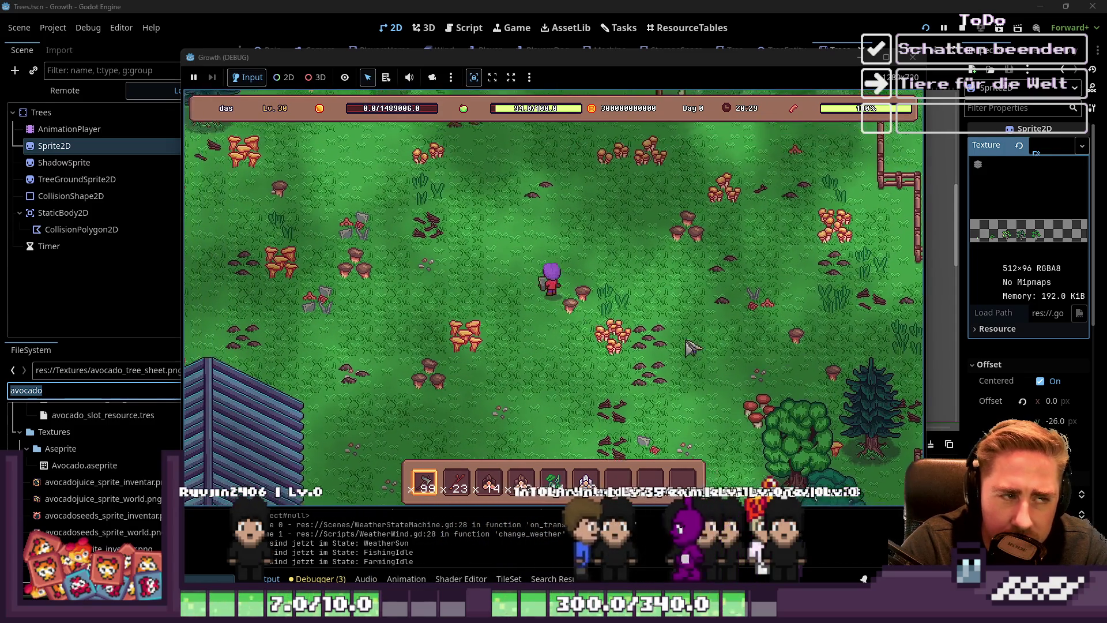
key(w)
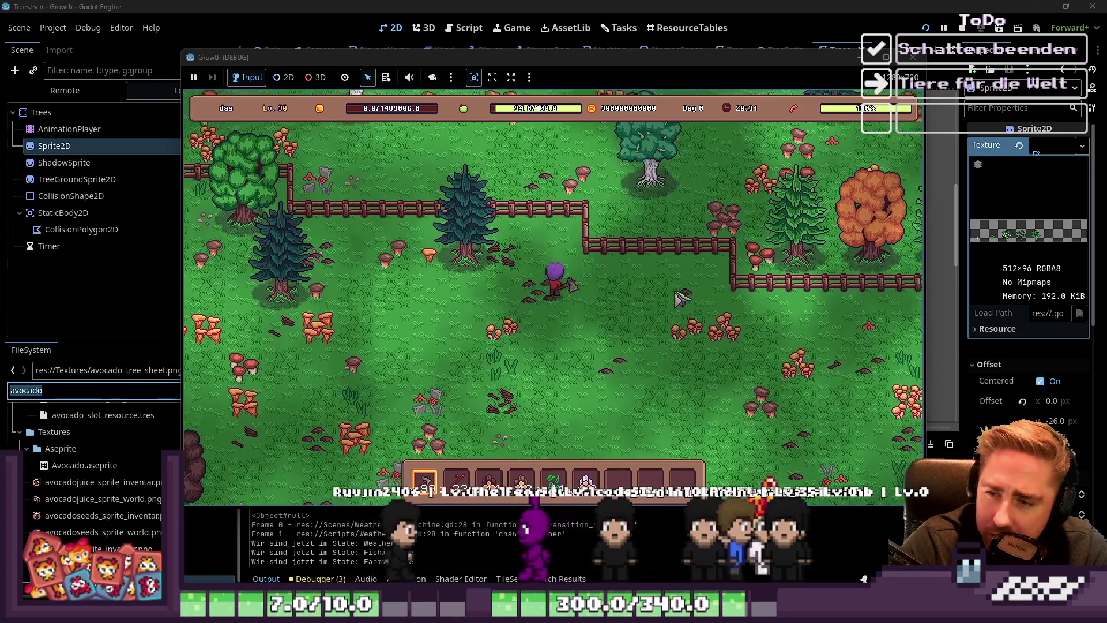
key(a)
key(s)
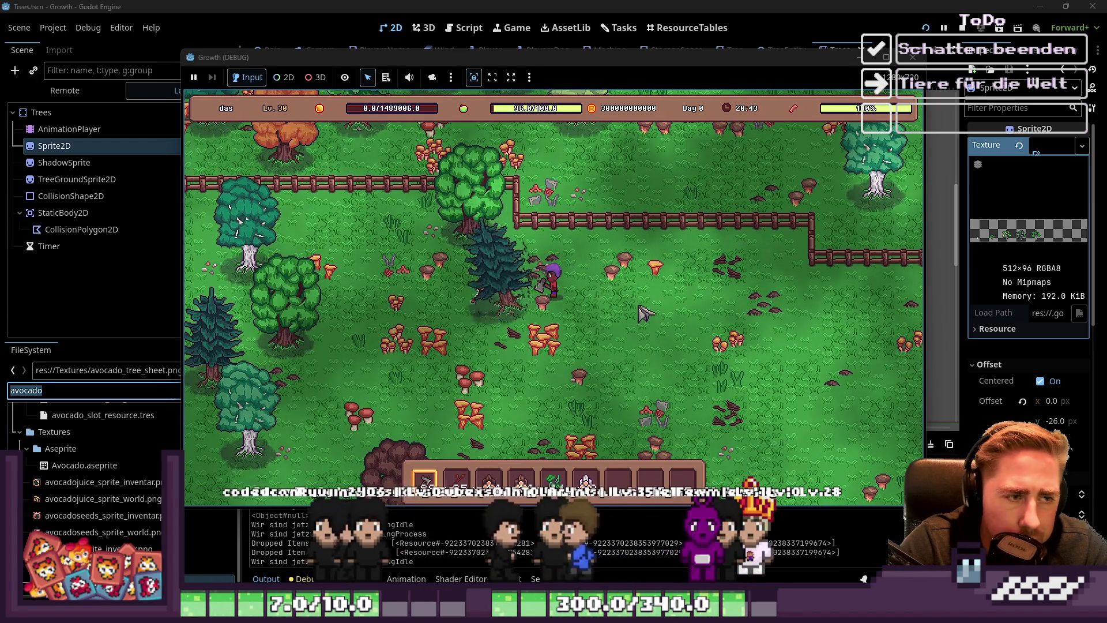
key(w)
key(a)
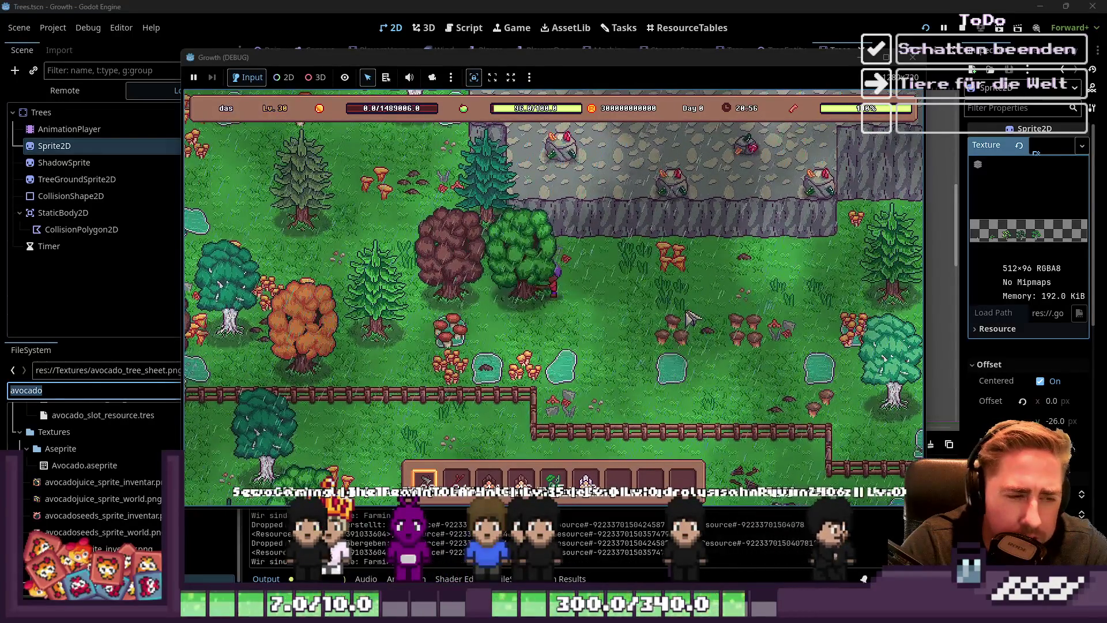
Walk left and chop at the orange tree and the tree to its right
key(a)
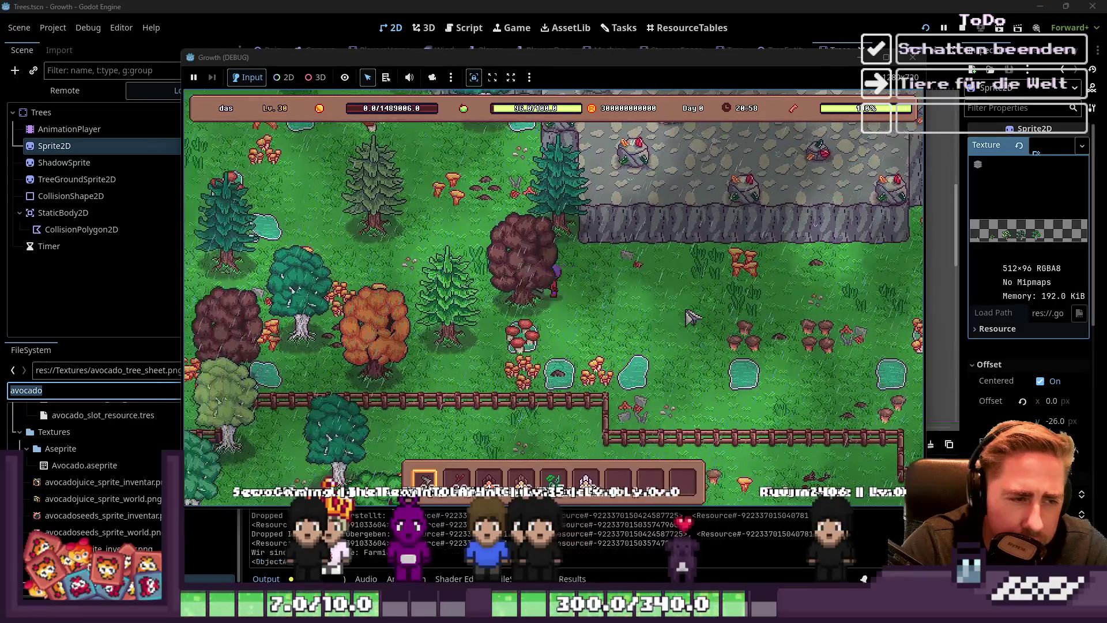
key(a)
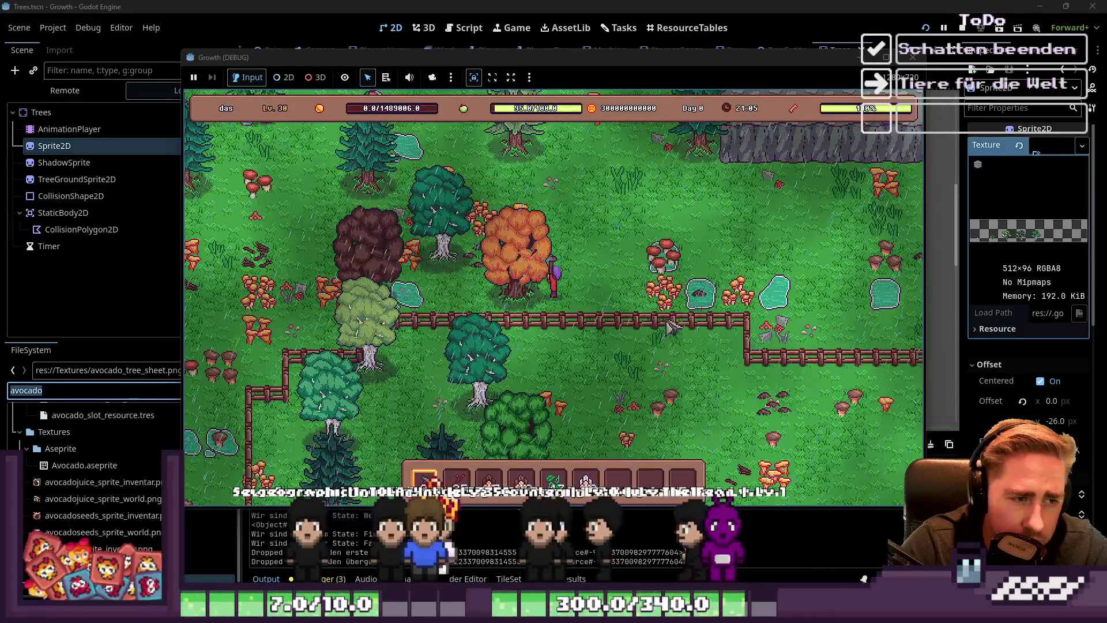
click(669, 330)
key(w)
key(d)
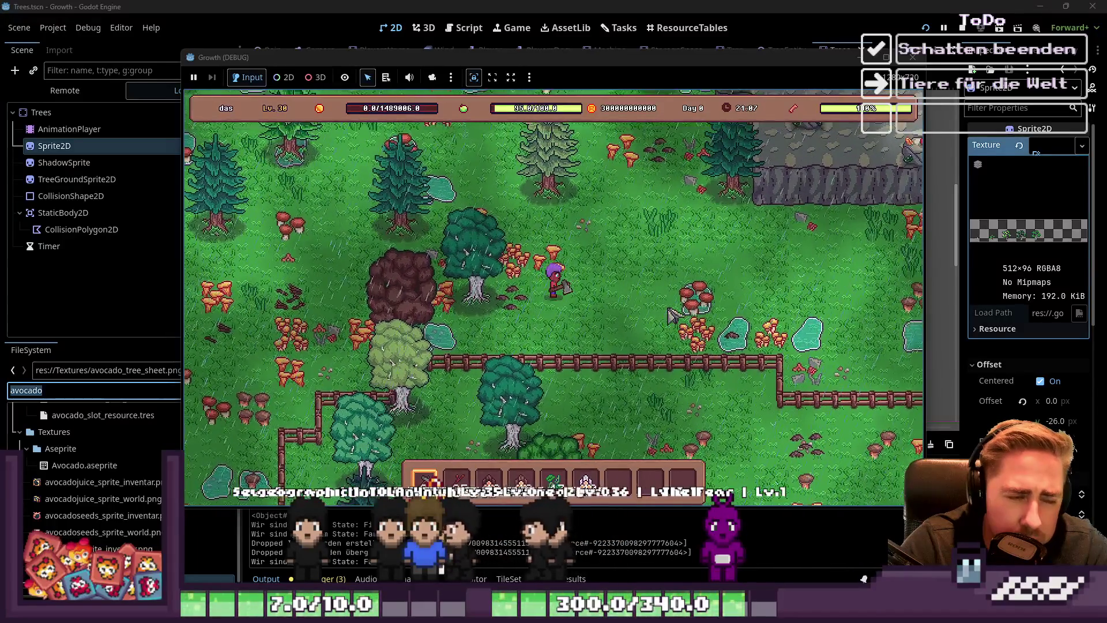
key(a)
click(675, 316)
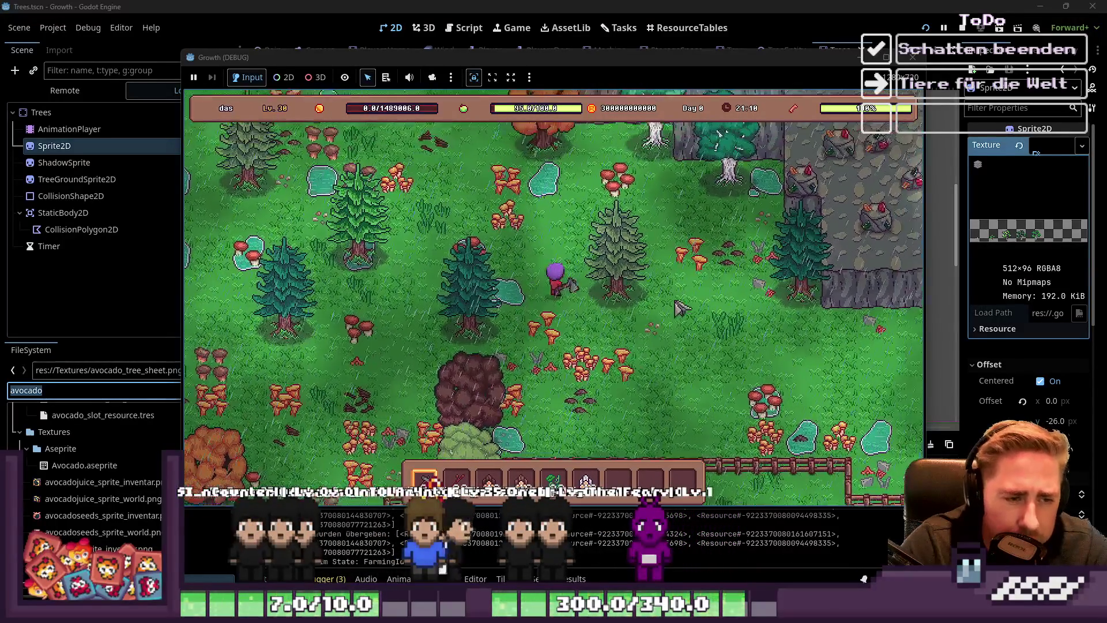
key(w)
click(674, 296)
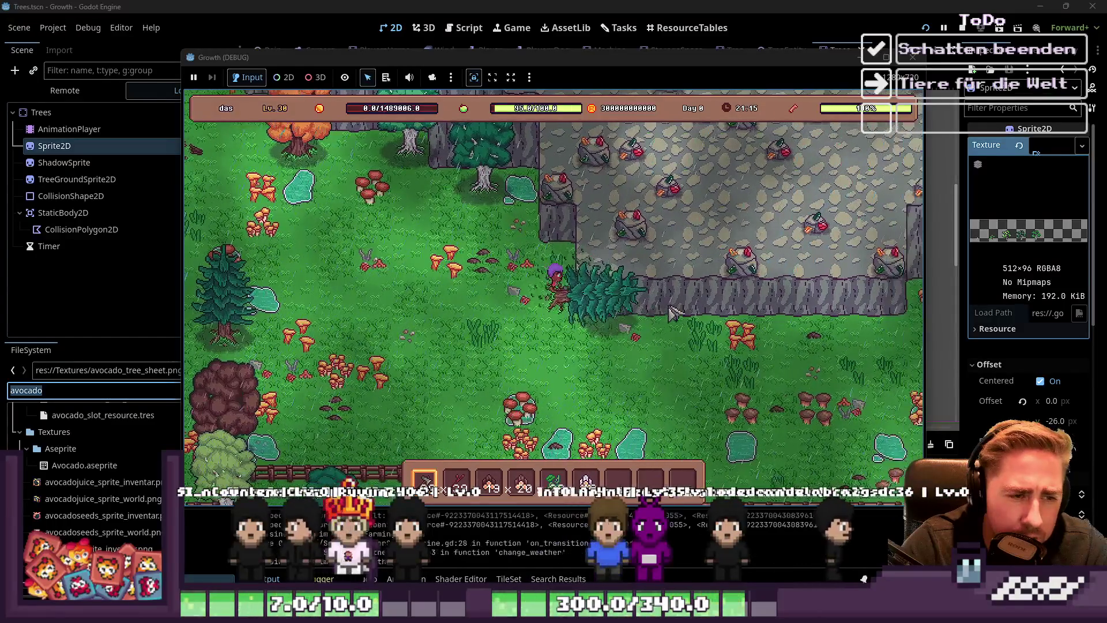
Circle behind the tree and keep chopping at it with the axe
key(s)
key(d)
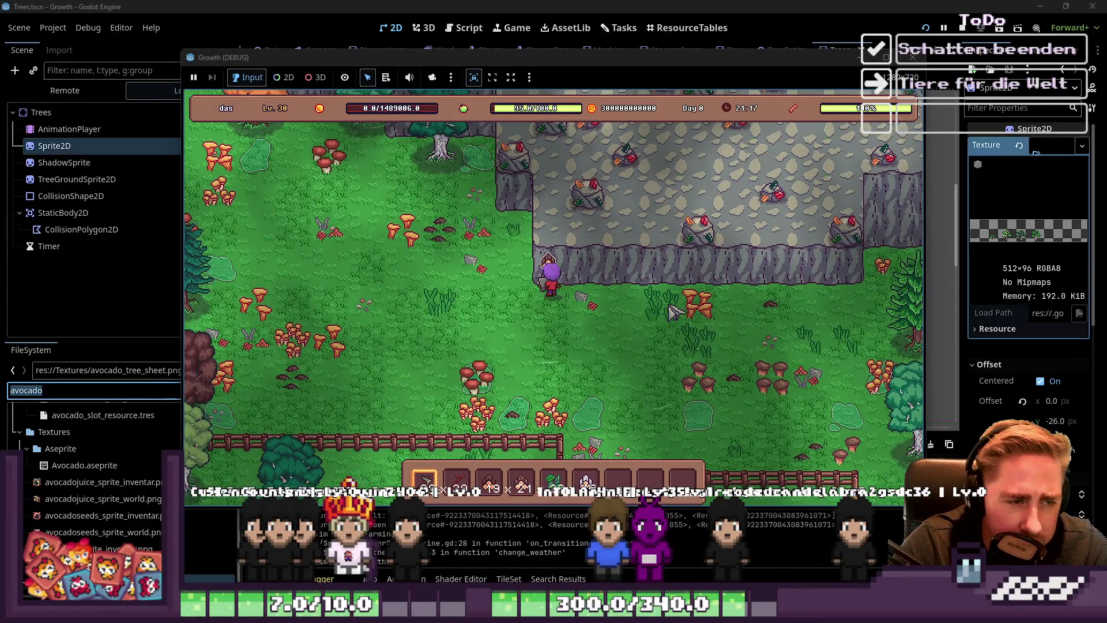
key(w)
key(a)
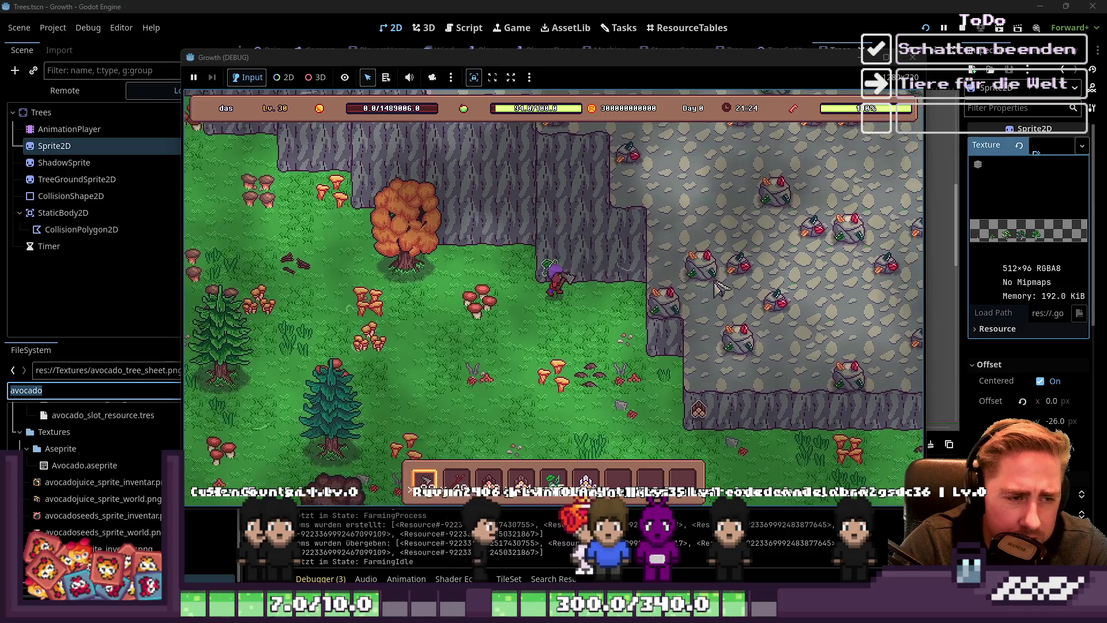
key(w)
key(a)
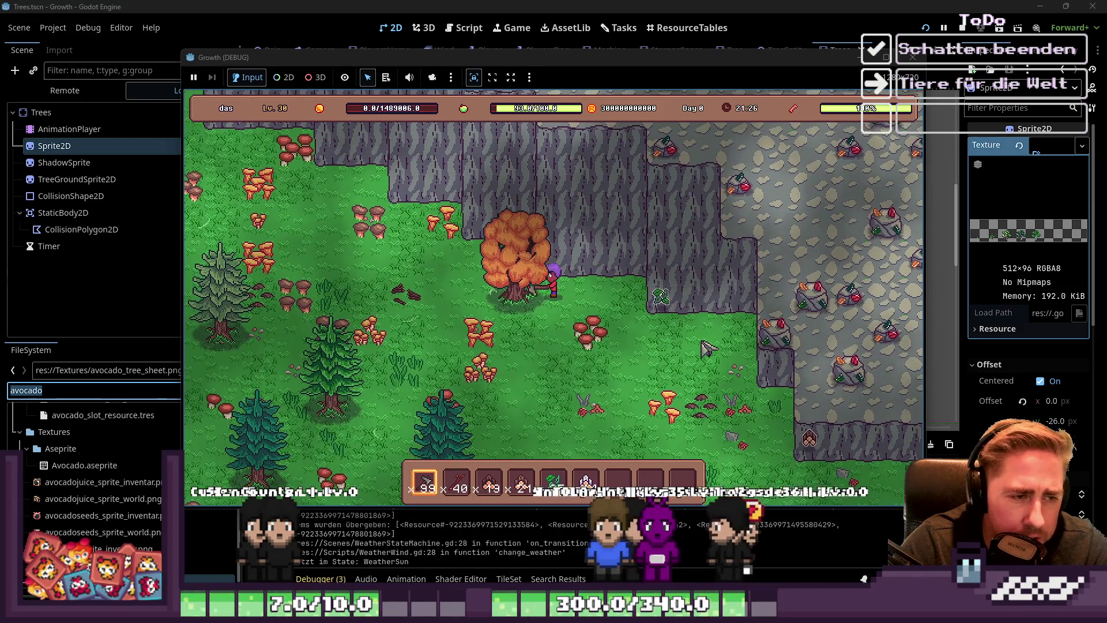
key(a)
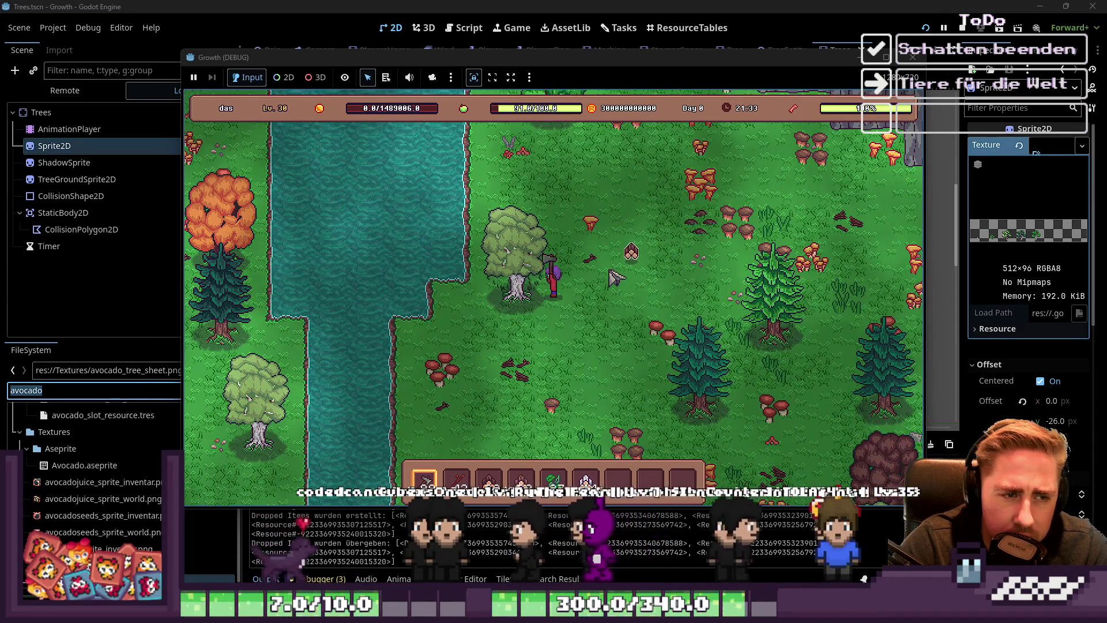
key(w)
key(d)
key(a)
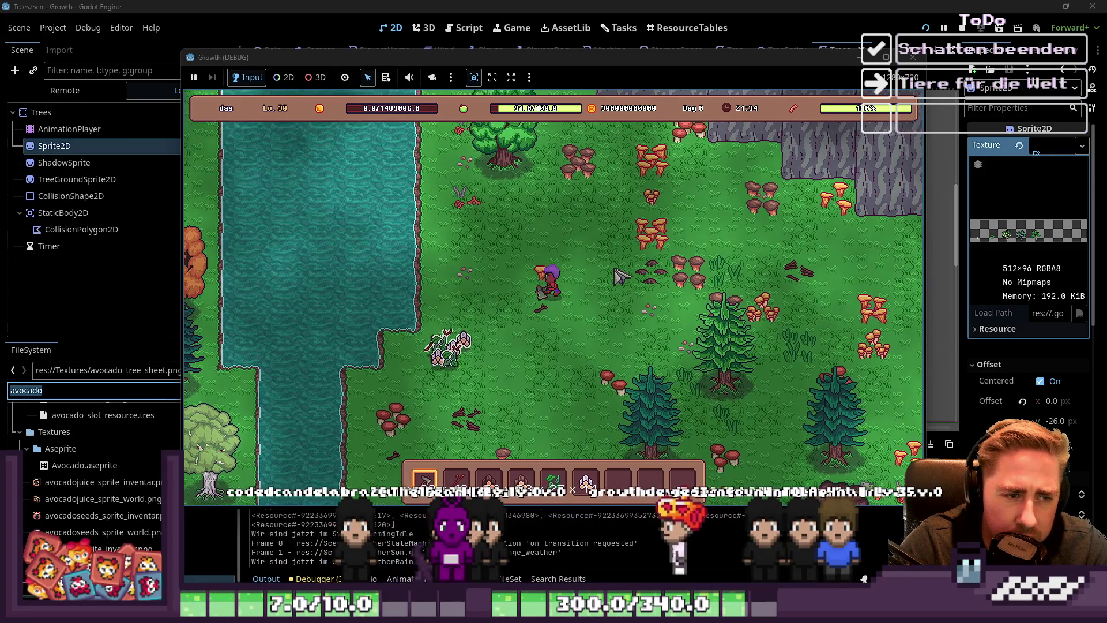
Walk down and right, raise the axe, and continue right past the felled tree
key(s)
key(d)
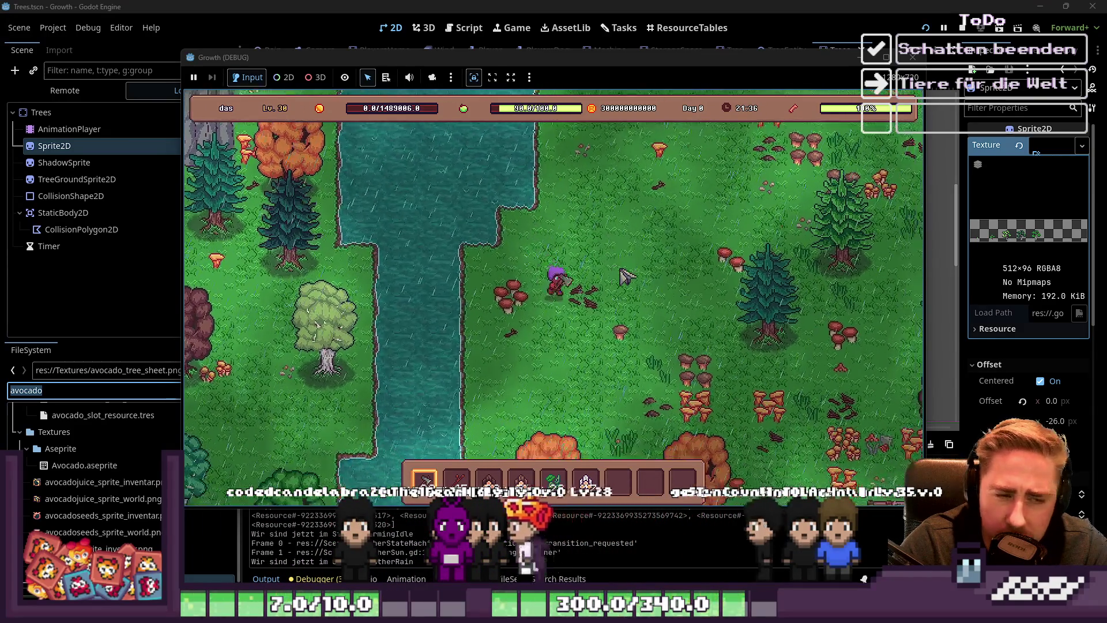
key(d)
key(w)
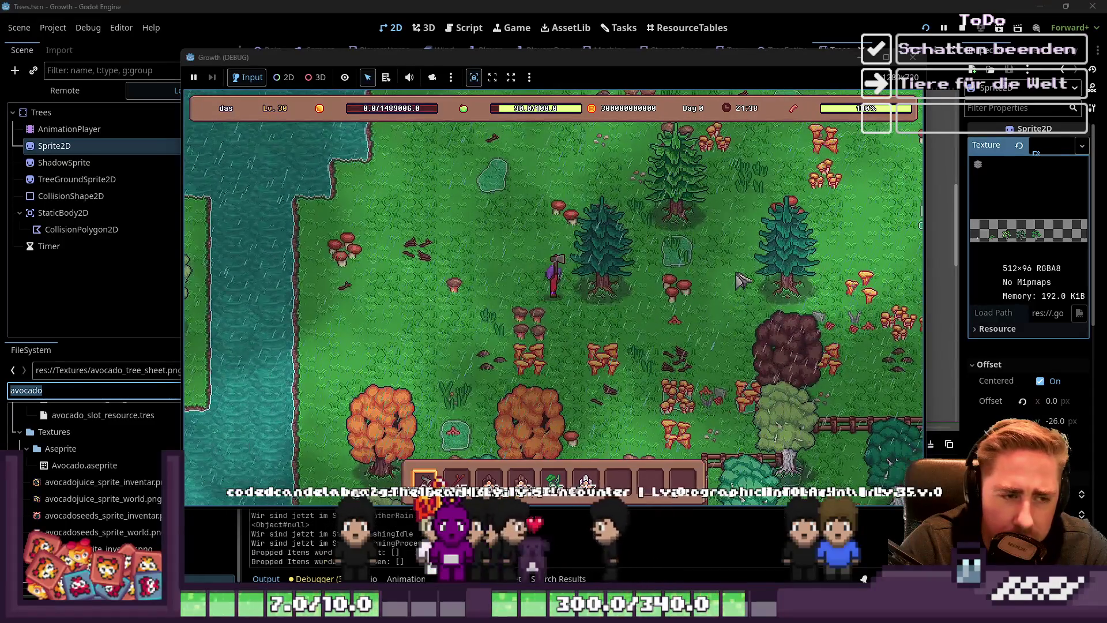
key(d)
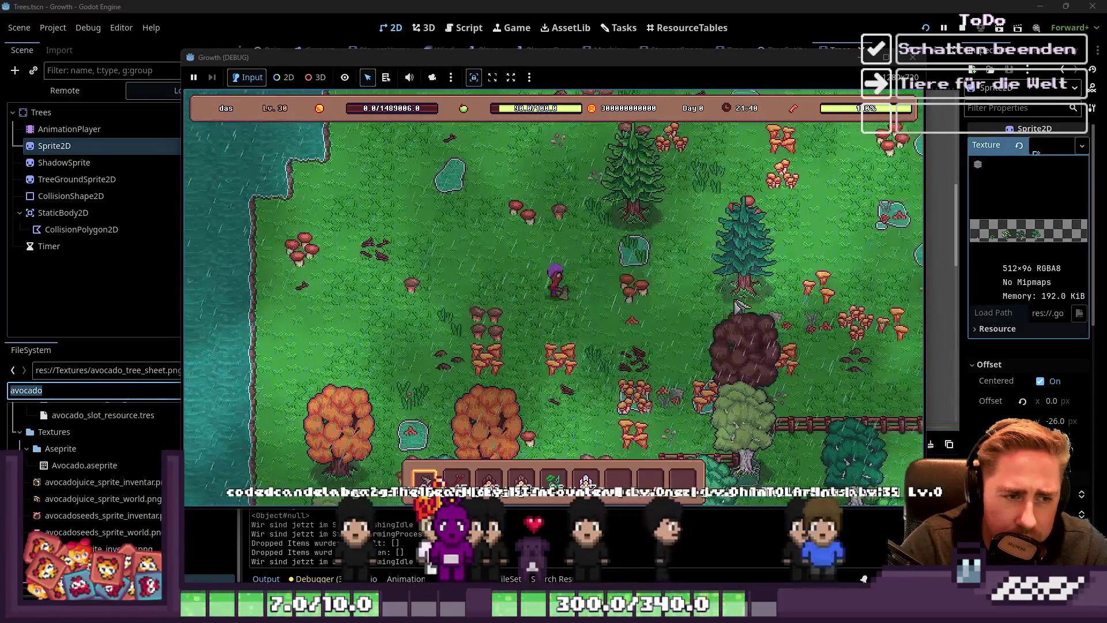
key(d)
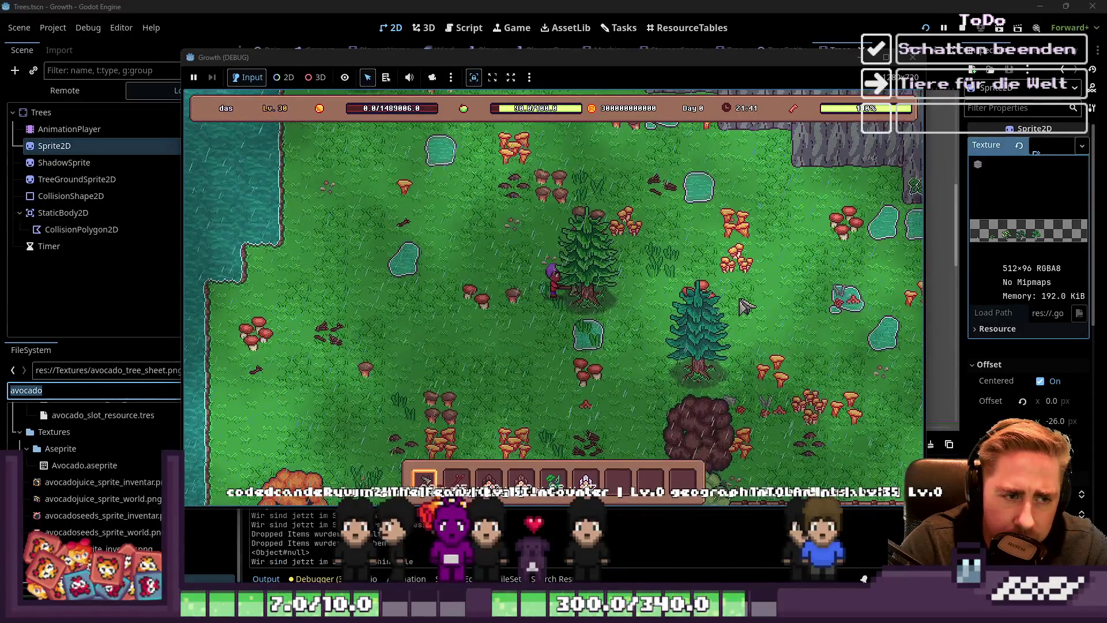
key(d)
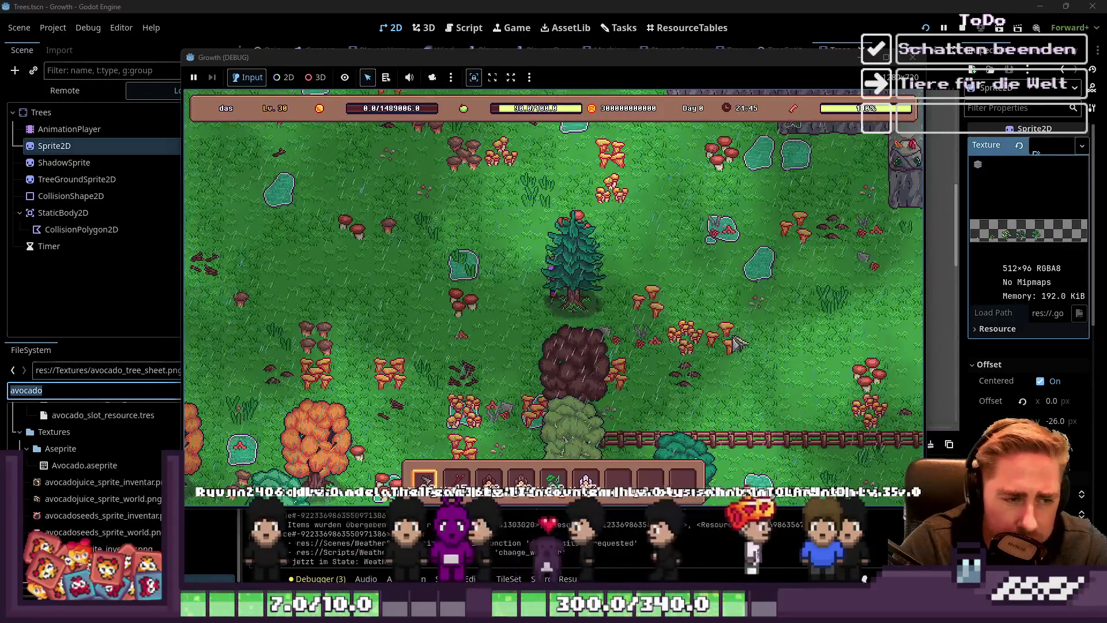
Roam up-left, down-right, then right through the woodland away from the fence corner
key(w)
key(a)
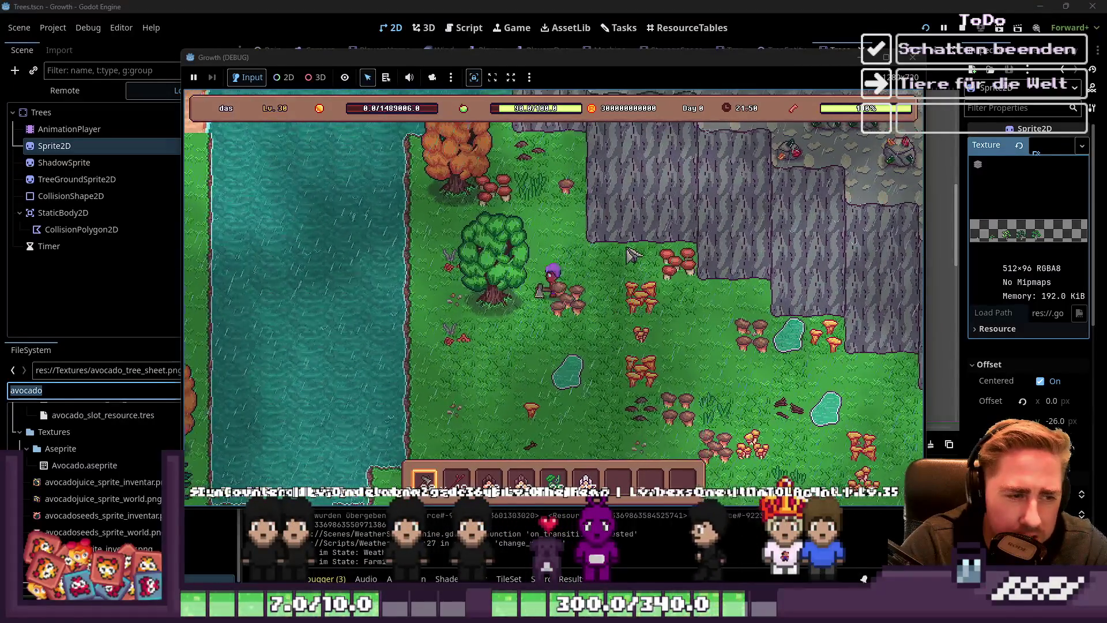
key(a)
key(s)
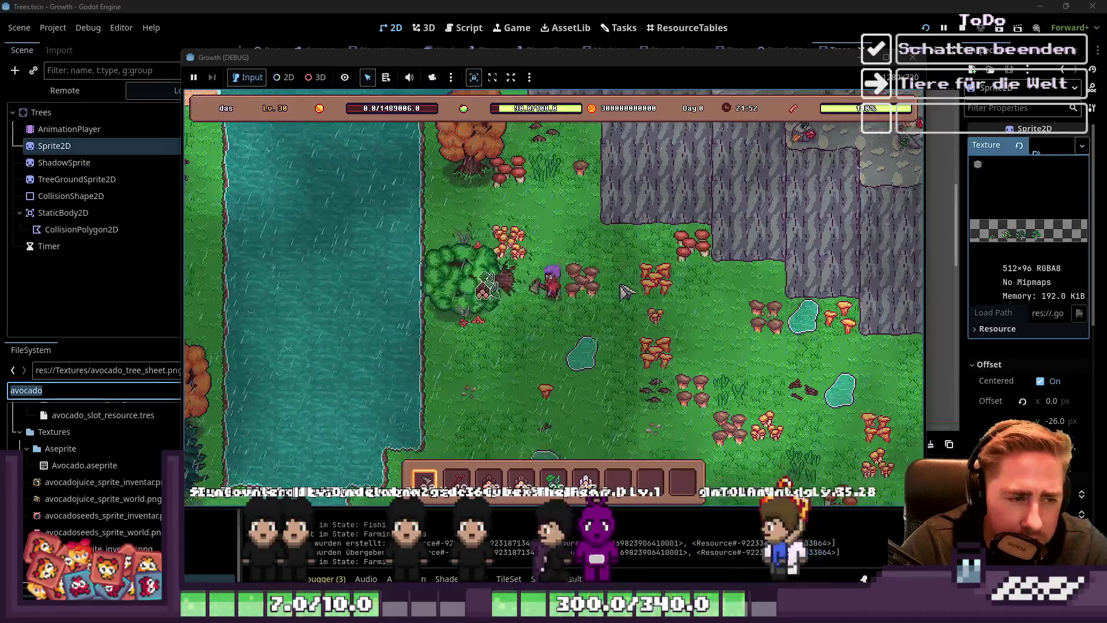
key(w)
key(a)
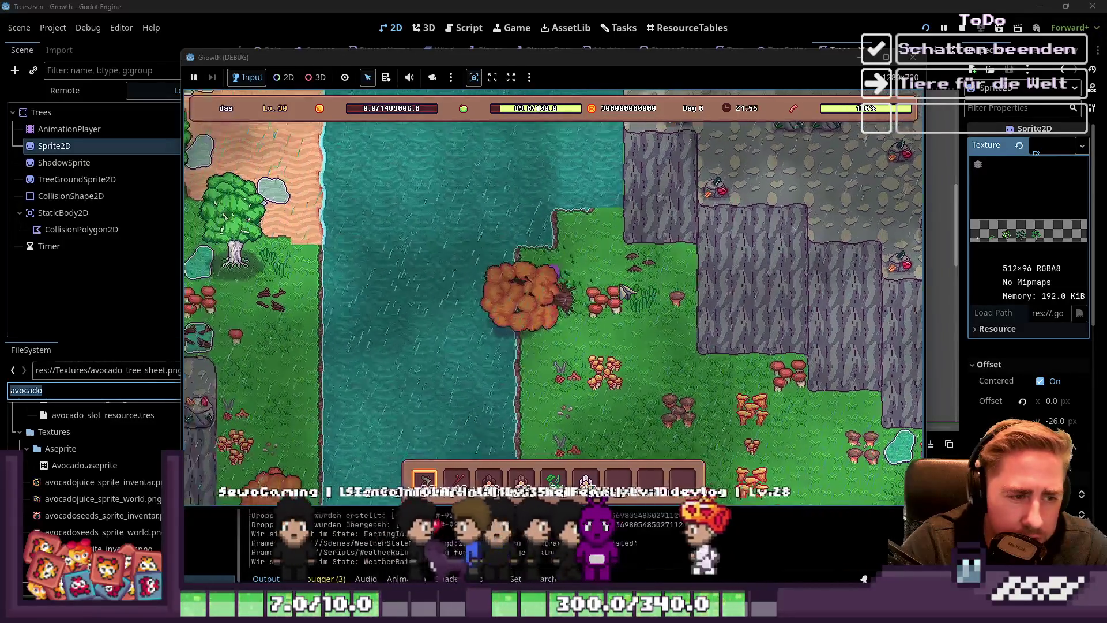
key(s)
key(d)
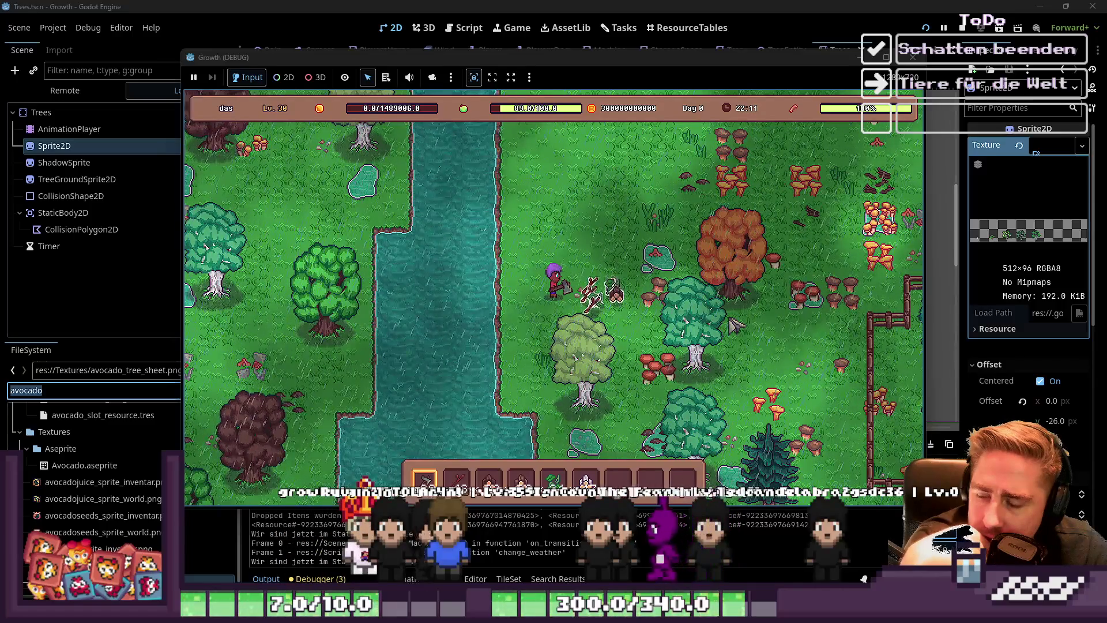
key(d)
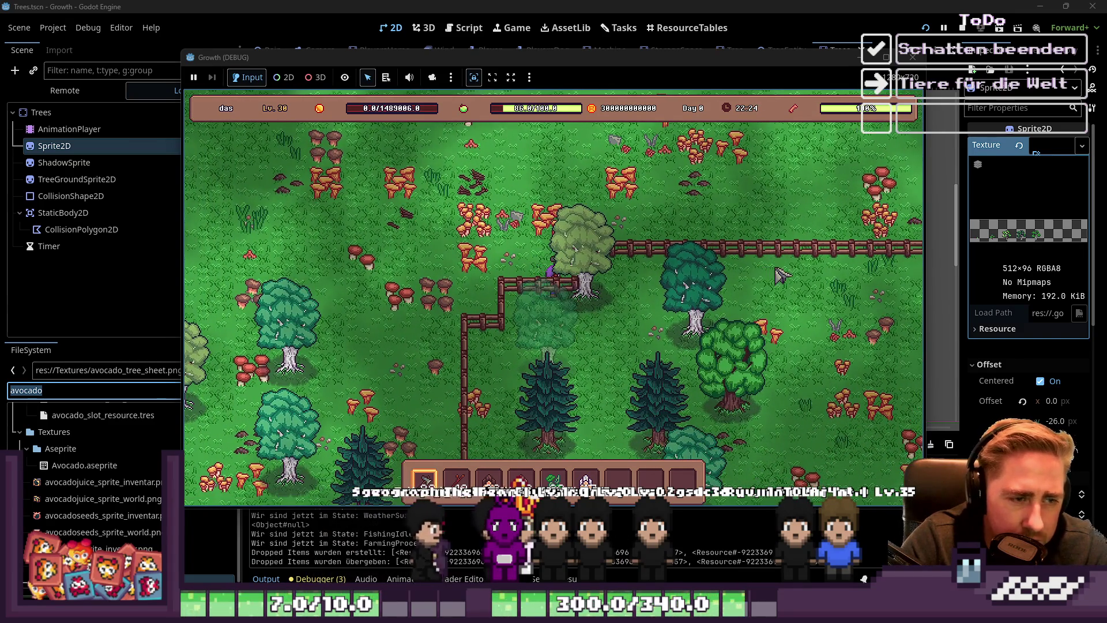
key(d)
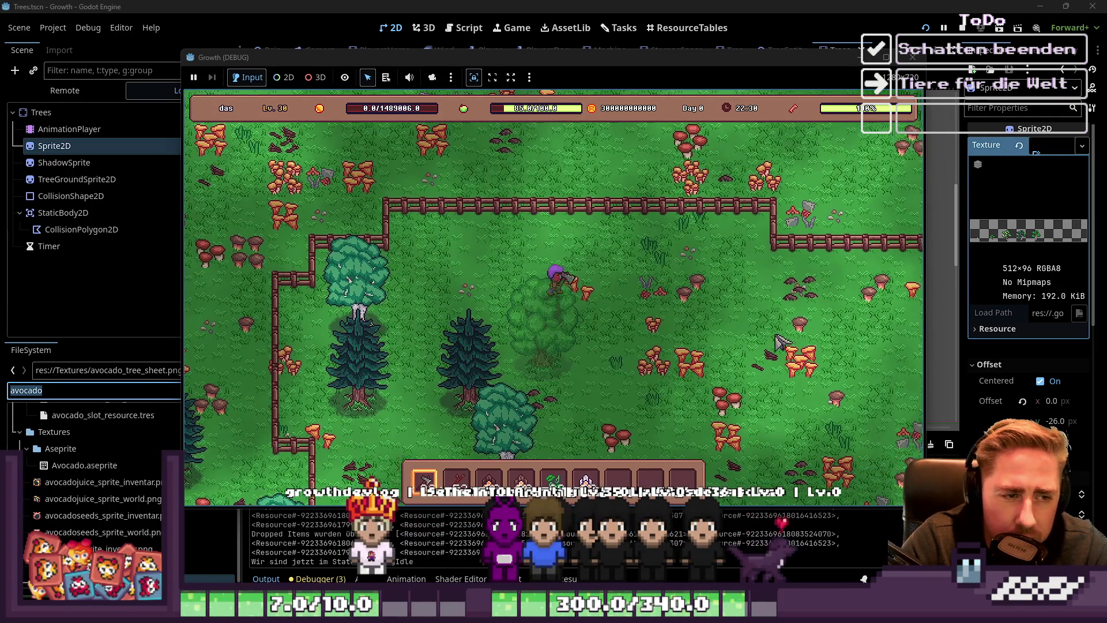
Walk around the avocado tree, chopping the trees beside the character and a pine
key(a)
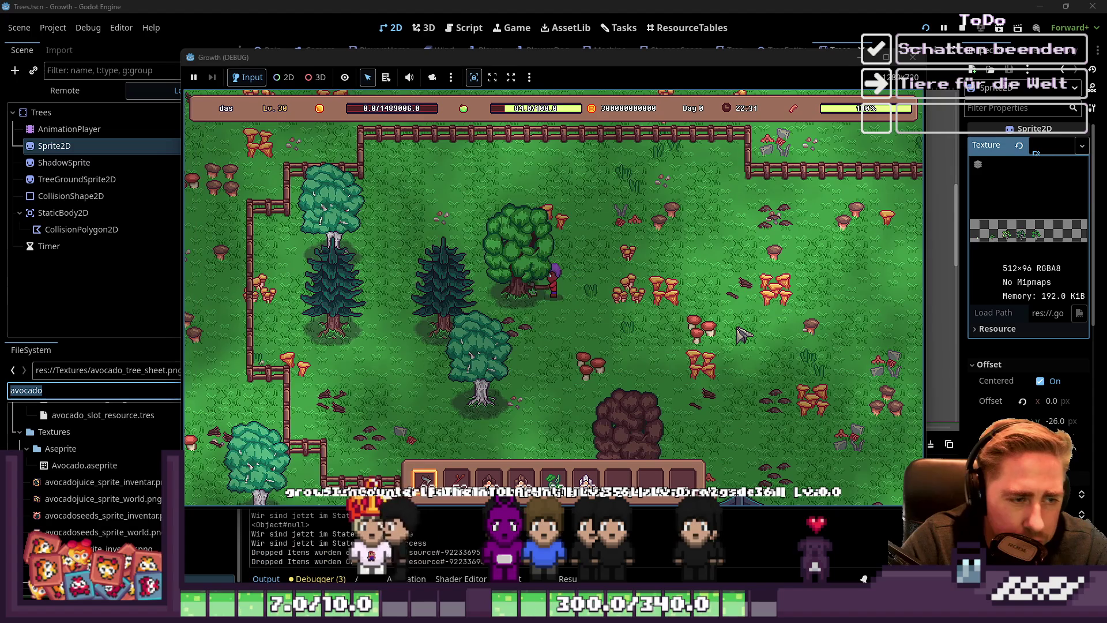
click(743, 314)
key(w)
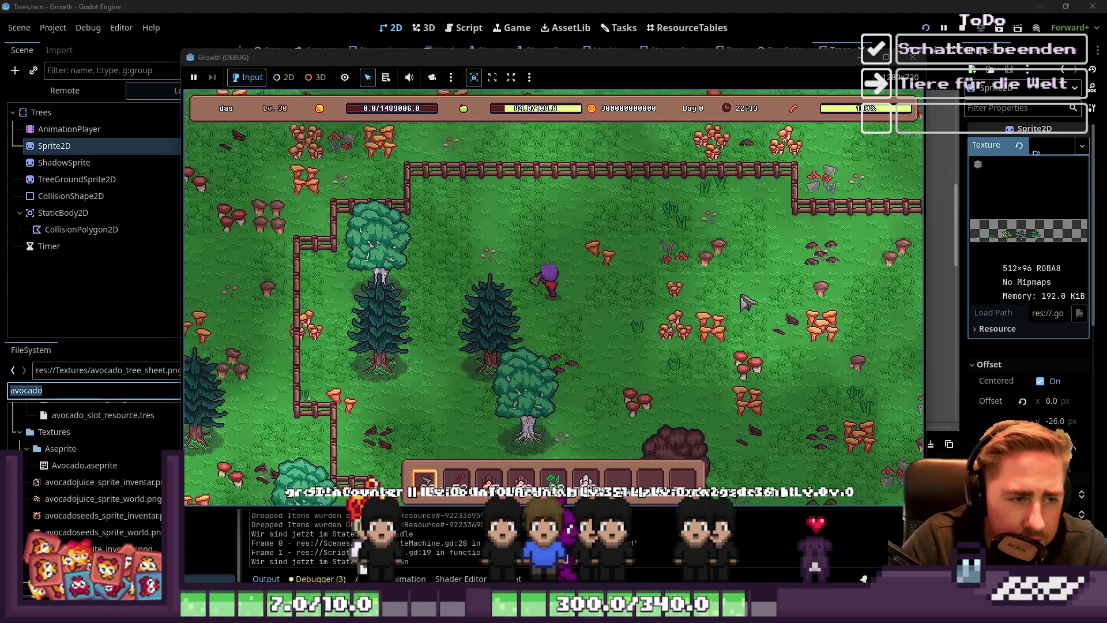
click(745, 304)
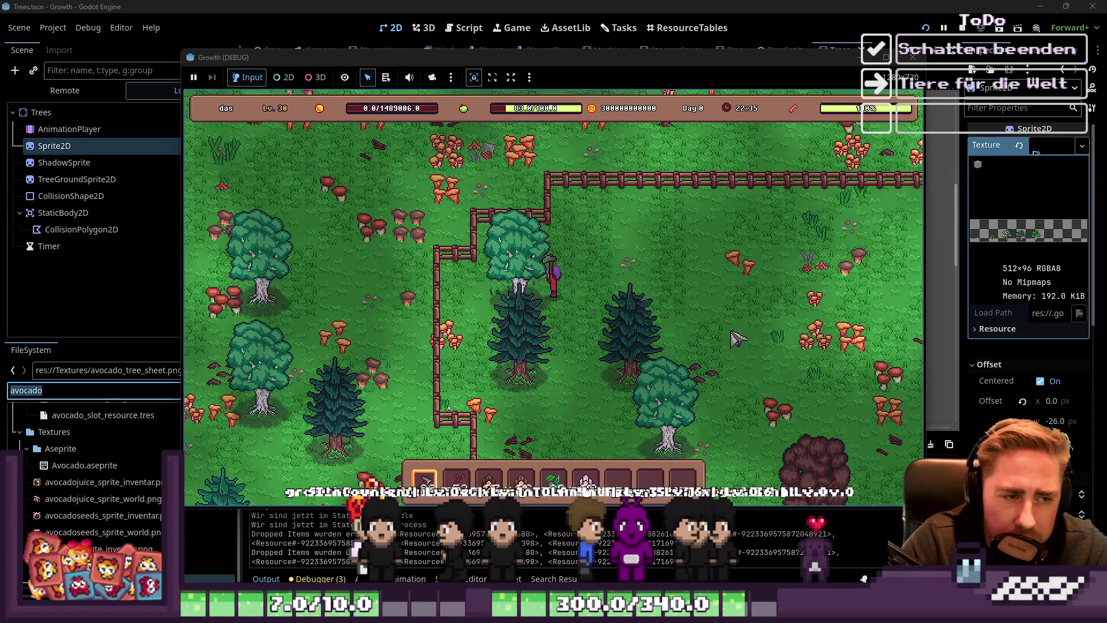
key(a)
key(s)
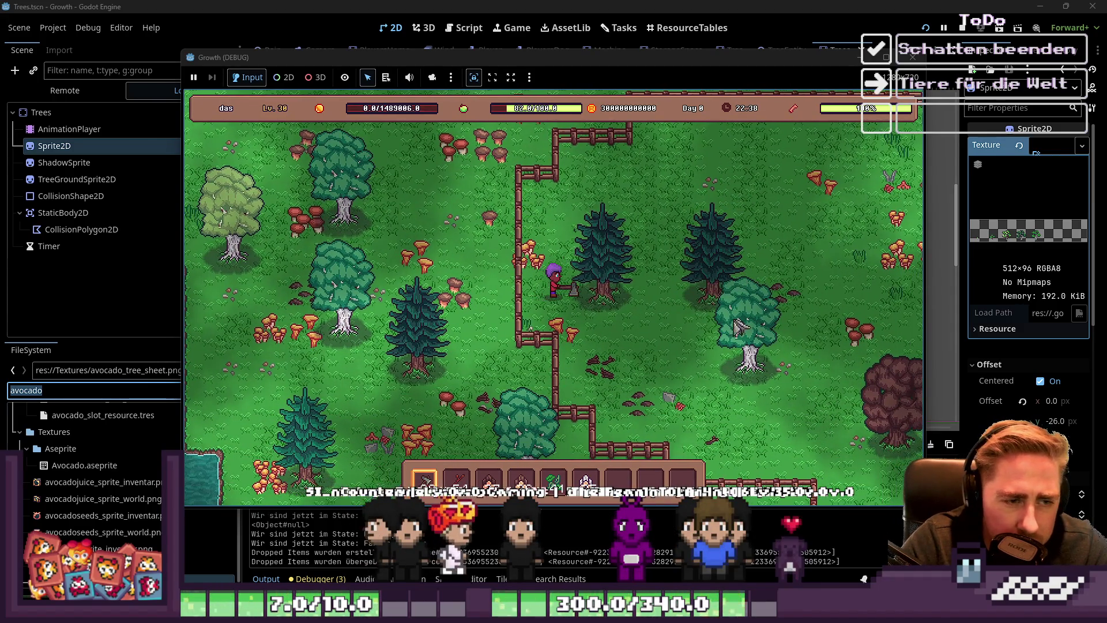
key(d)
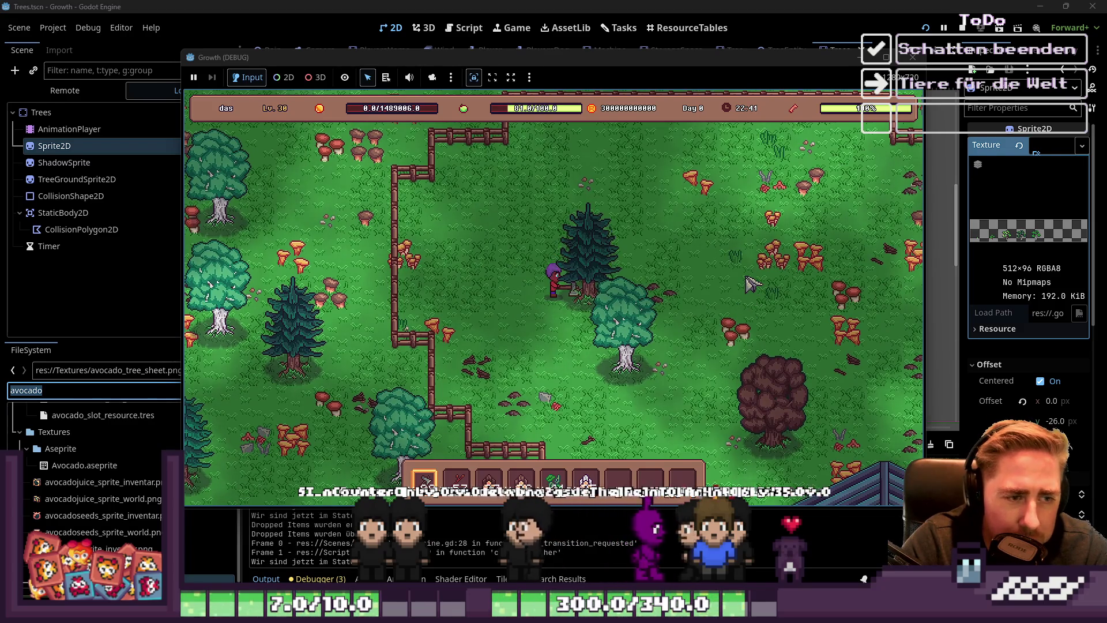
click(753, 278)
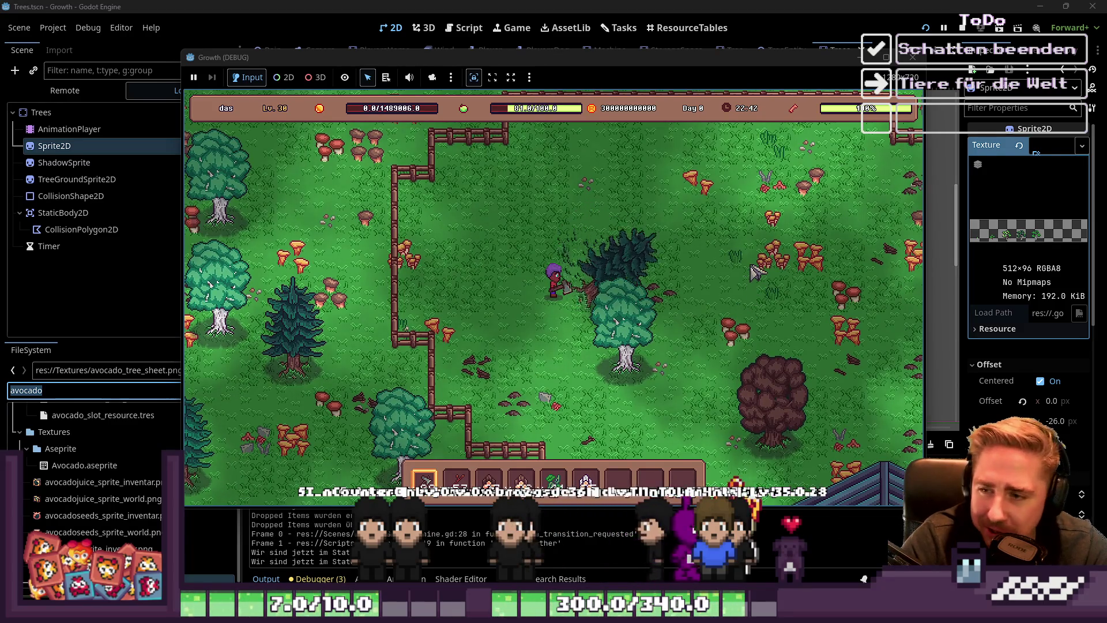
Walk further left, fell the pine beside the canal, then head up and right
key(a)
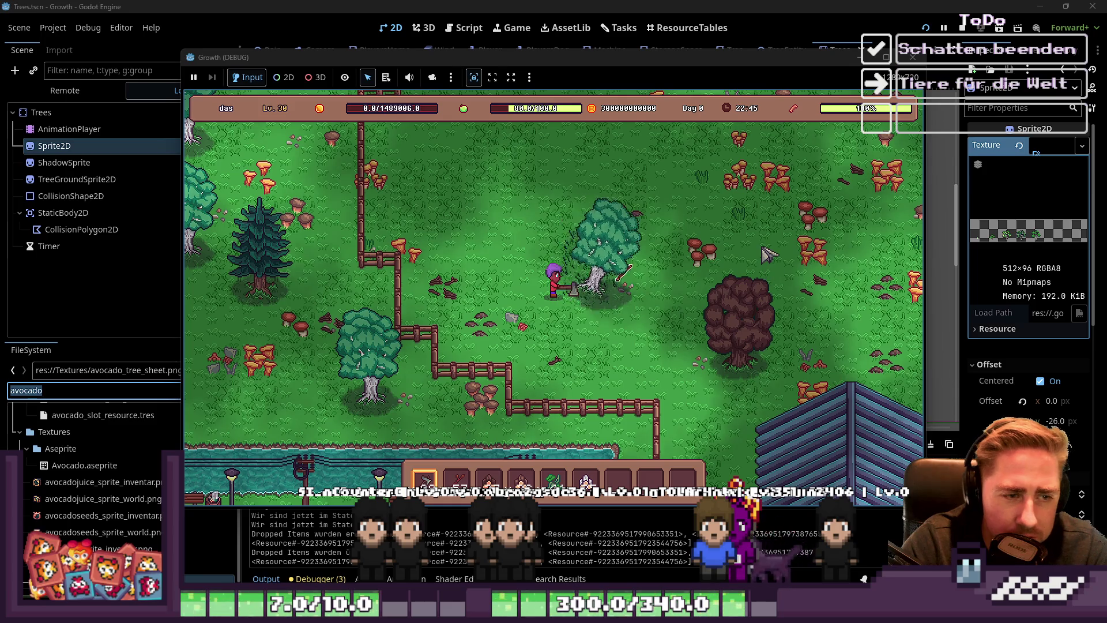
key(a)
key(s)
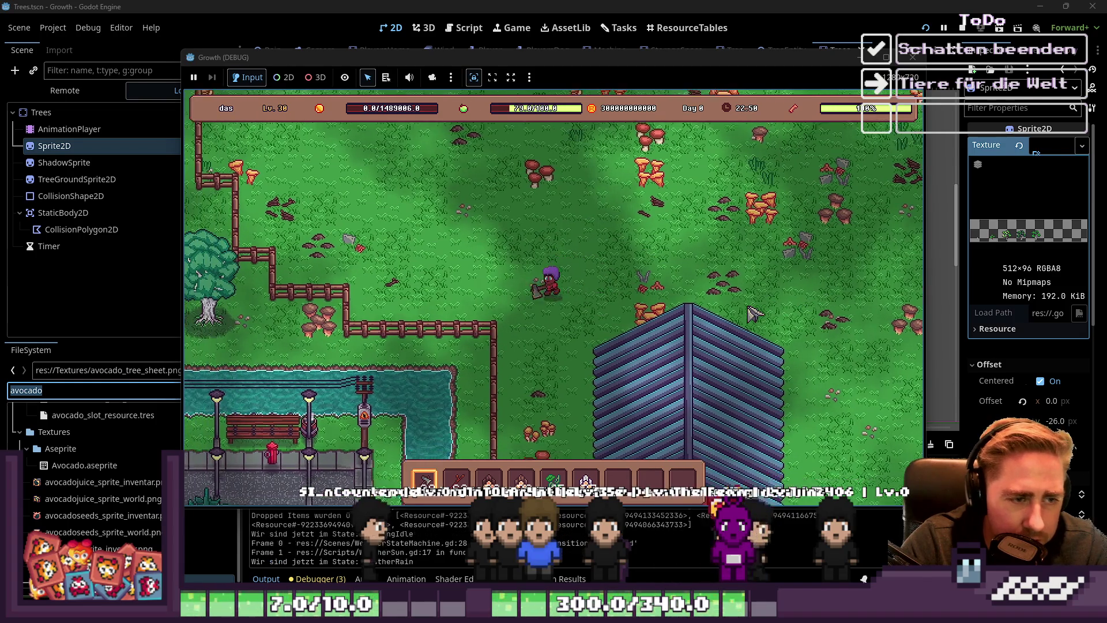
key(a)
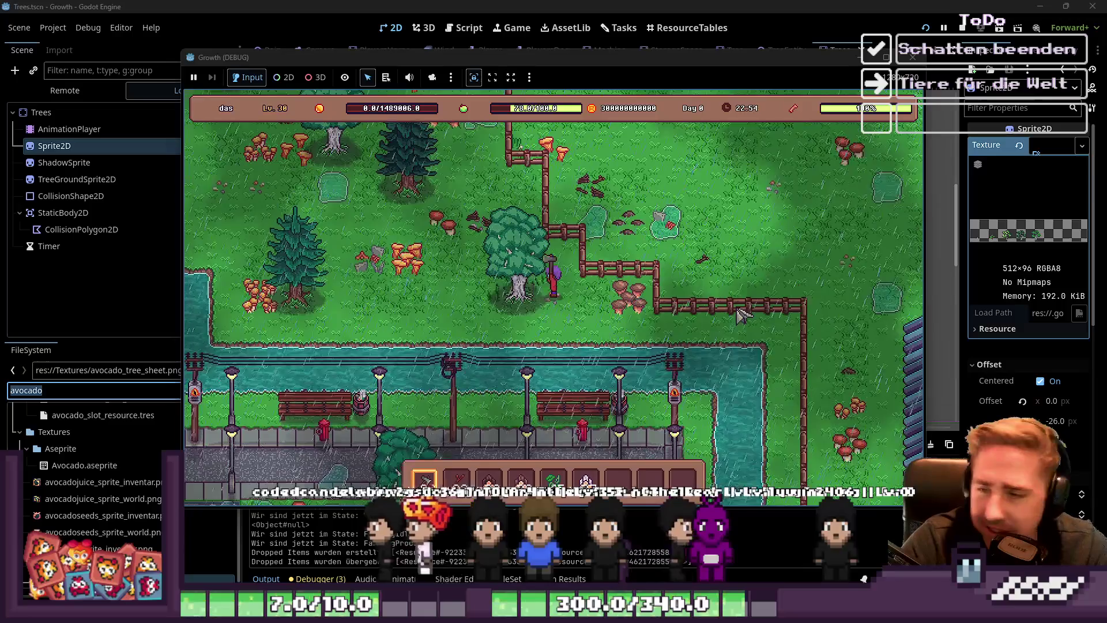
key(a)
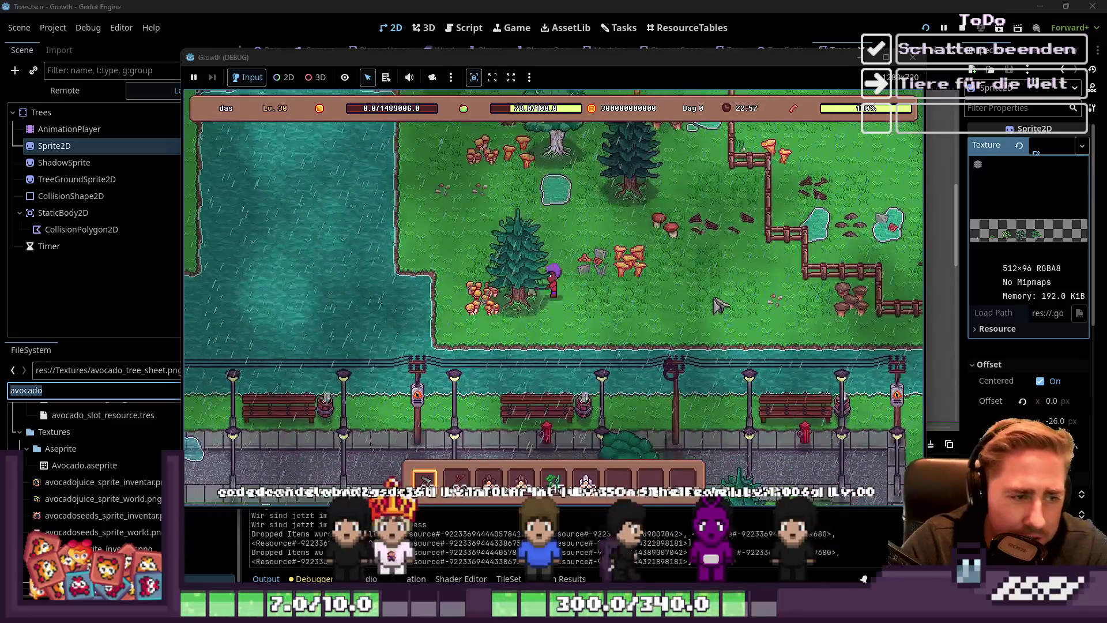
key(a)
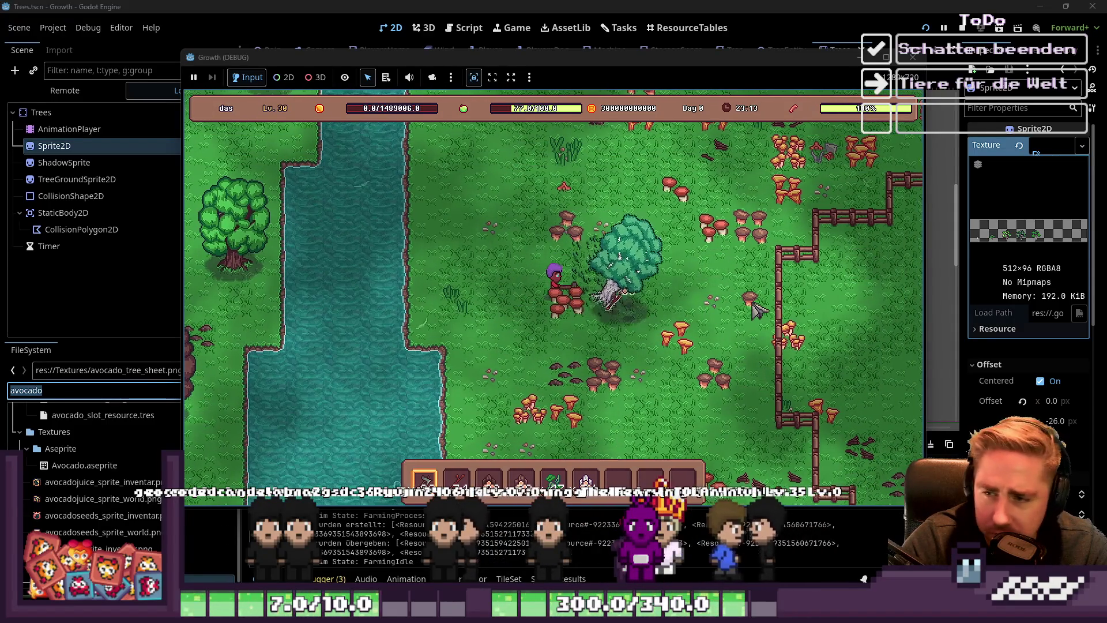
key(Up)
key(Right)
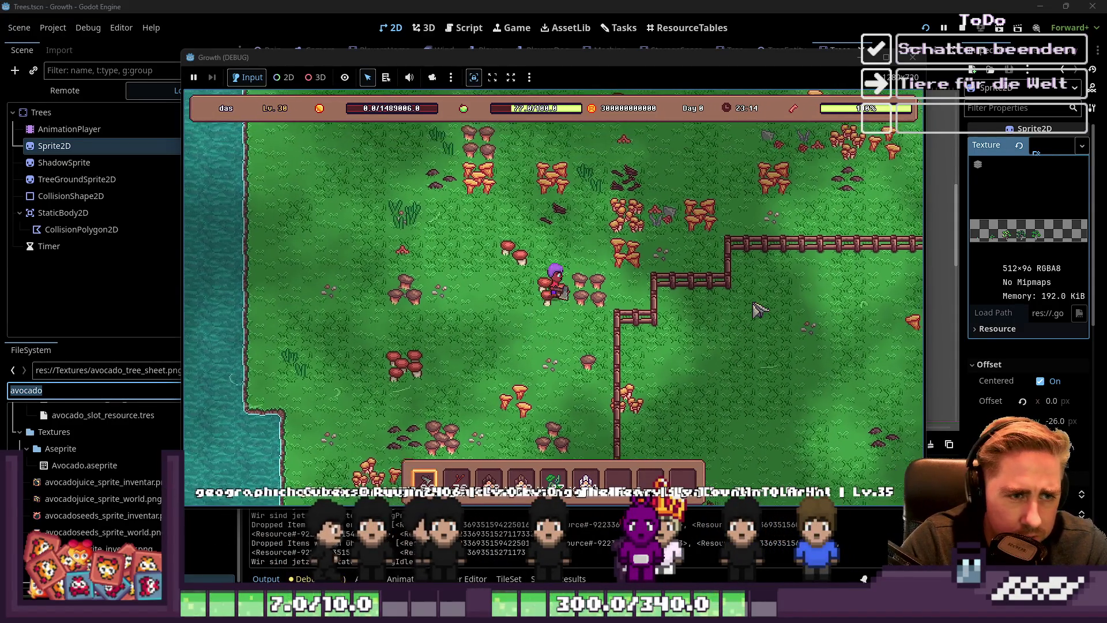
Walk the character up-right along the fence, then right and down through the meadow
key(Up)
key(Right)
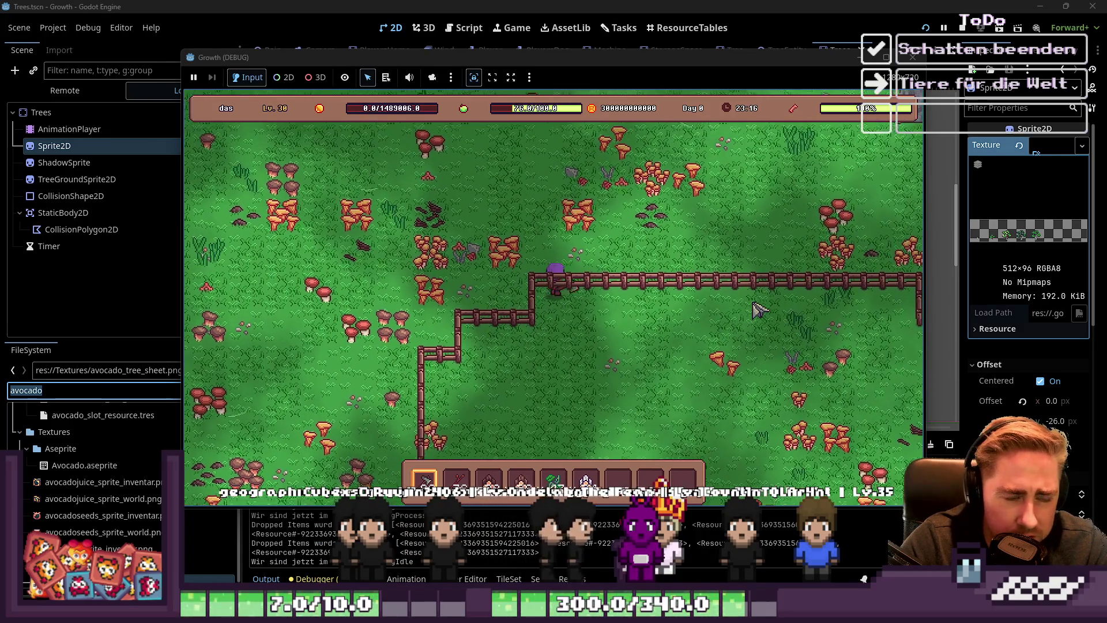
key(Right)
key(Down)
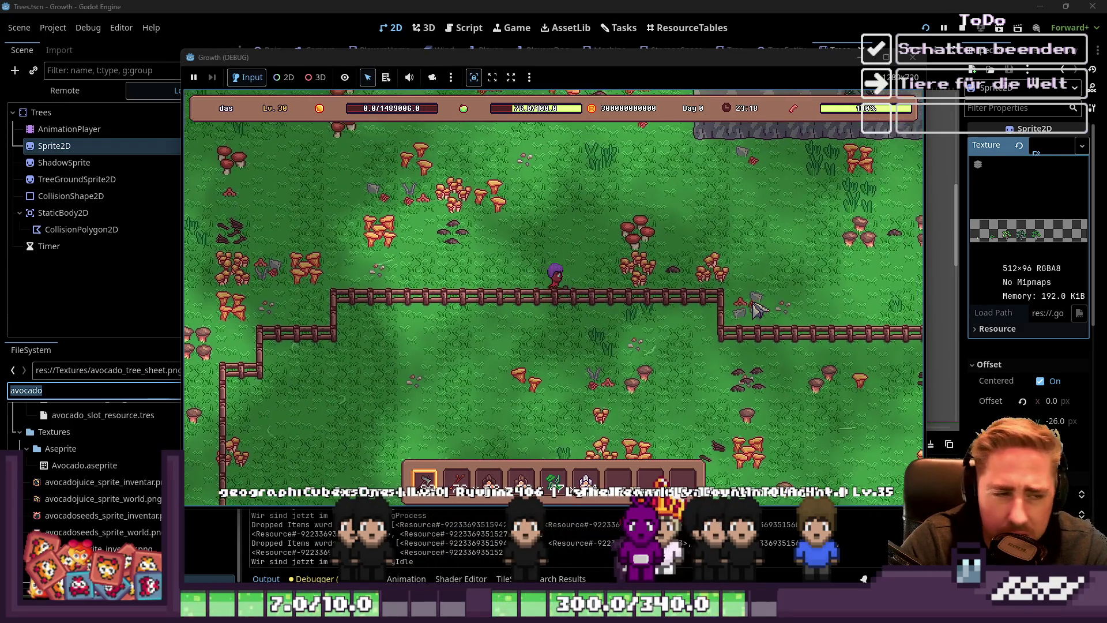
key(Right)
key(Down)
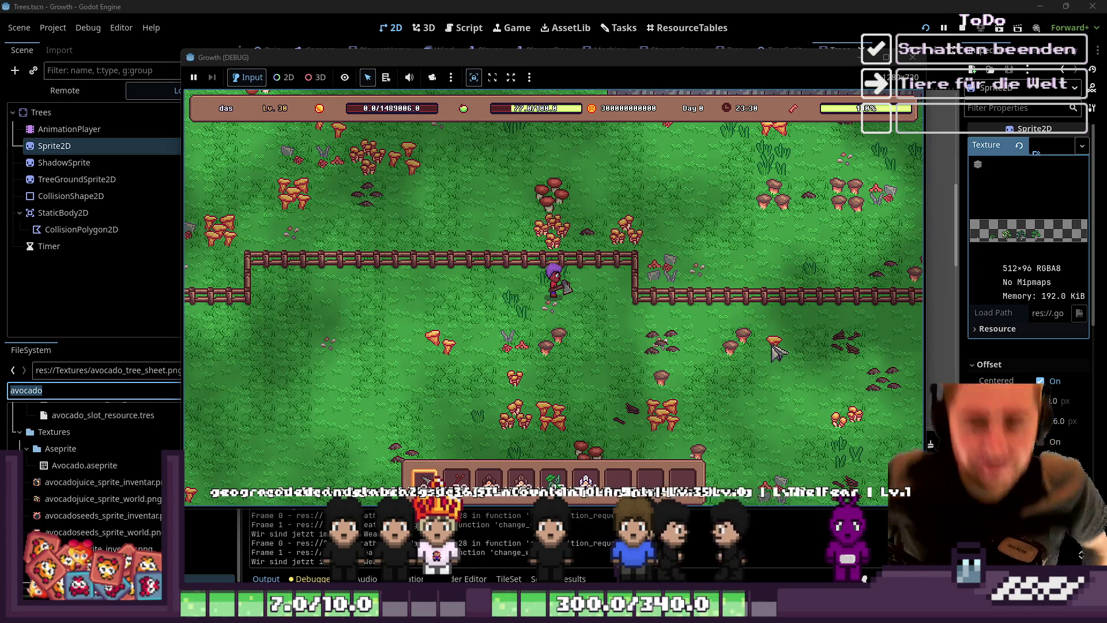
Walk right along the fence toward the cliff and chop down the pine there
key(d)
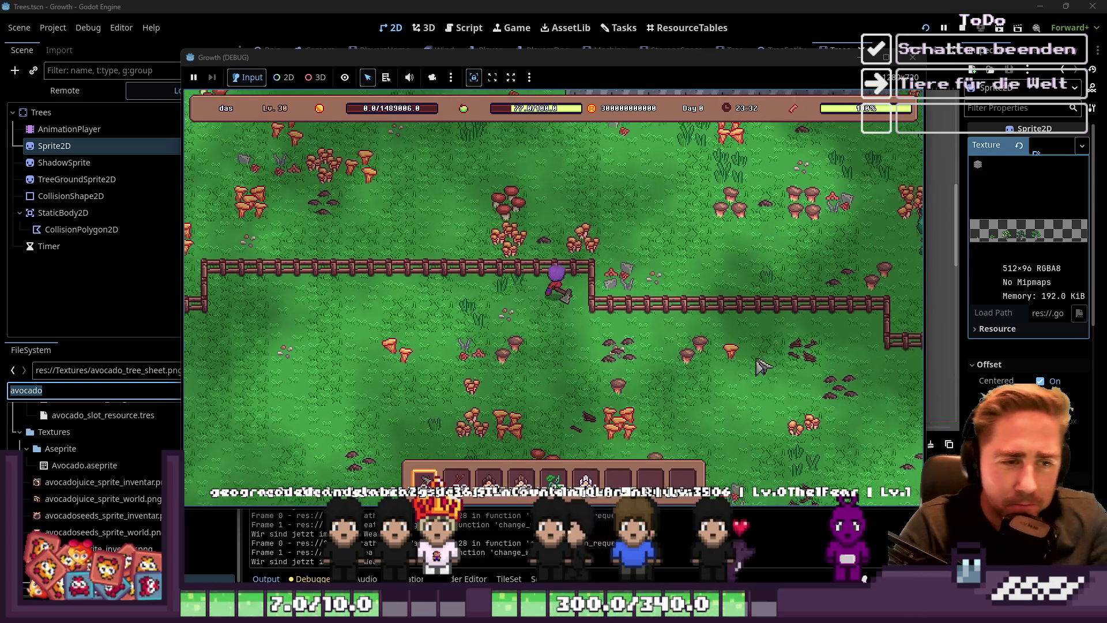
key(w)
key(d)
key(w)
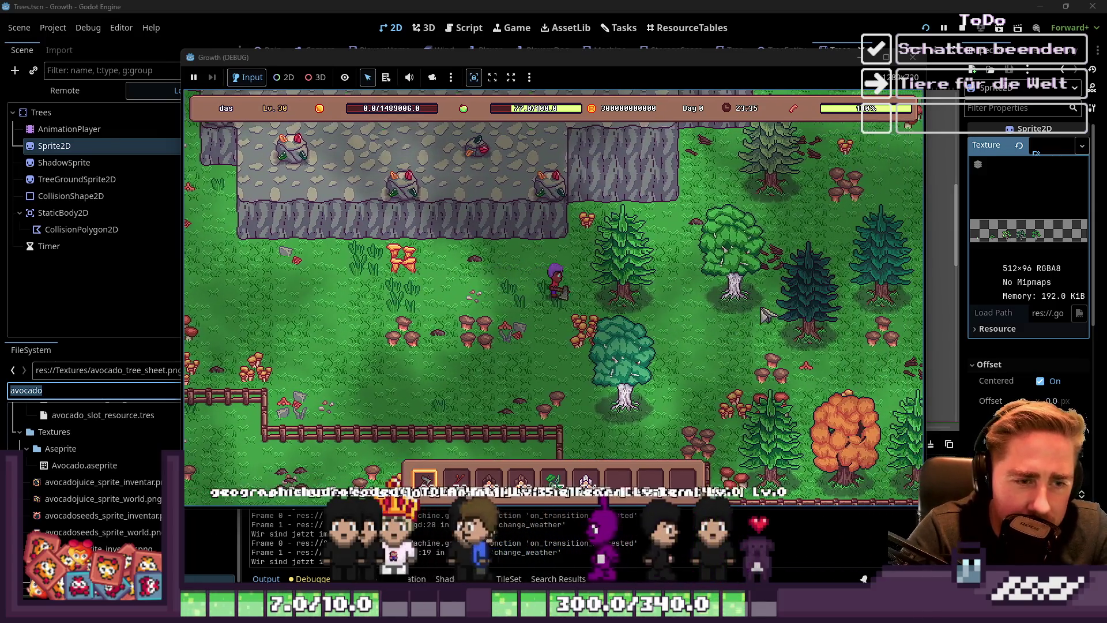
key(d)
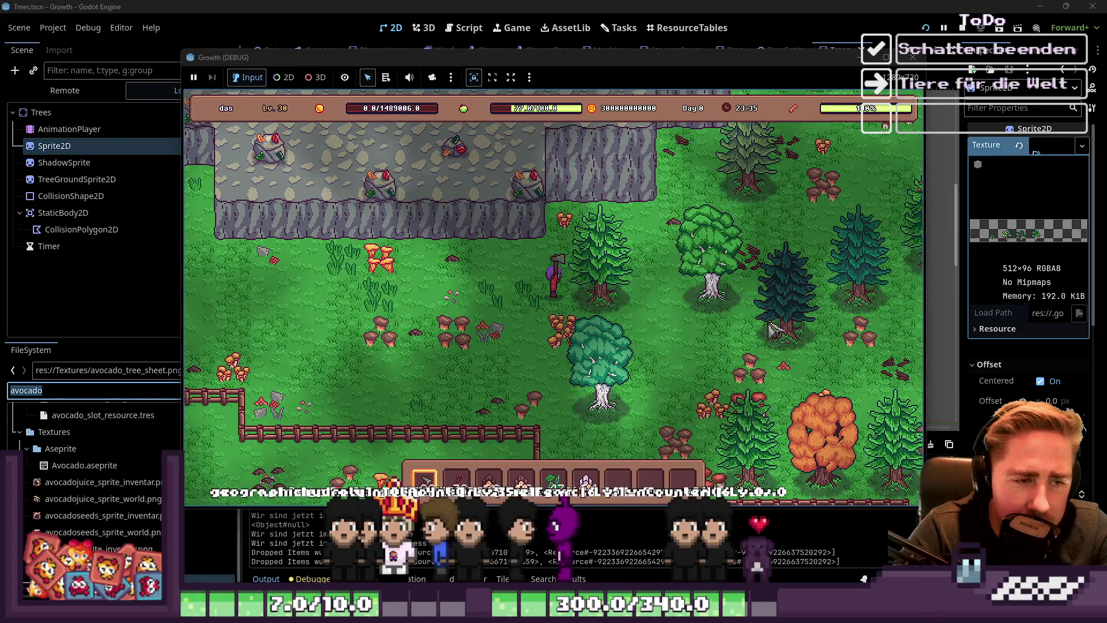
click(787, 313)
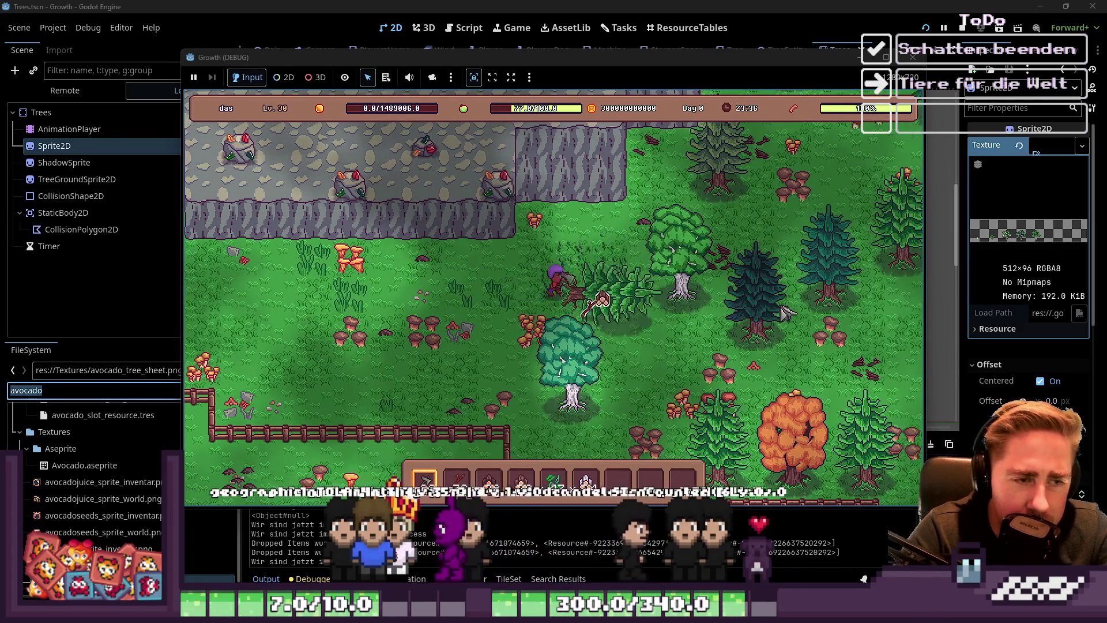
key(d)
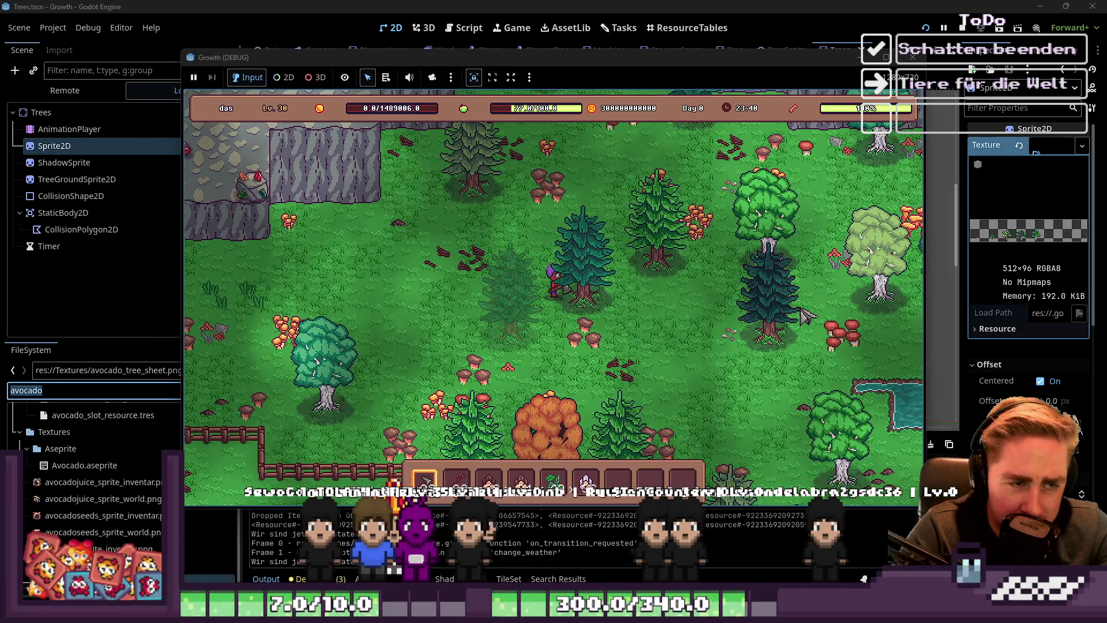
key(d)
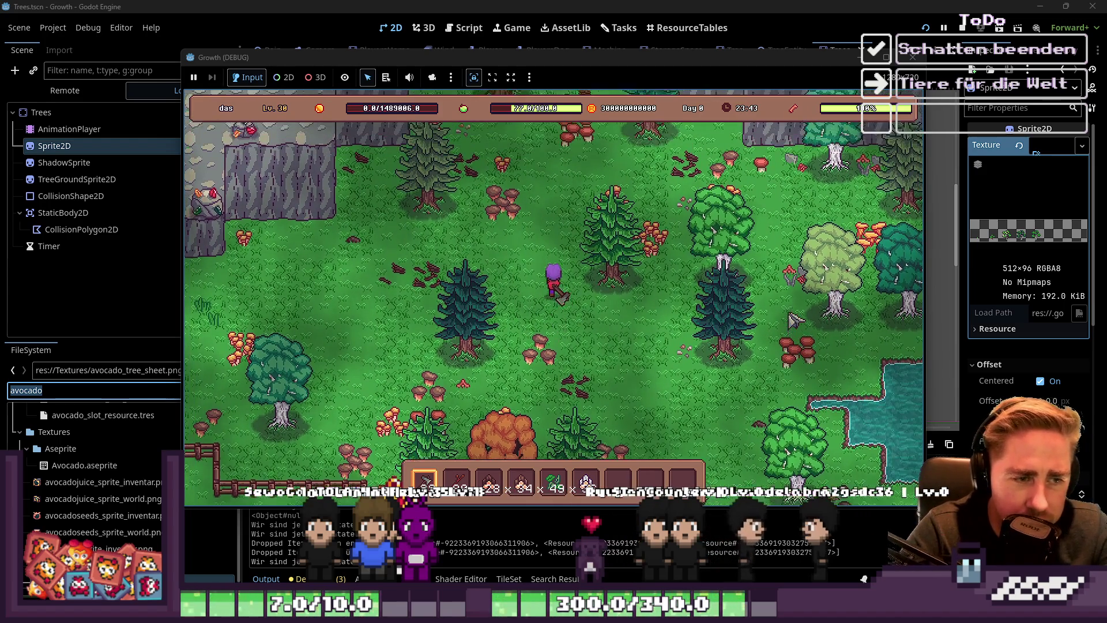
Walk through the forest, felling the light-green tree and another tree by the pond
key(w)
key(d)
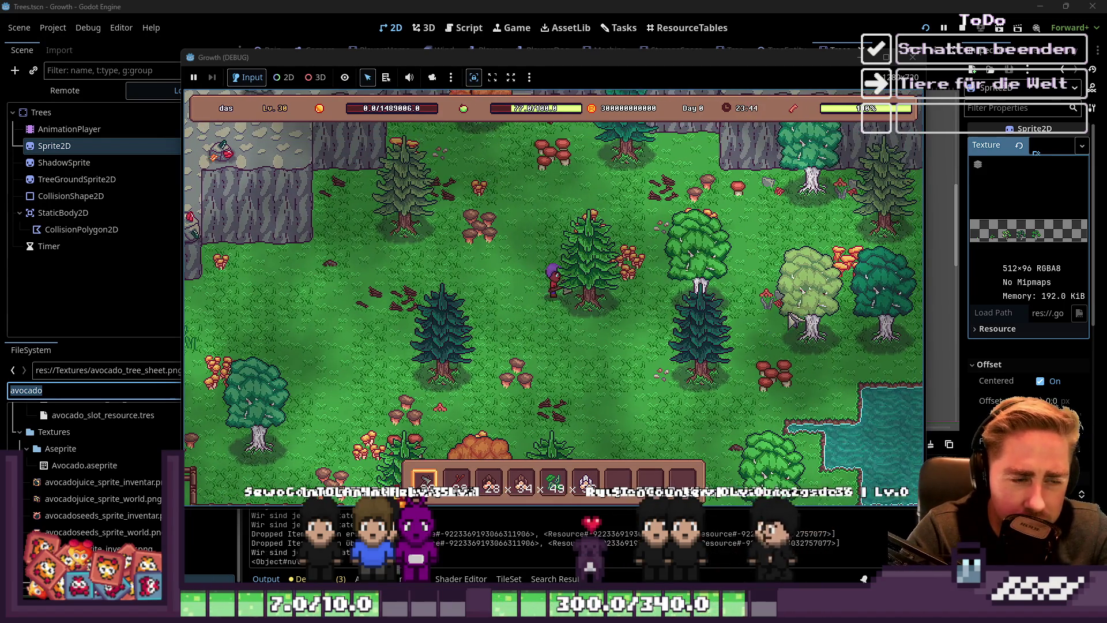
key(d)
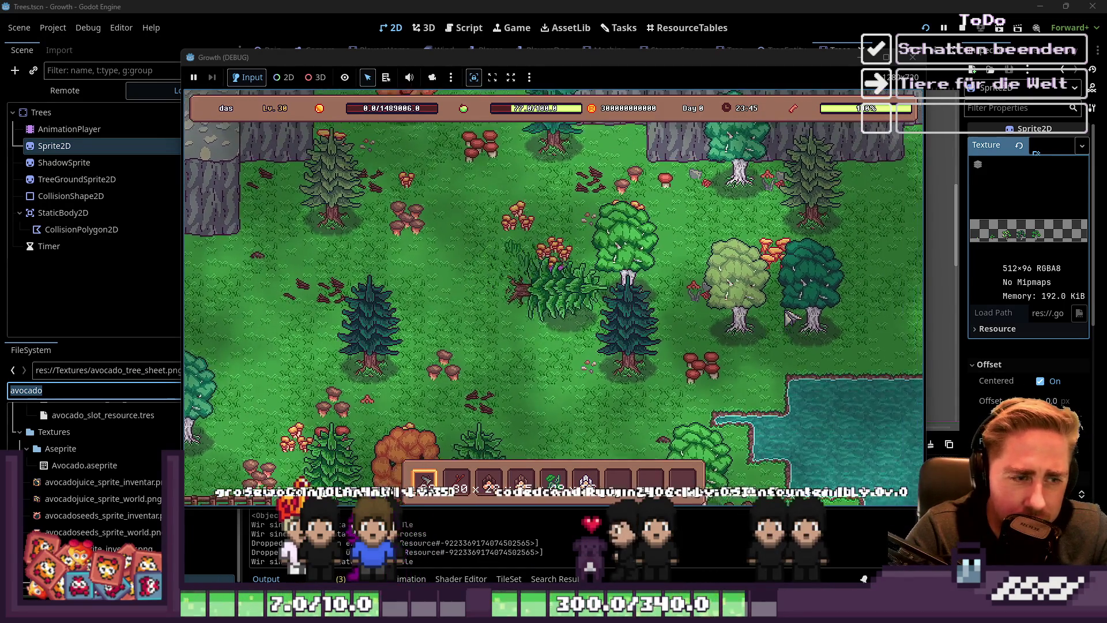
key(d)
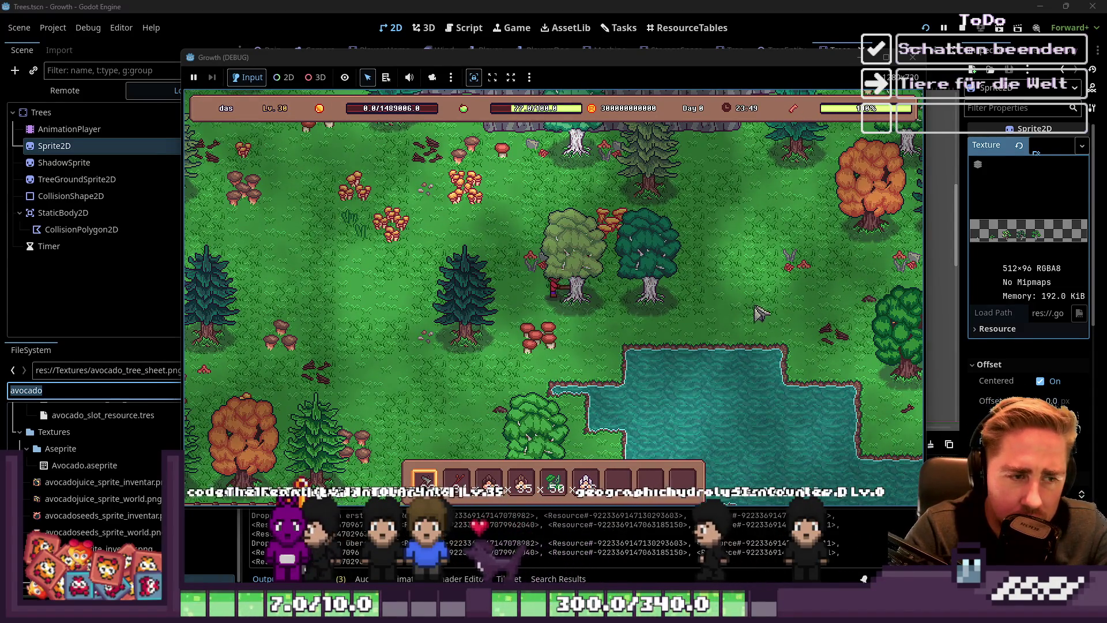
key(d)
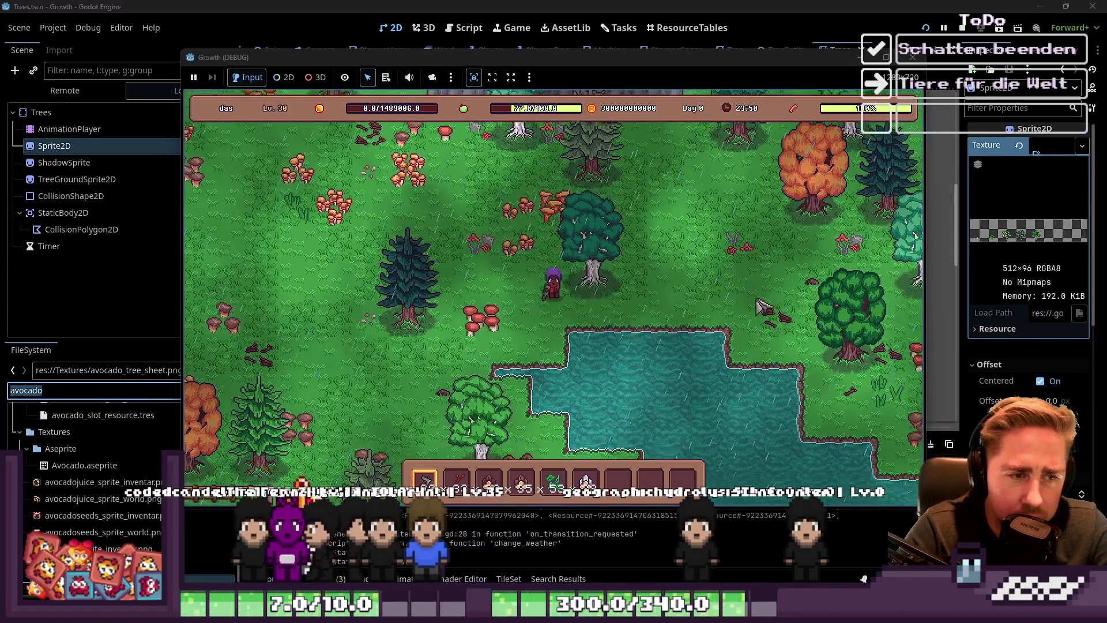
key(w)
key(a)
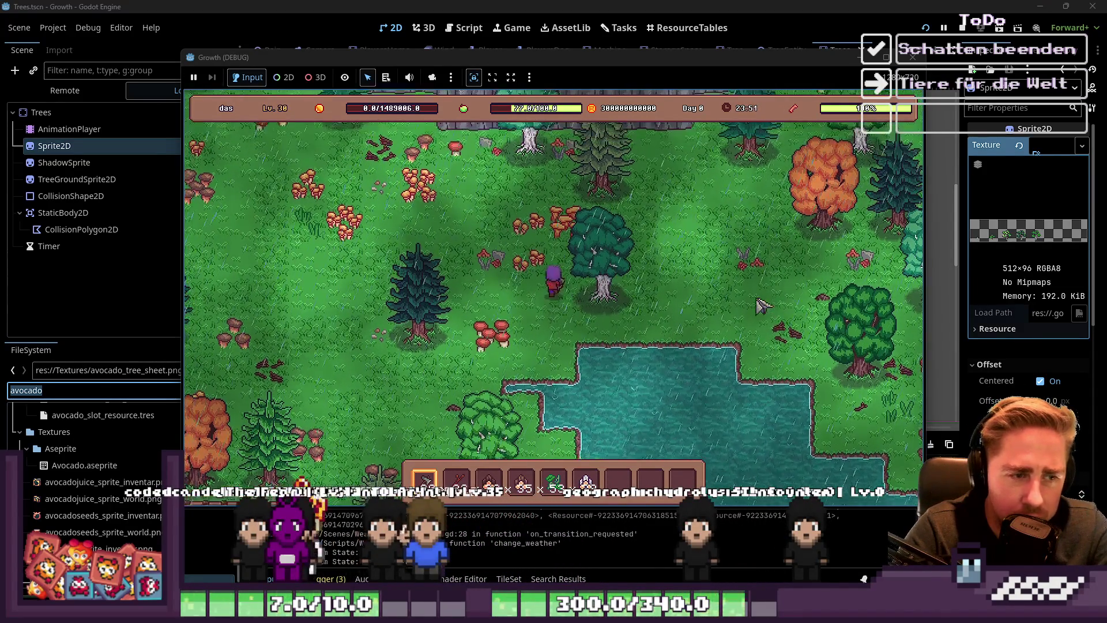
key(d)
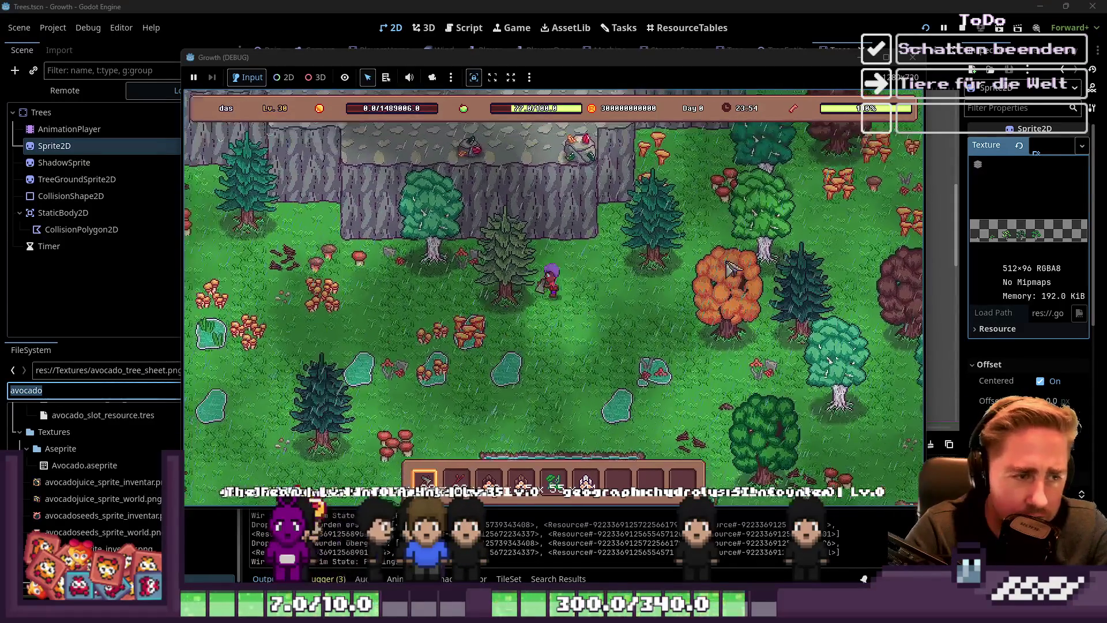
key(a)
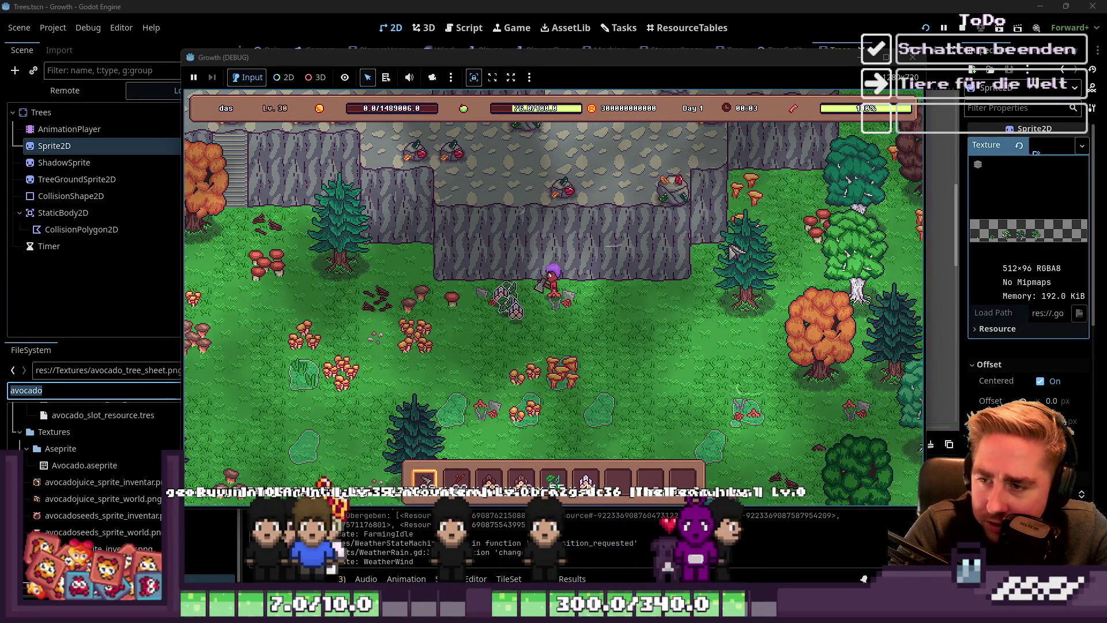
Head up-left toward the cliffs, chop down a pine, and walk toward the orange tree
key(a)
key(w)
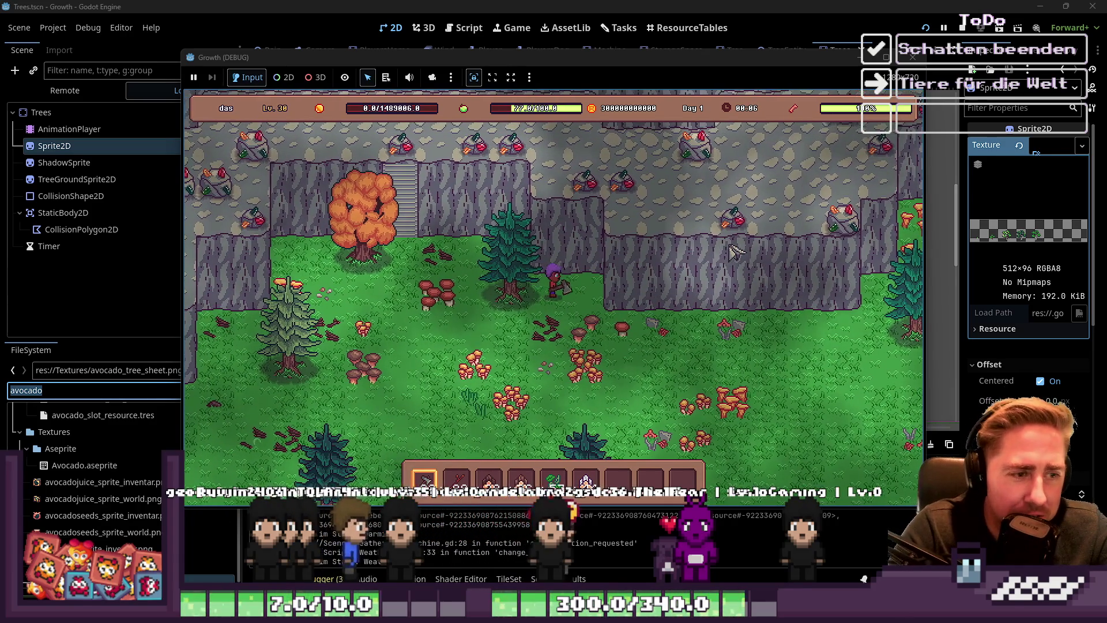
click(720, 254)
key(a)
key(w)
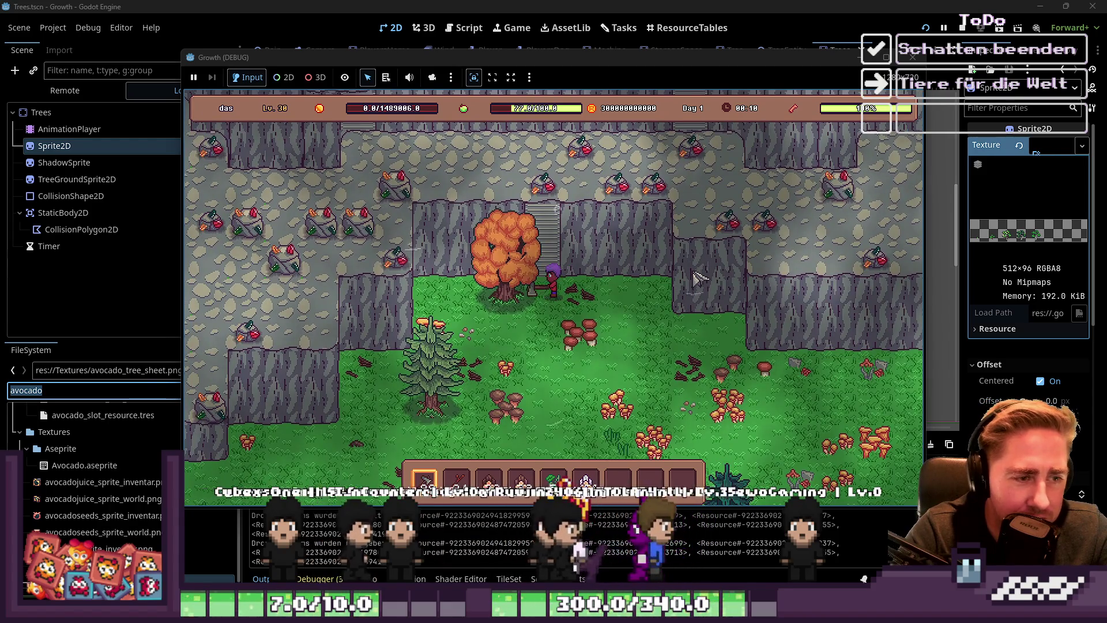
key(a)
key(s)
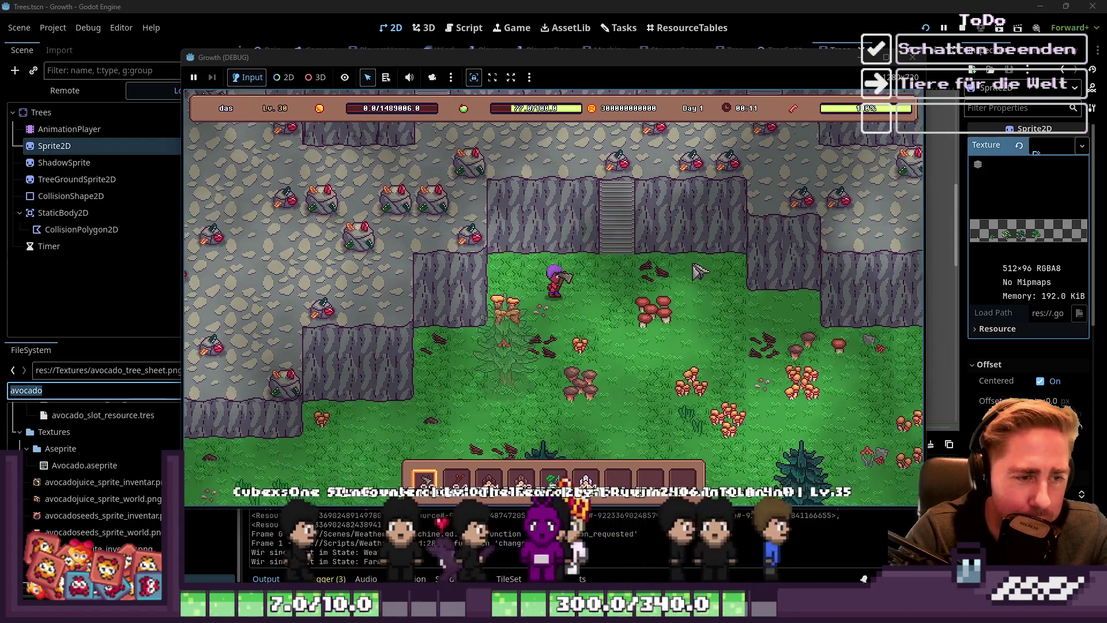
key(a)
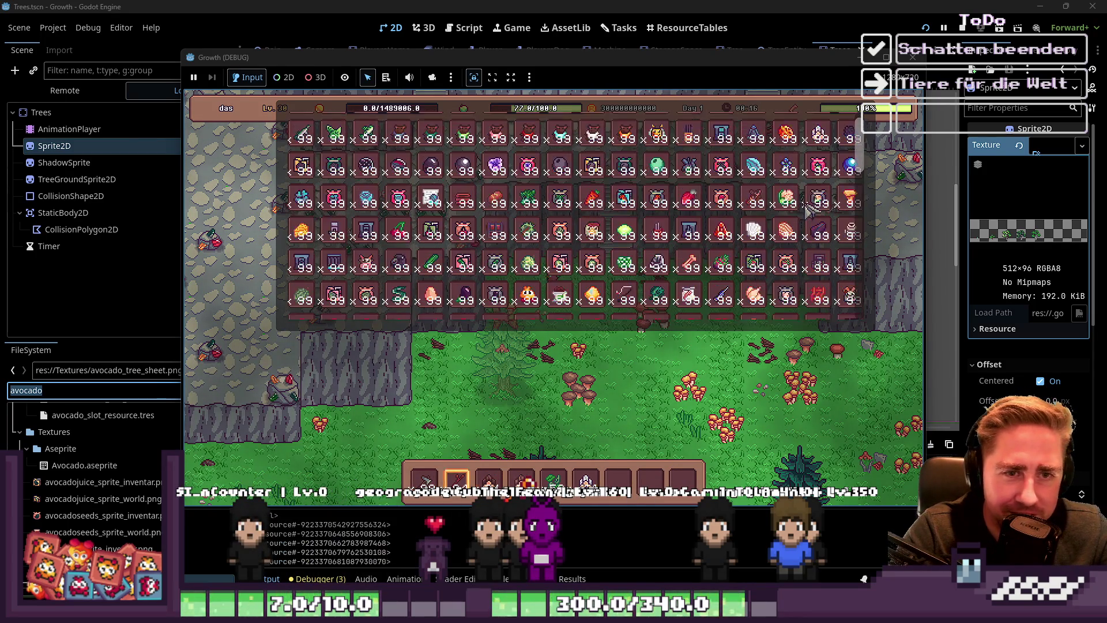
scroll(813, 210, up, 2)
scroll(836, 248, down, 3)
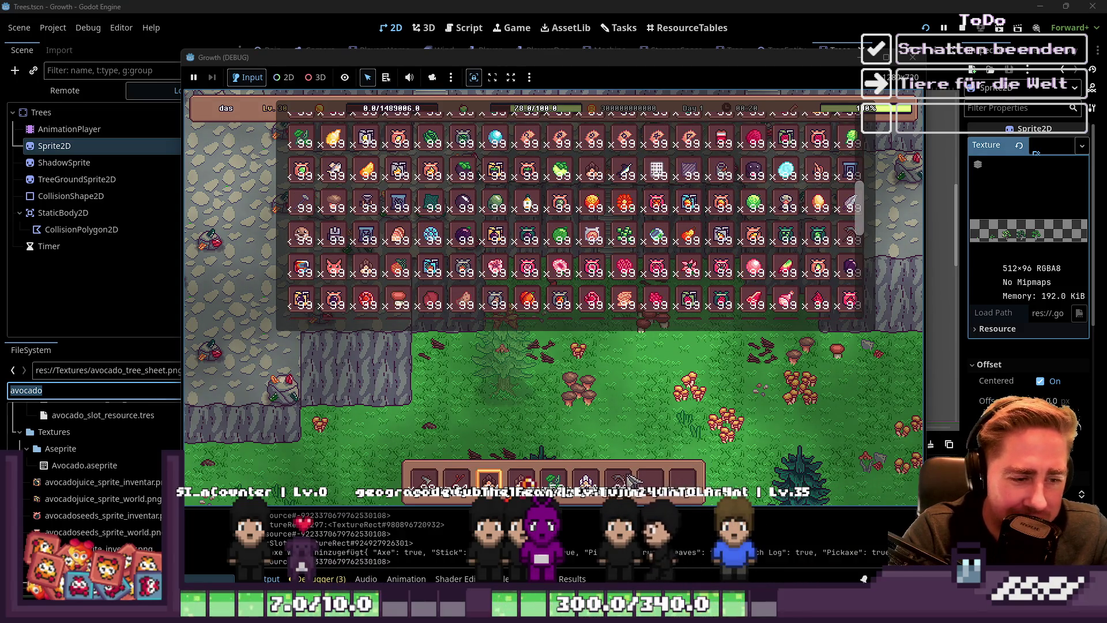
Climb the stone stairs, swing the pickaxe at rocks, select hotbar slot 5, then stop the game
key(d)
key(w)
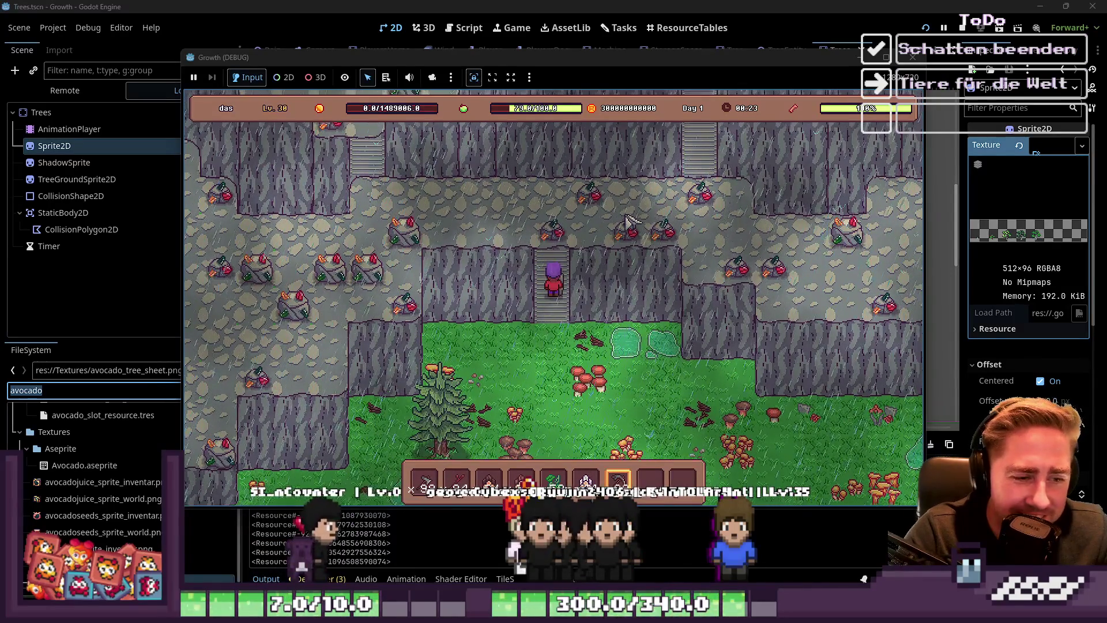
key(w)
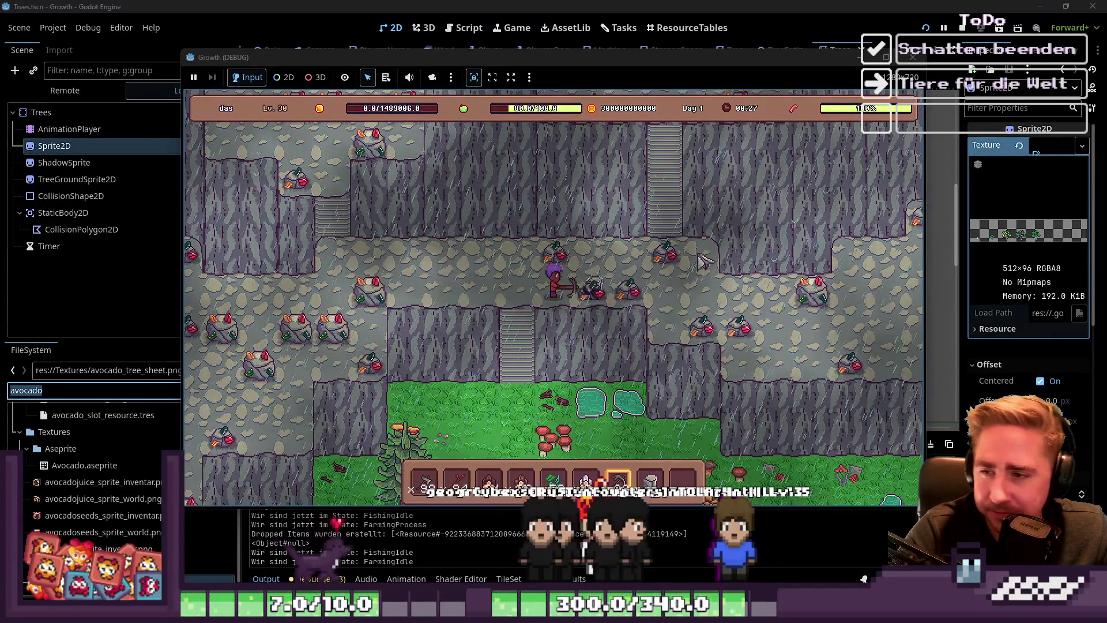
key(d)
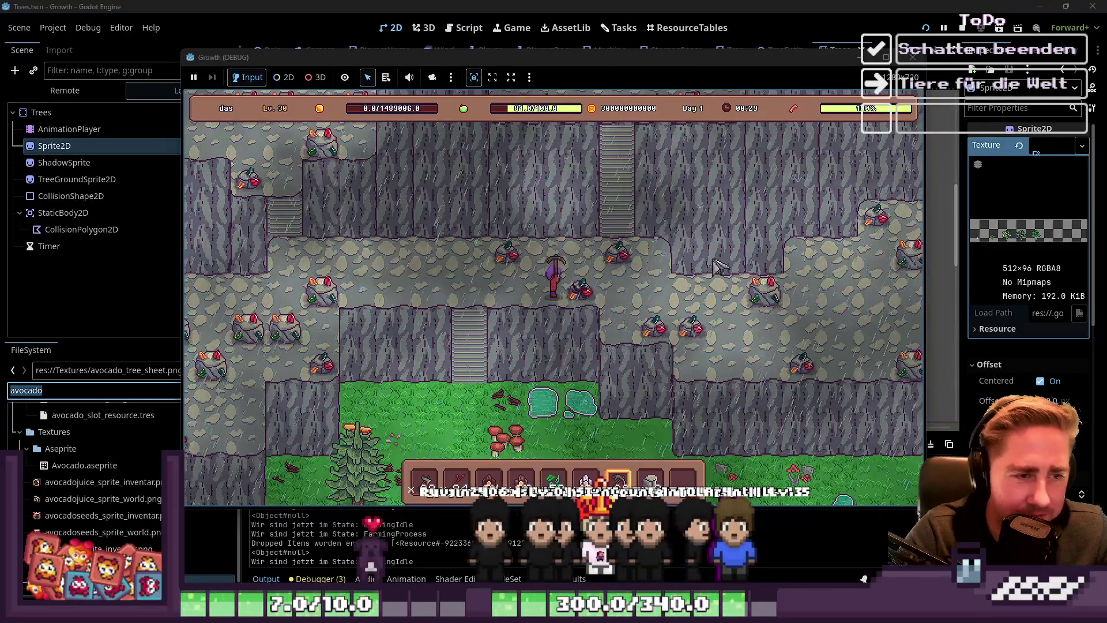
key(w)
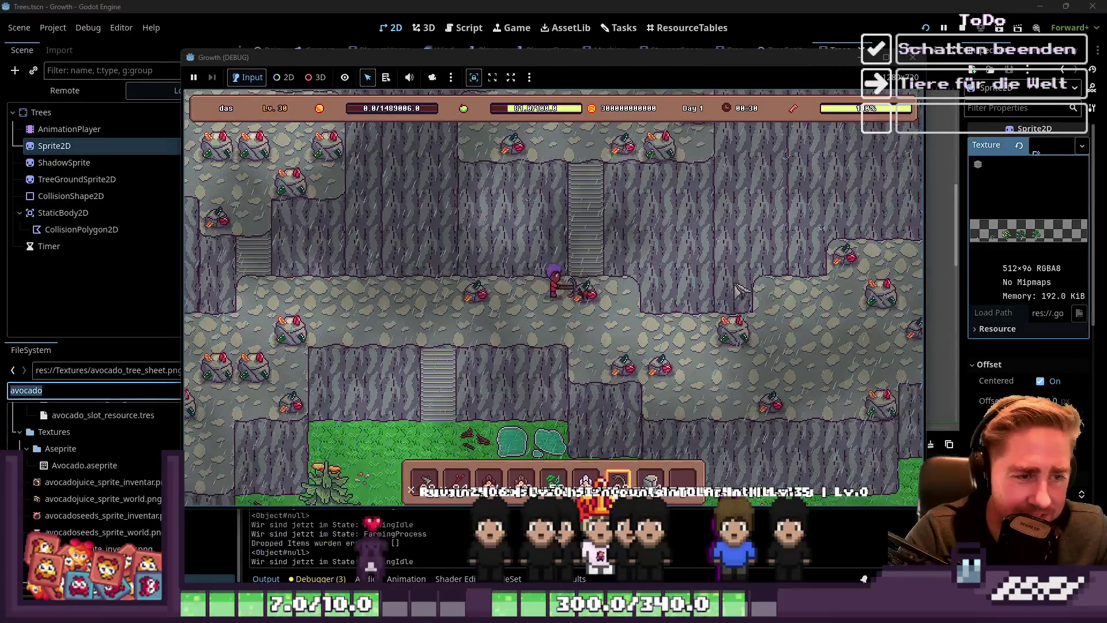
key(a)
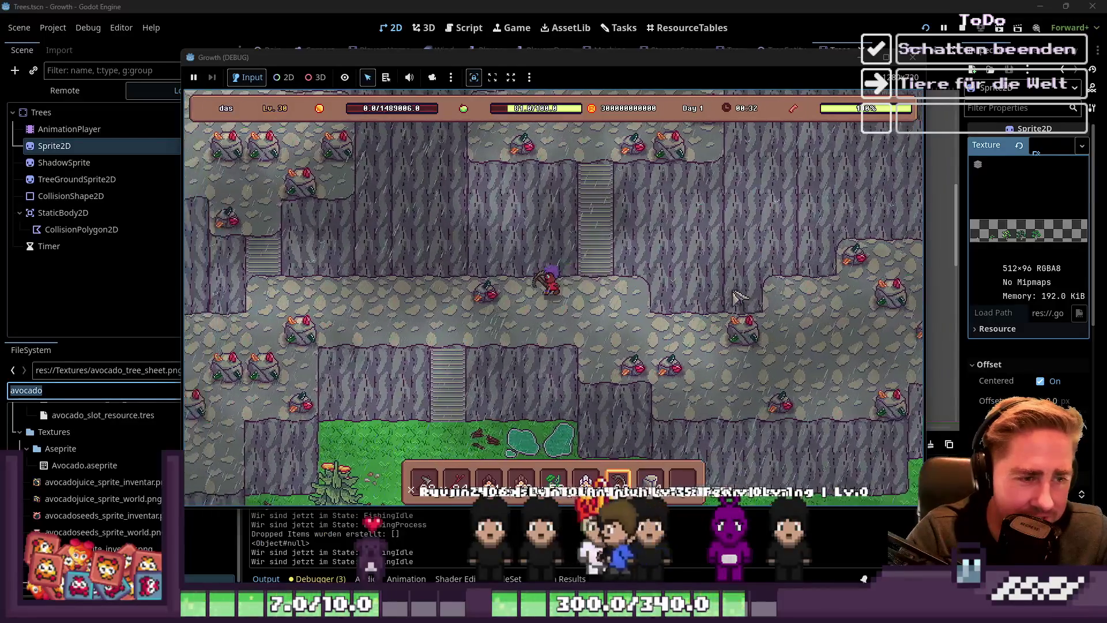
key(a)
key(5)
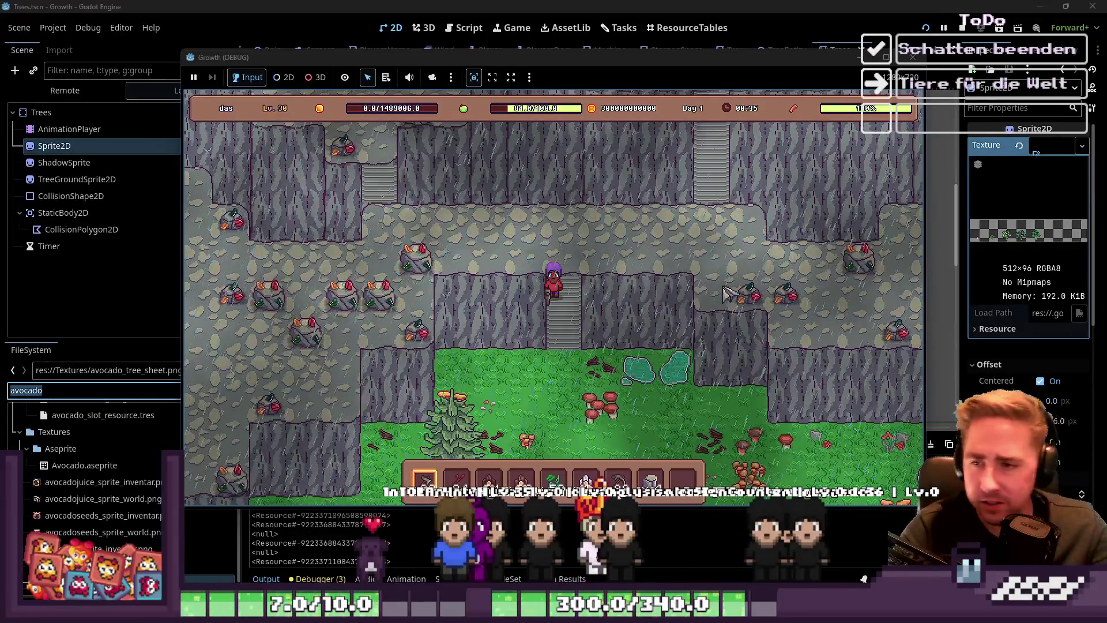
click(912, 57)
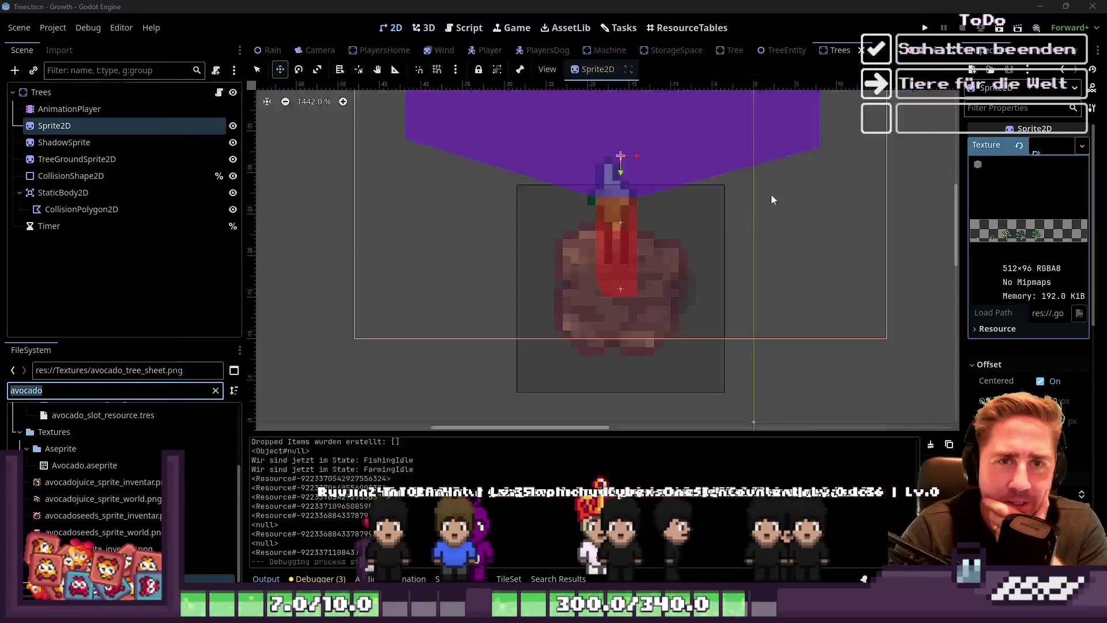
Relaunch the game and start a new game with a character named '#dfg'
click(925, 28)
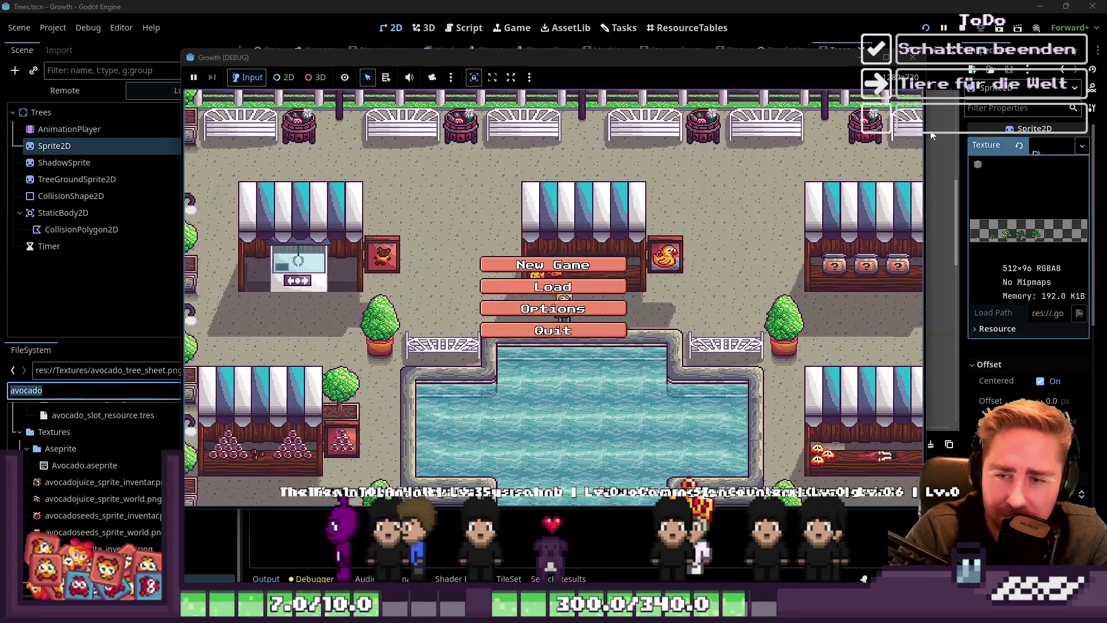
click(572, 267)
text(#dfg)
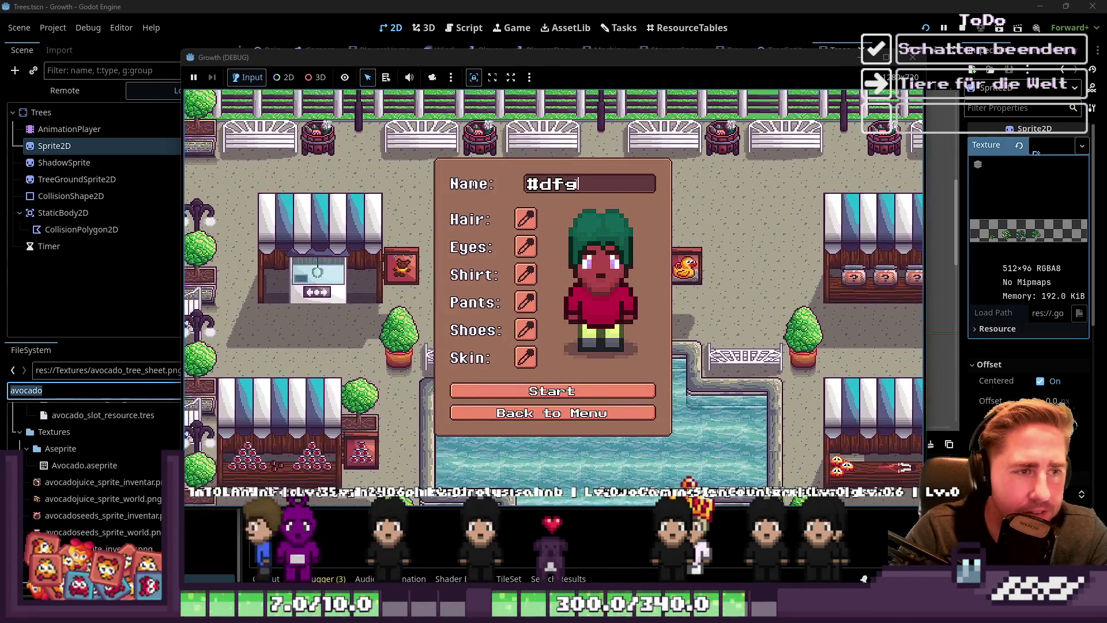
click(575, 392)
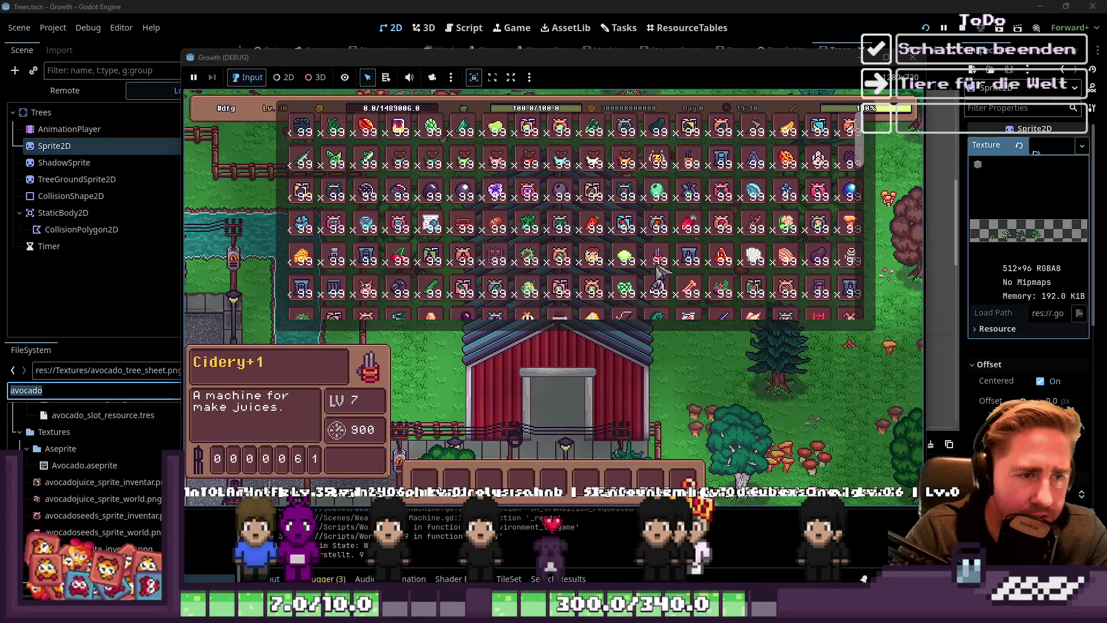
Close the inventory, walk around the farm past the barn, and stop the game with F8
scroll(705, 231, down, 2)
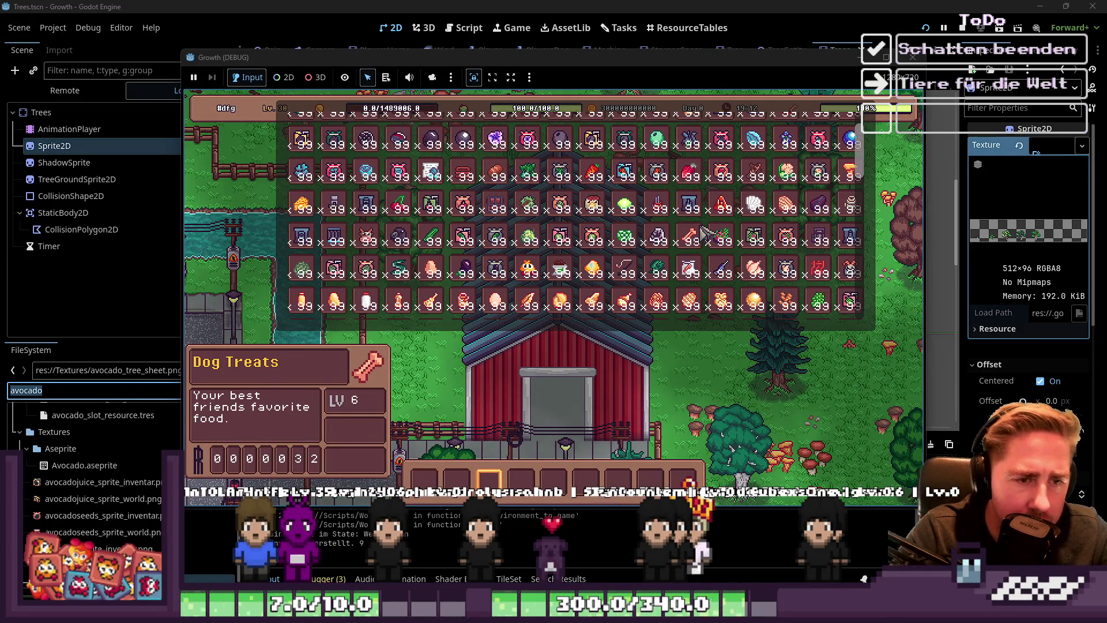
scroll(704, 231, up, 2)
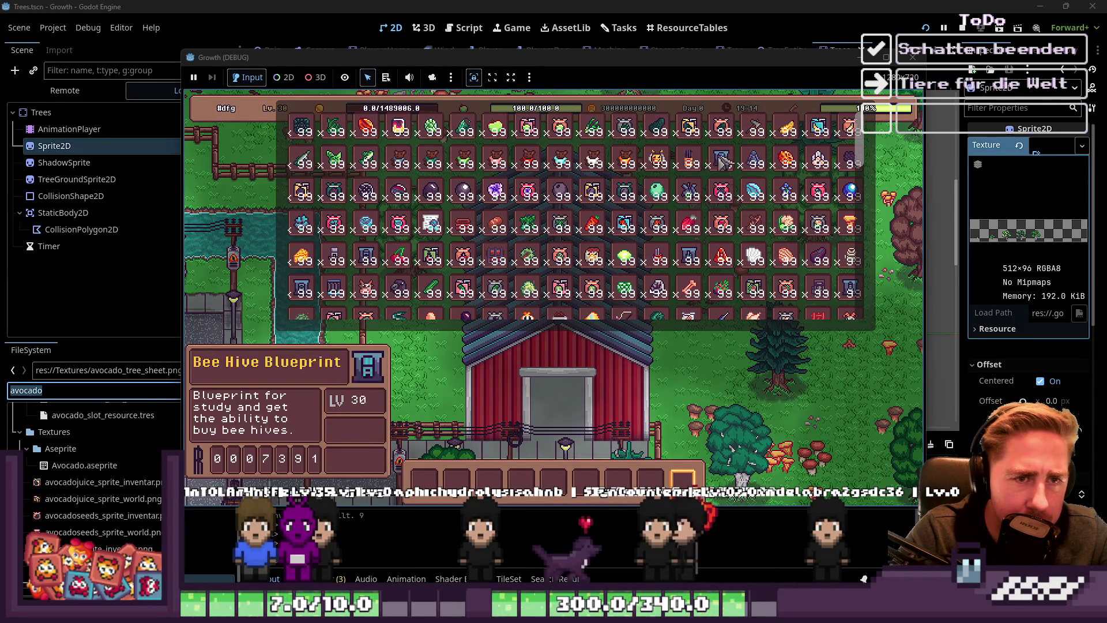
key(i)
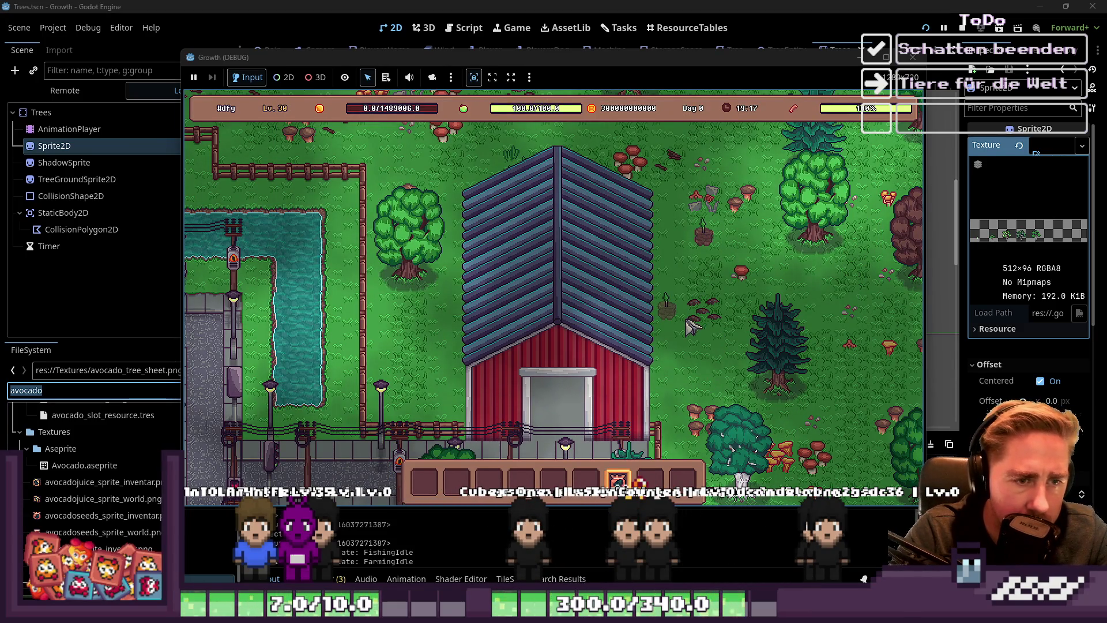
scroll(706, 288, down, 1)
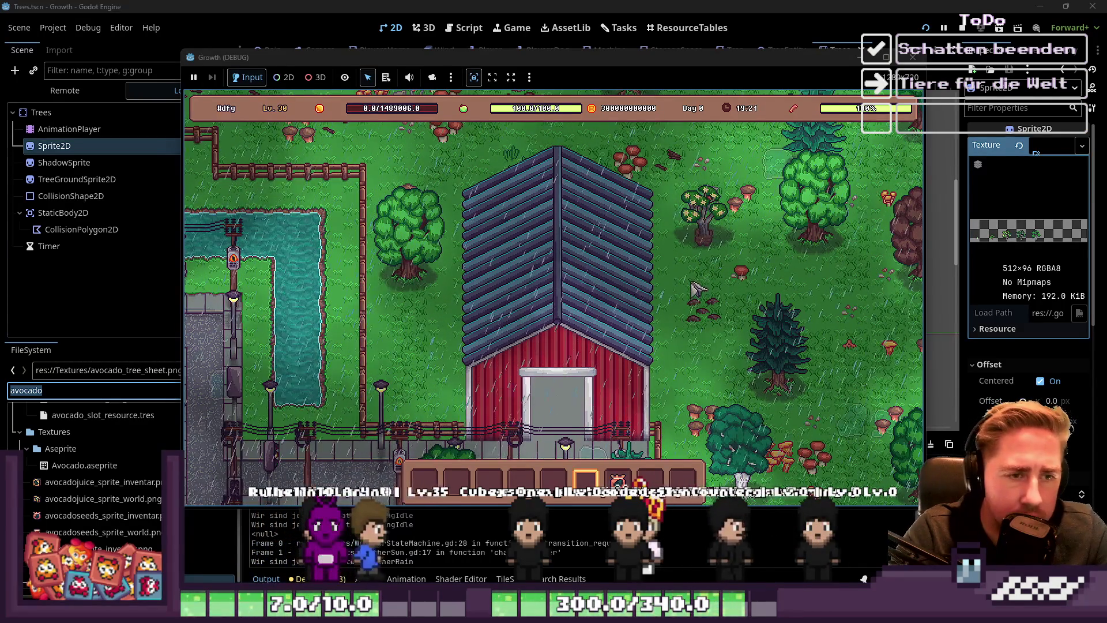
key(s)
key(s)
key(d)
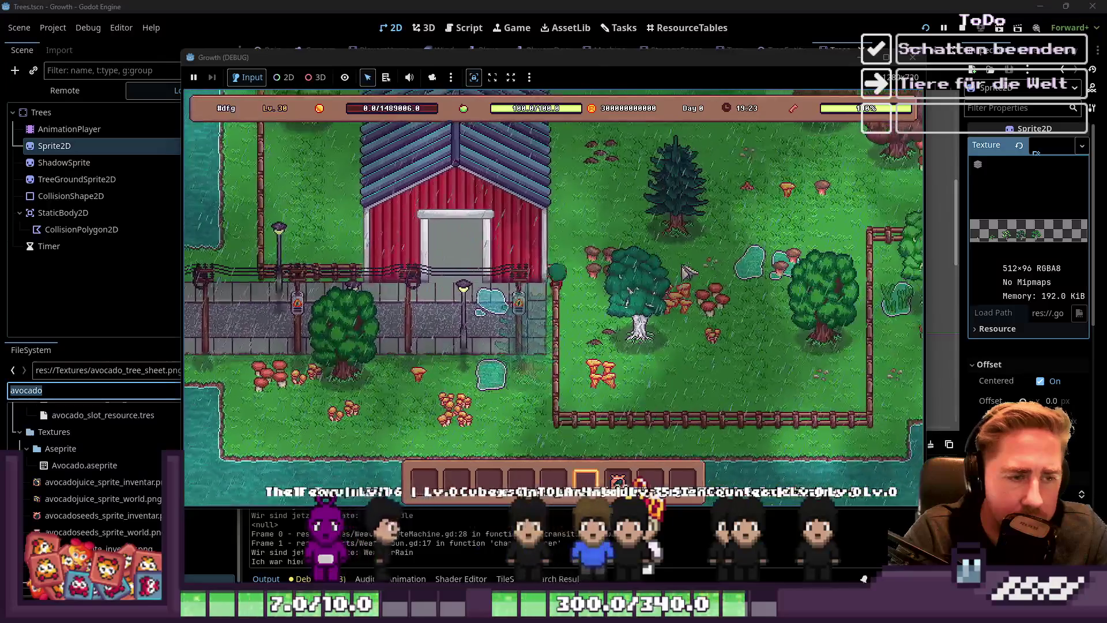
key(w)
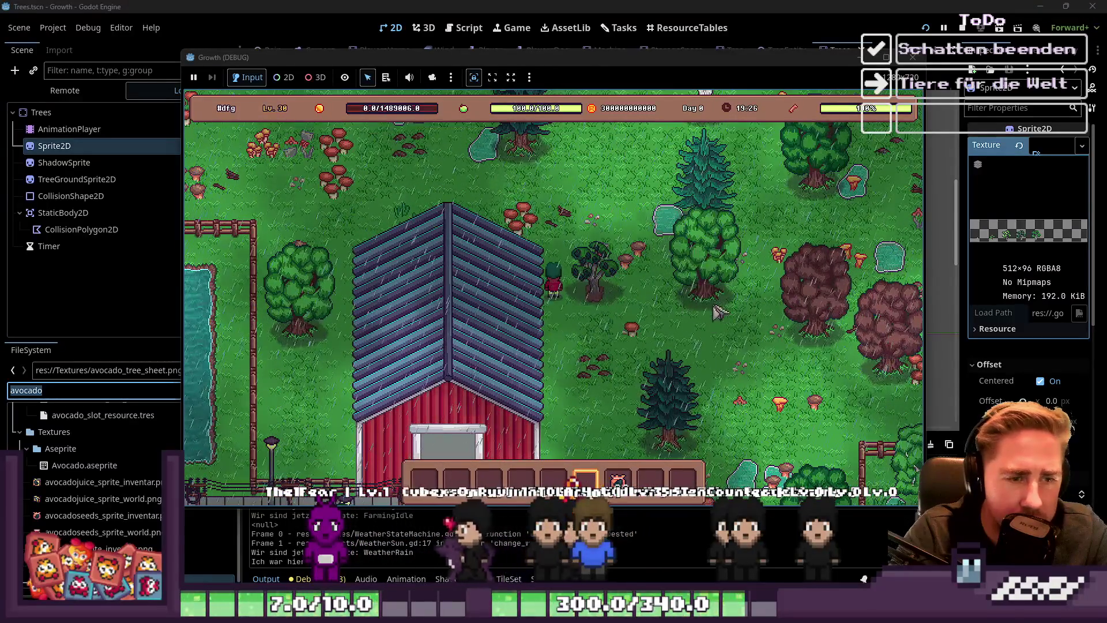
key(F8)
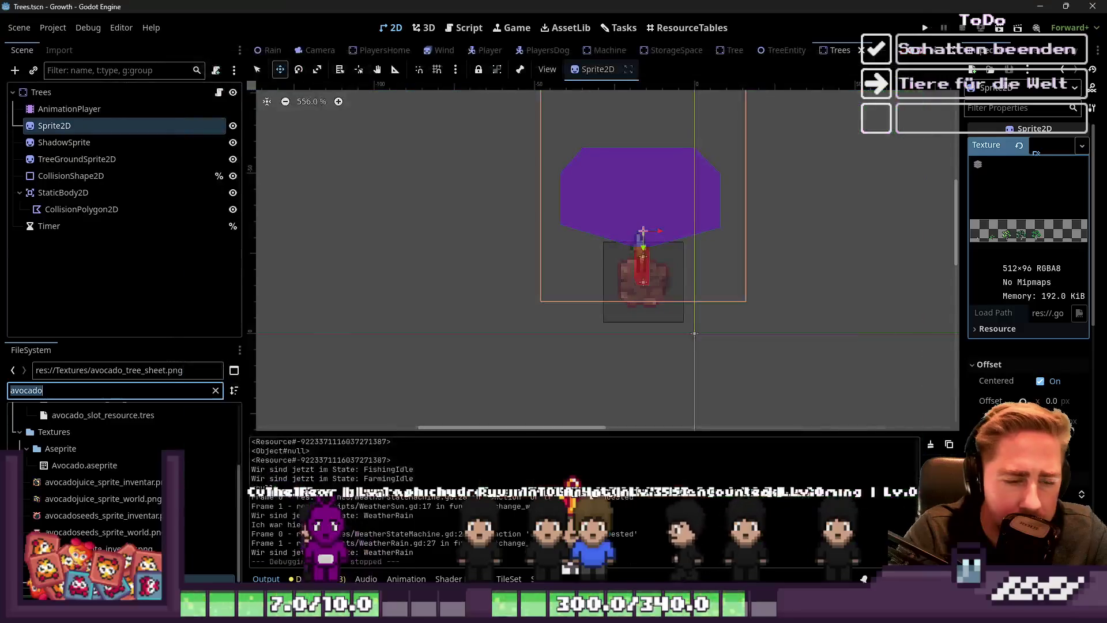
In Aseprite, delete three one-pixel-wide vertical columns from the tree shadow
key(alt+Tab)
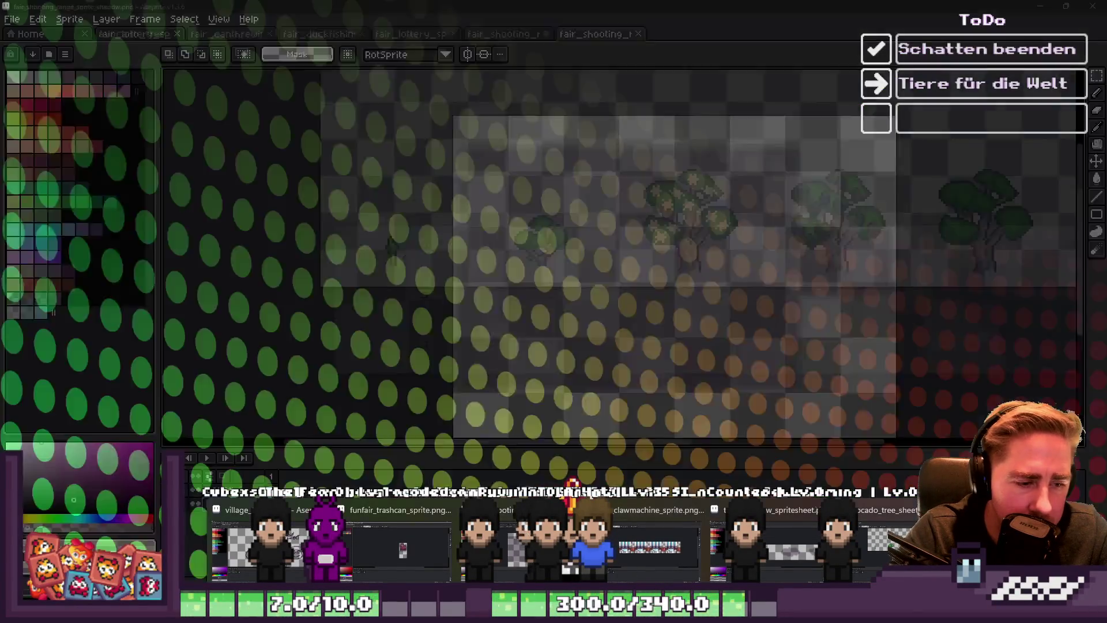
scroll(704, 240, up, 2)
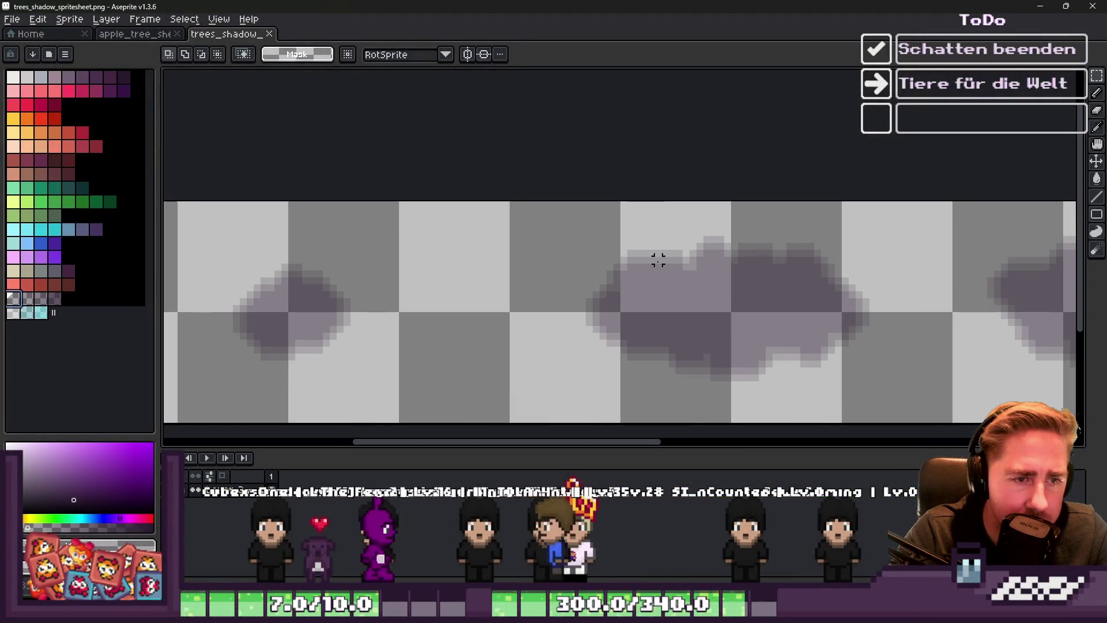
drag(642, 217, 649, 397)
key(Delete)
scroll(736, 304, down, 2)
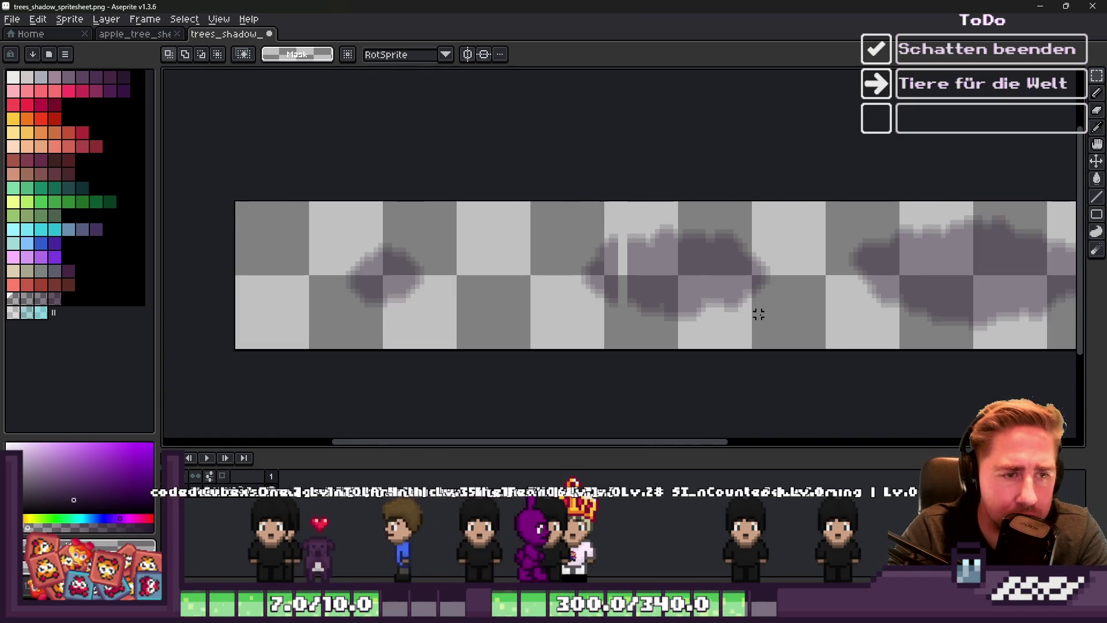
scroll(642, 155, up, 3)
key(ctrl+d)
drag(617, 111, 623, 365)
key(Delete)
key(ctrl+d)
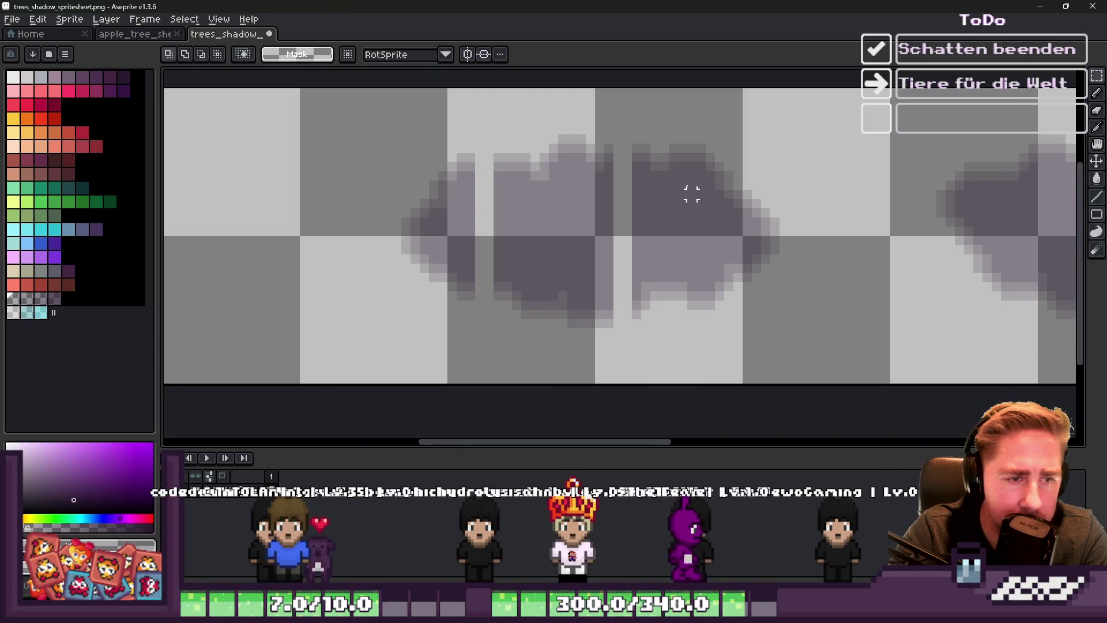
mouse_move(690, 127)
mouse_down()
mouse_move(709, 285)
mouse_move(692, 353)
mouse_up()
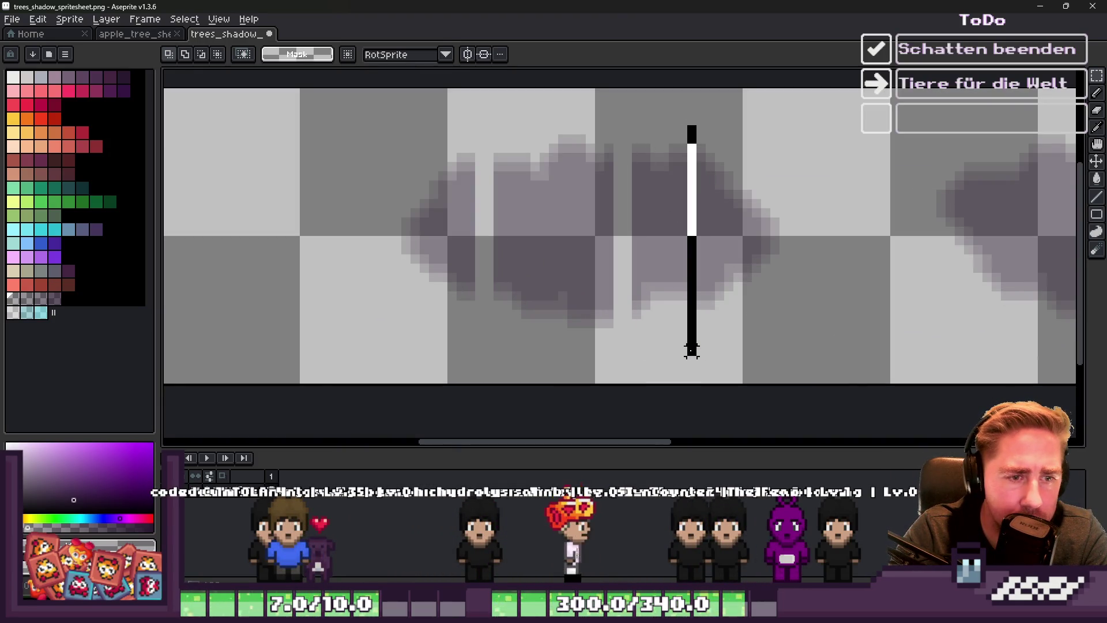
key(Delete)
key(ctrl+d)
Shift the right lobe one pixel left and the left part one pixel right to close the gaps
drag(692, 111, 794, 328)
drag(725, 239, 715, 241)
key(Return)
drag(366, 113, 474, 330)
drag(439, 247, 455, 251)
key(Return)
mouse_move(334, 104)
mouse_down()
mouse_move(390, 168)
mouse_move(616, 358)
mouse_up()
key(Right)
key(Right)
key(Return)
mouse_move(269, 114)
mouse_down()
mouse_move(583, 222)
mouse_move(884, 349)
mouse_up()
key(Left)
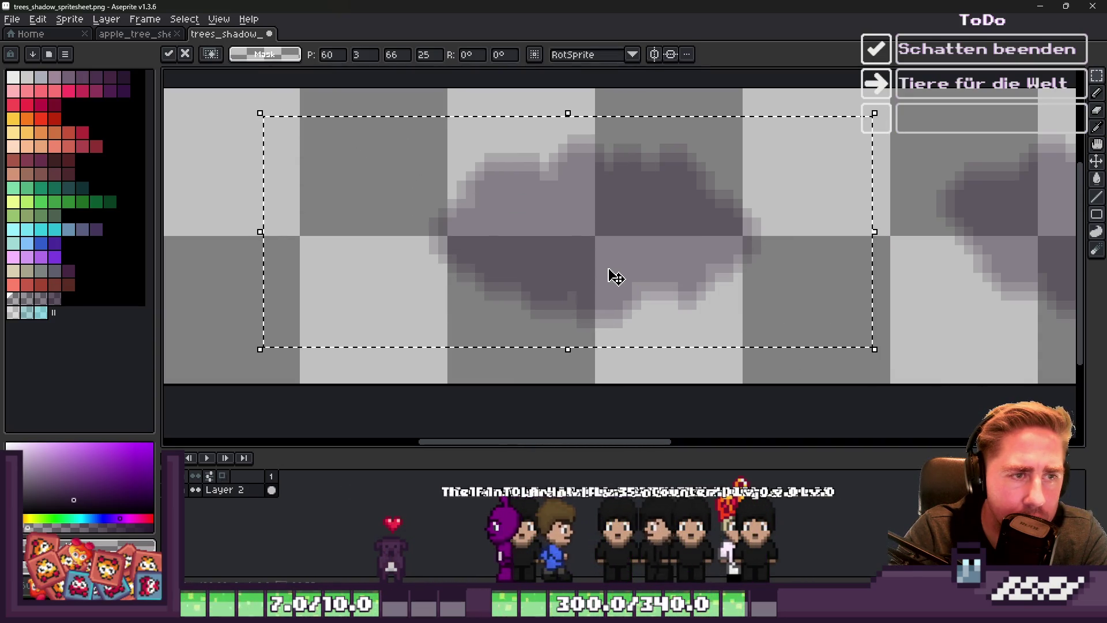
Clear a thin column through the shadow's middle and erase four more vertical strips through the shadows
key(ctrl+d)
scroll(611, 271, down, 2)
scroll(610, 269, down, 1)
scroll(679, 242, up, 1)
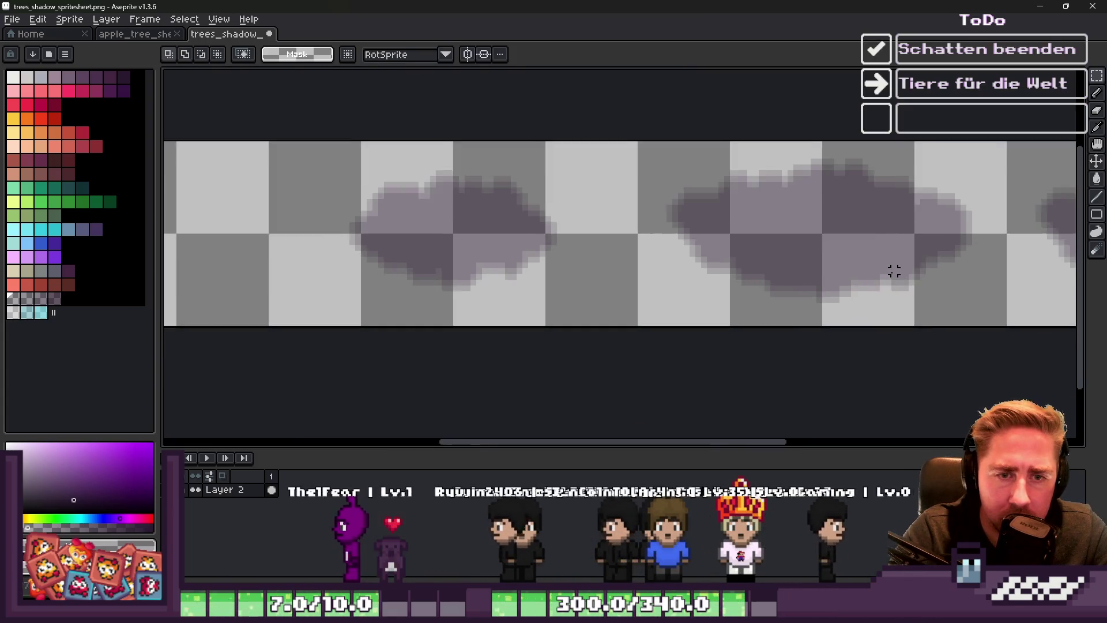
scroll(720, 185, up, 2)
mouse_move(725, 81)
mouse_down()
mouse_move(755, 388)
mouse_move(736, 378)
mouse_up()
key(Delete)
key(ctrl+d)
drag(841, 101, 846, 333)
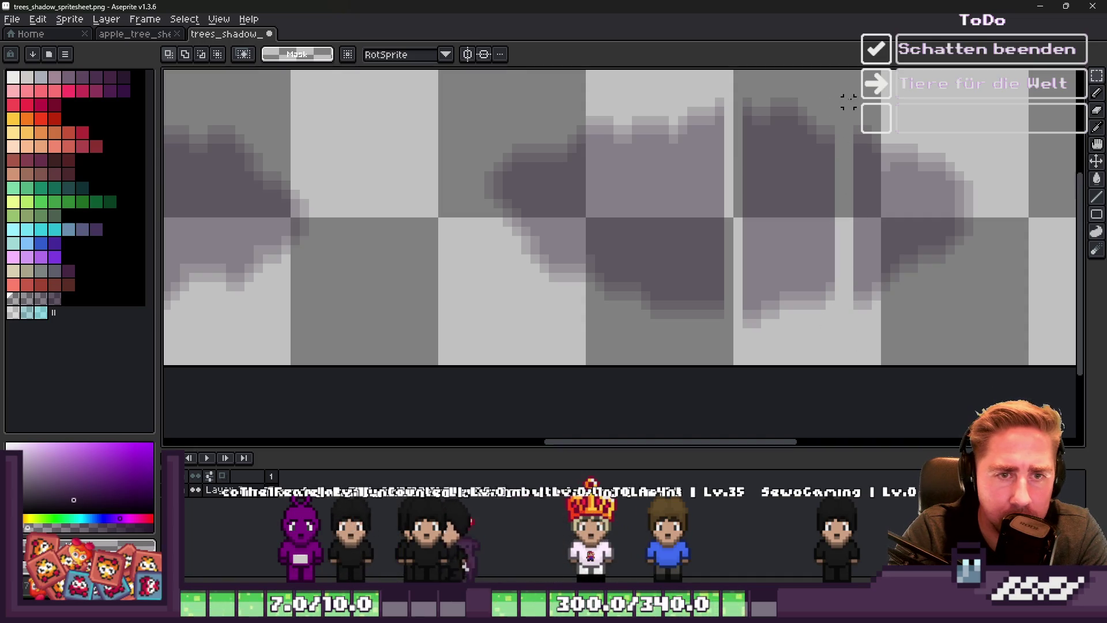
drag(900, 119, 900, 285)
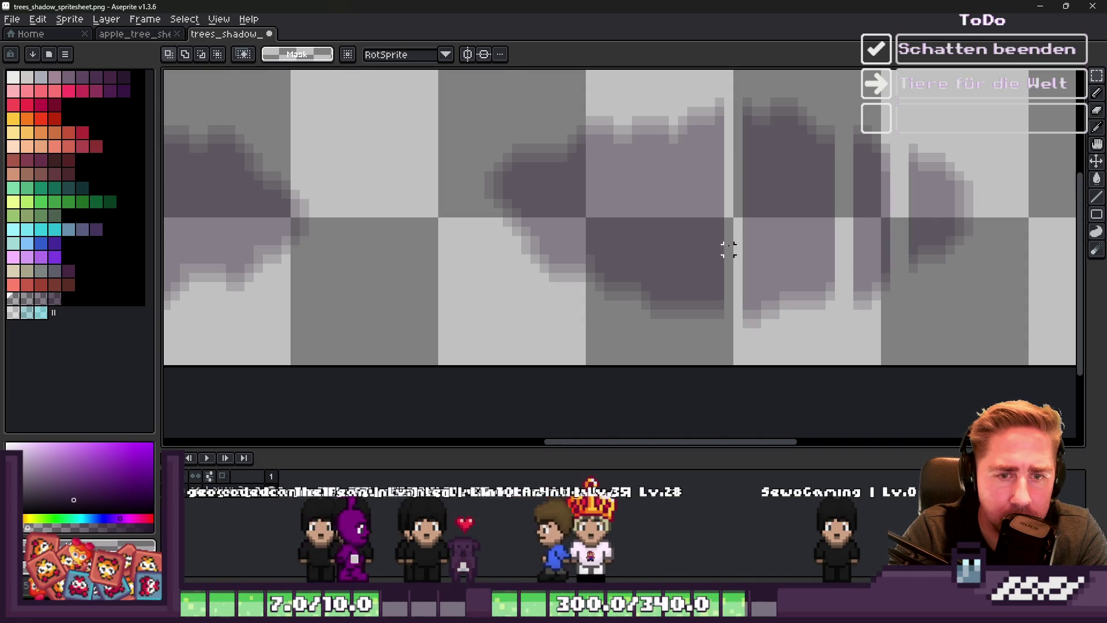
drag(599, 101, 605, 304)
drag(552, 109, 552, 311)
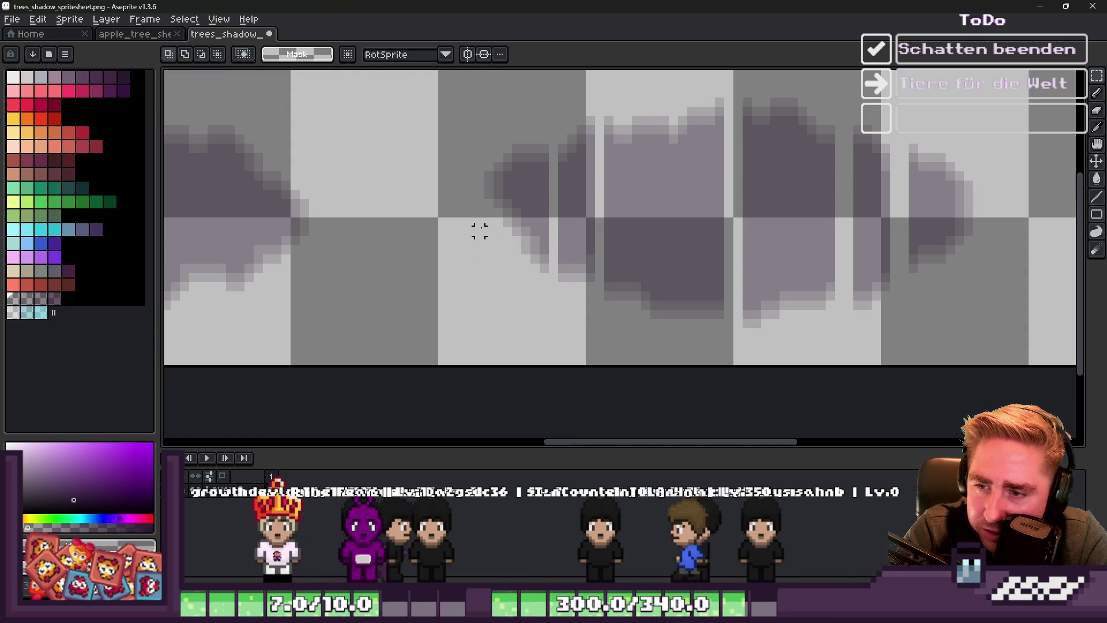
Select a rectangle around the shadow area, then return to Godot
scroll(444, 170, down, 1)
scroll(447, 167, up, 2)
drag(454, 99, 568, 392)
scroll(521, 227, down, 2)
drag(467, 129, 574, 338)
scroll(548, 218, up, 3)
key(alt+Tab)
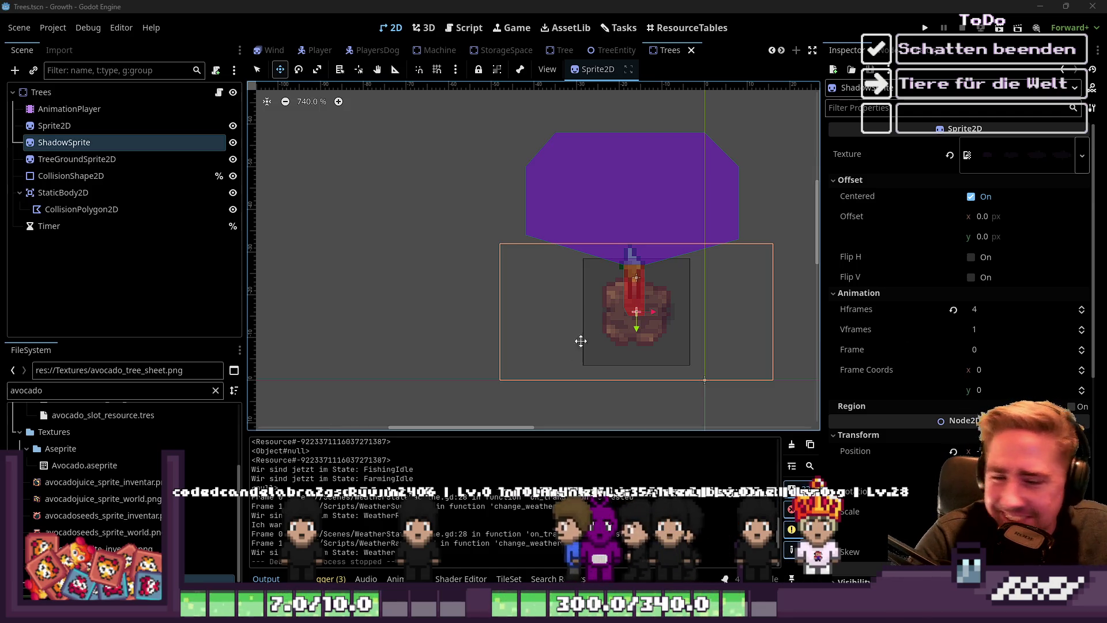
Inspect the TreeGroundSprite2D, Sprite2D and ShadowSprite nodes in the Scene dock
scroll(568, 353, down, 2)
click(66, 158)
click(65, 127)
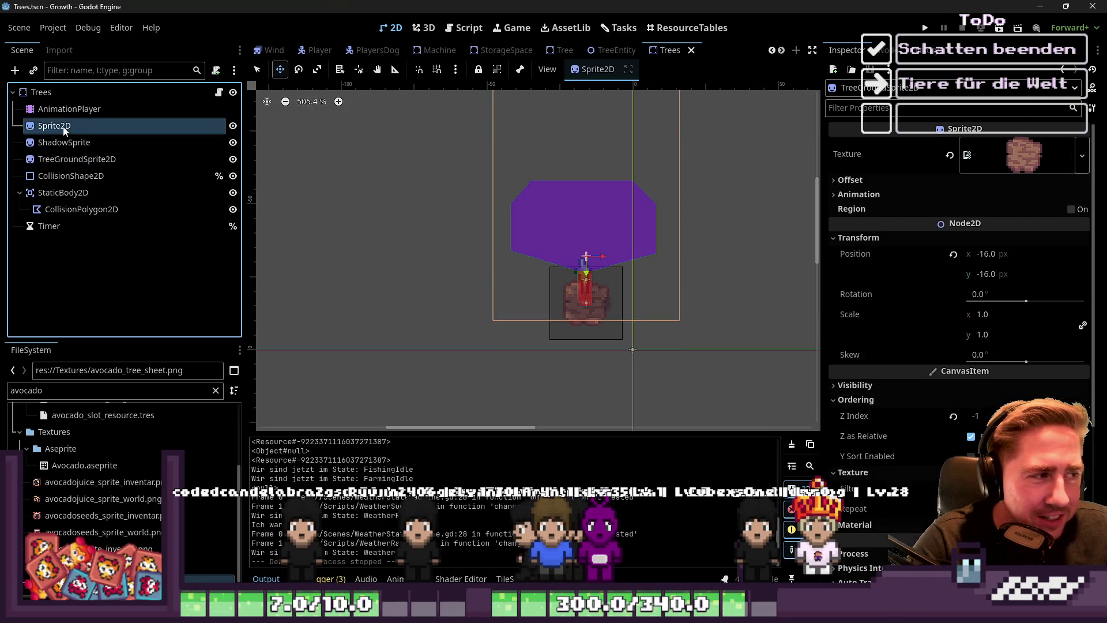
click(63, 143)
scroll(558, 324, up, 2)
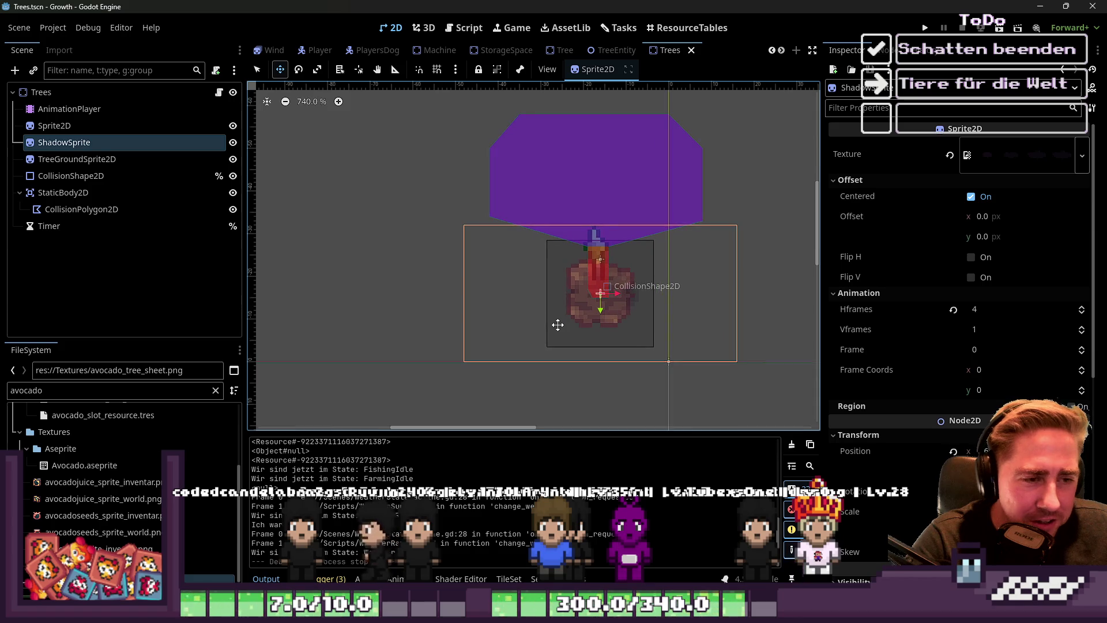
scroll(266, 326, down, 3)
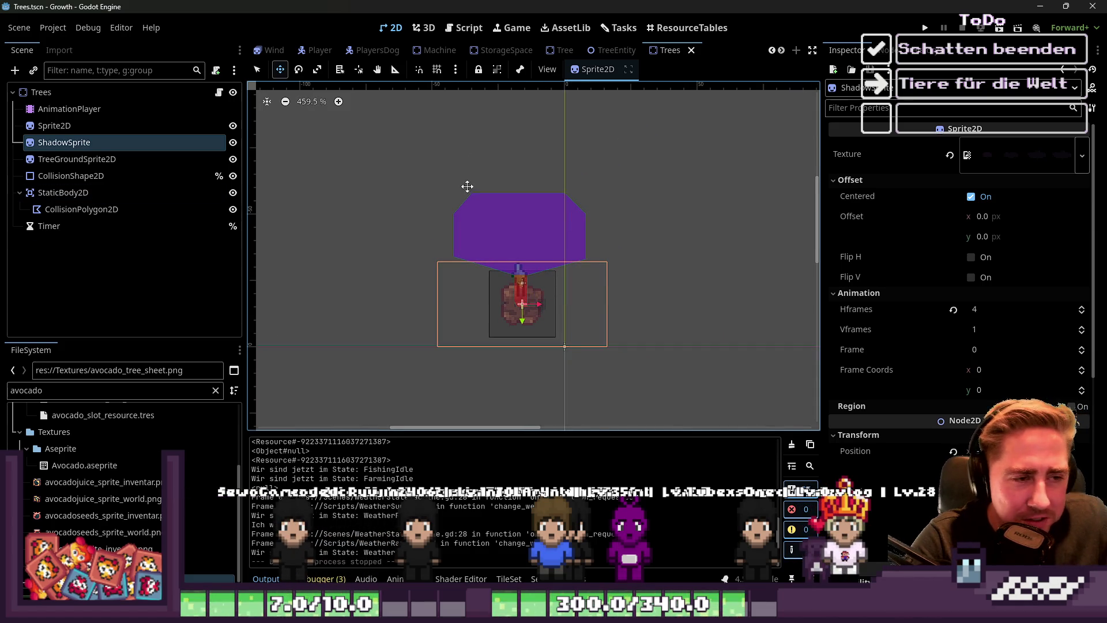
Run the project and start a new game with a character named 'asdc'
click(917, 25)
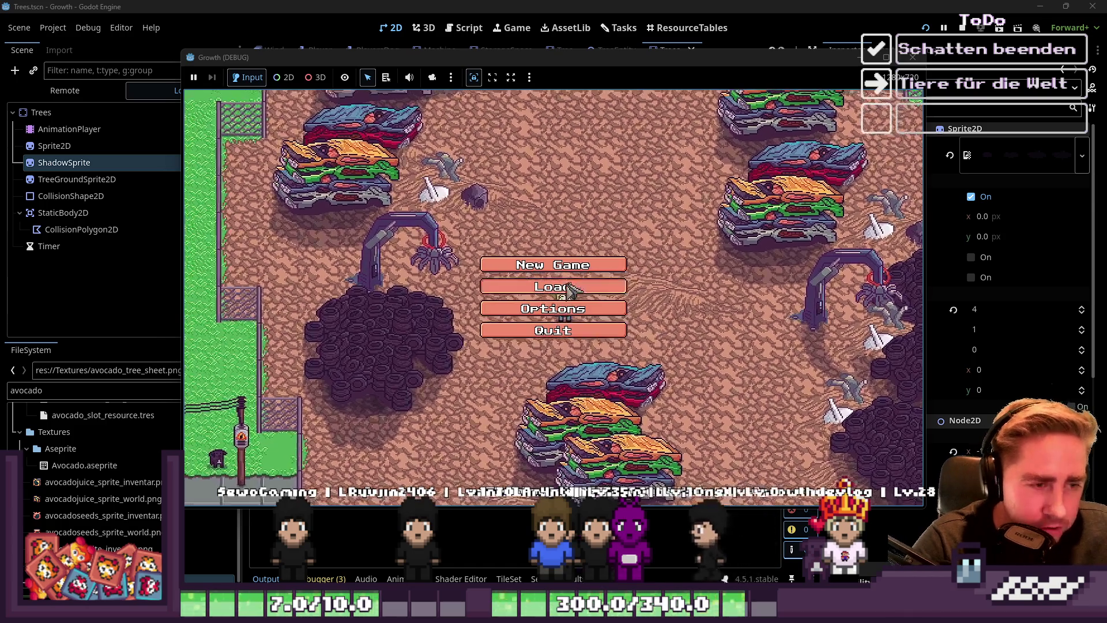
click(563, 313)
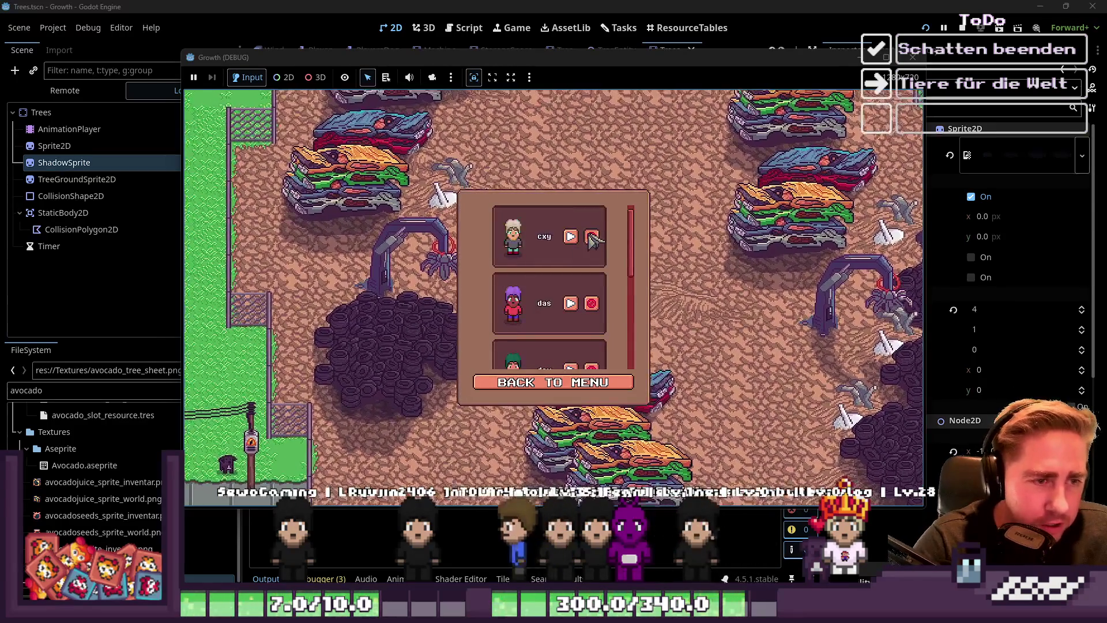
click(571, 383)
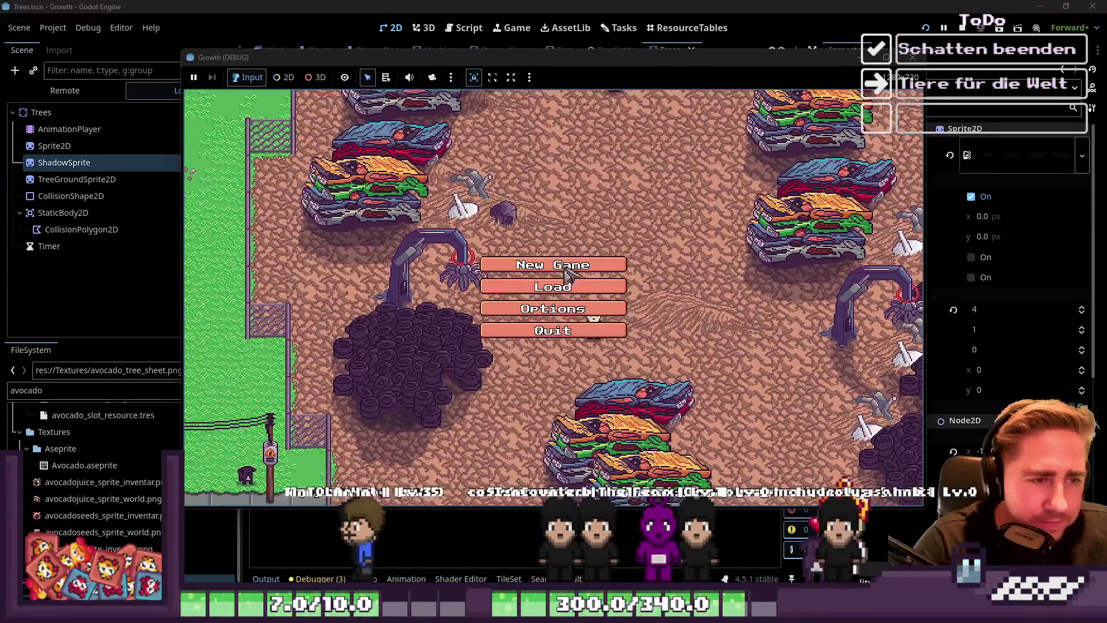
click(568, 267)
text(asdc)
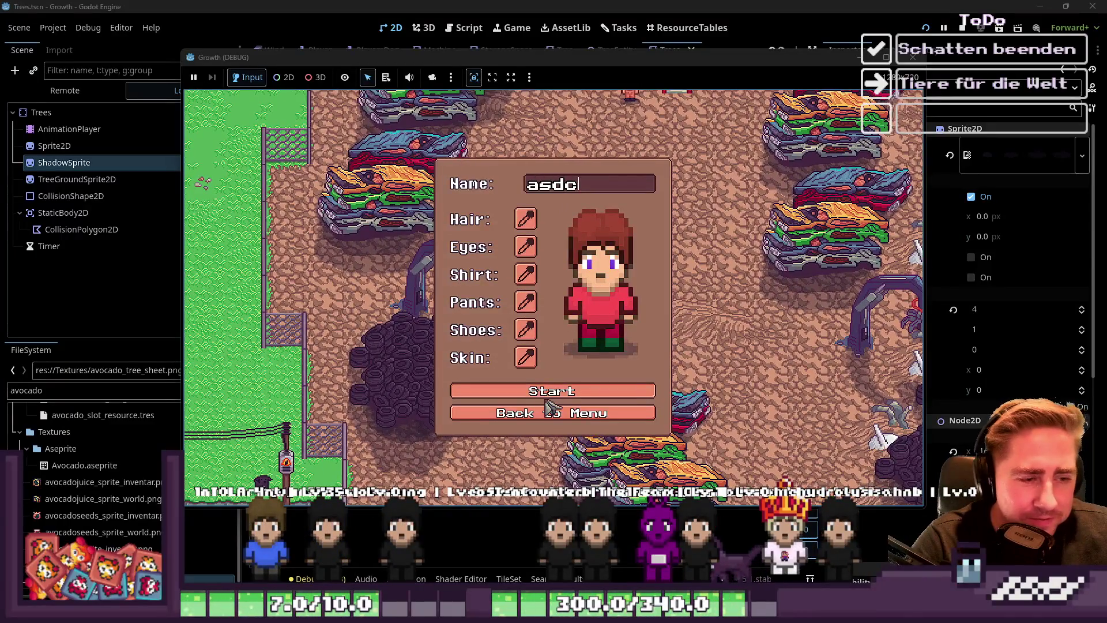
click(547, 396)
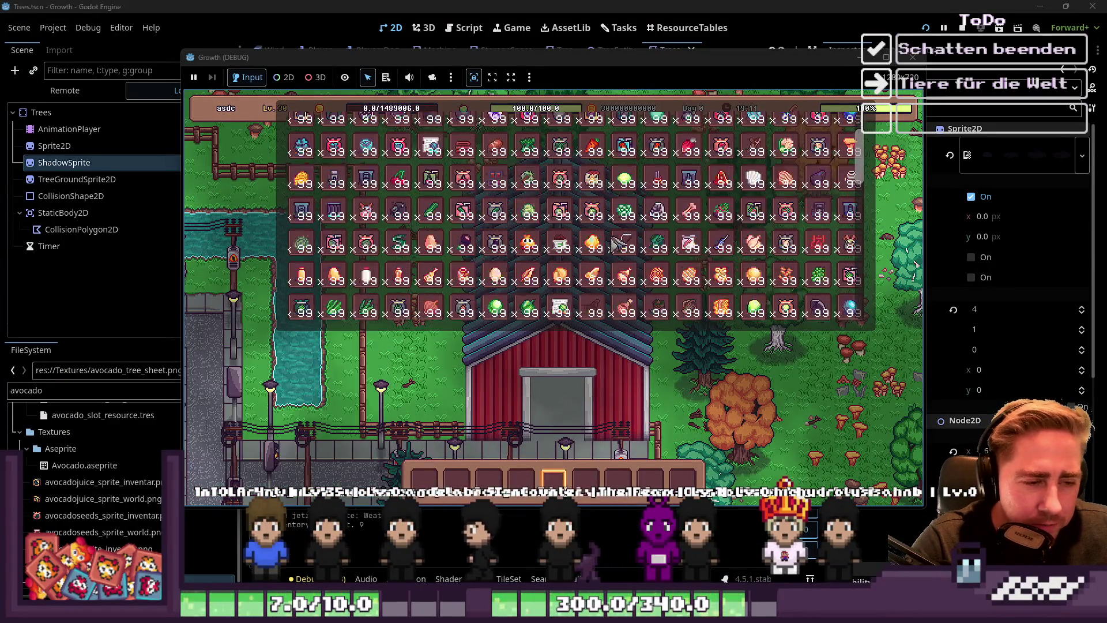
scroll(611, 248, down, 5)
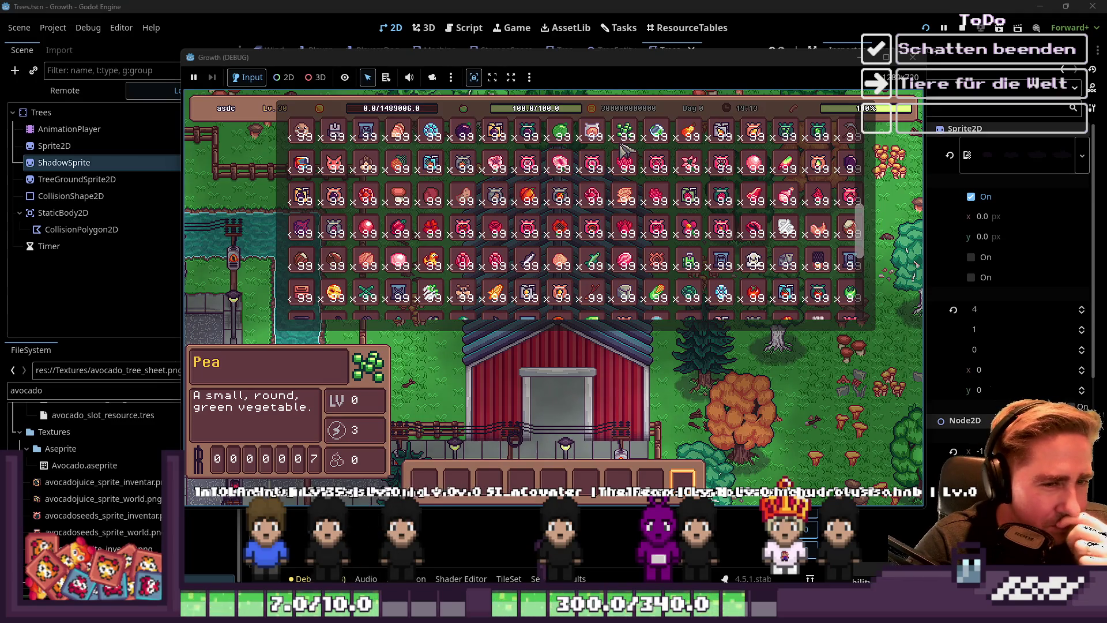
scroll(625, 152, up, 5)
scroll(620, 155, up, 4)
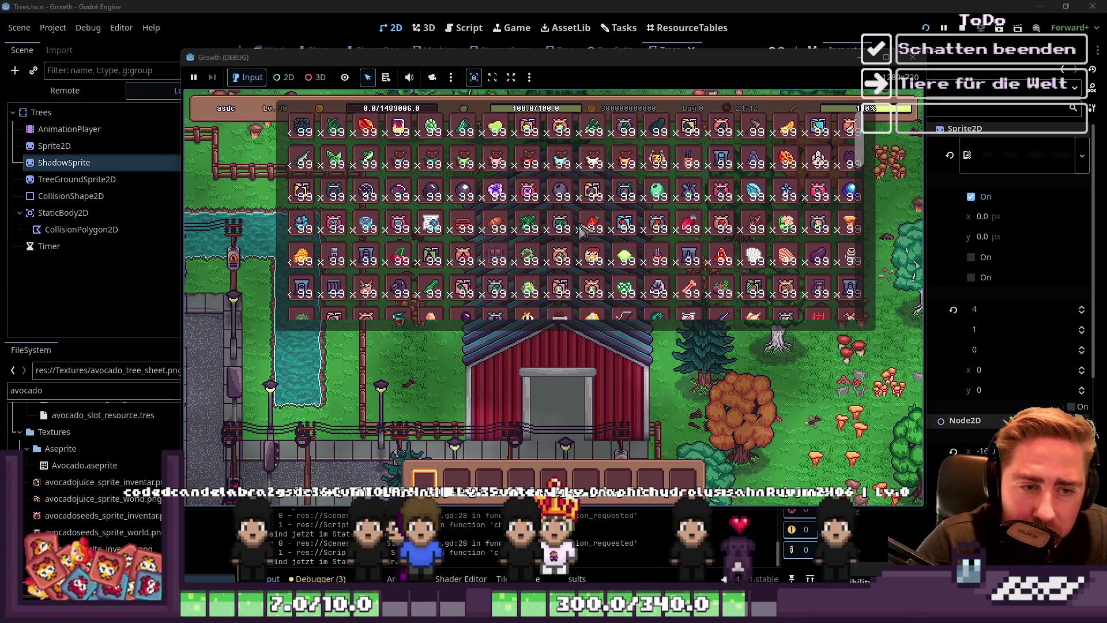
key(i)
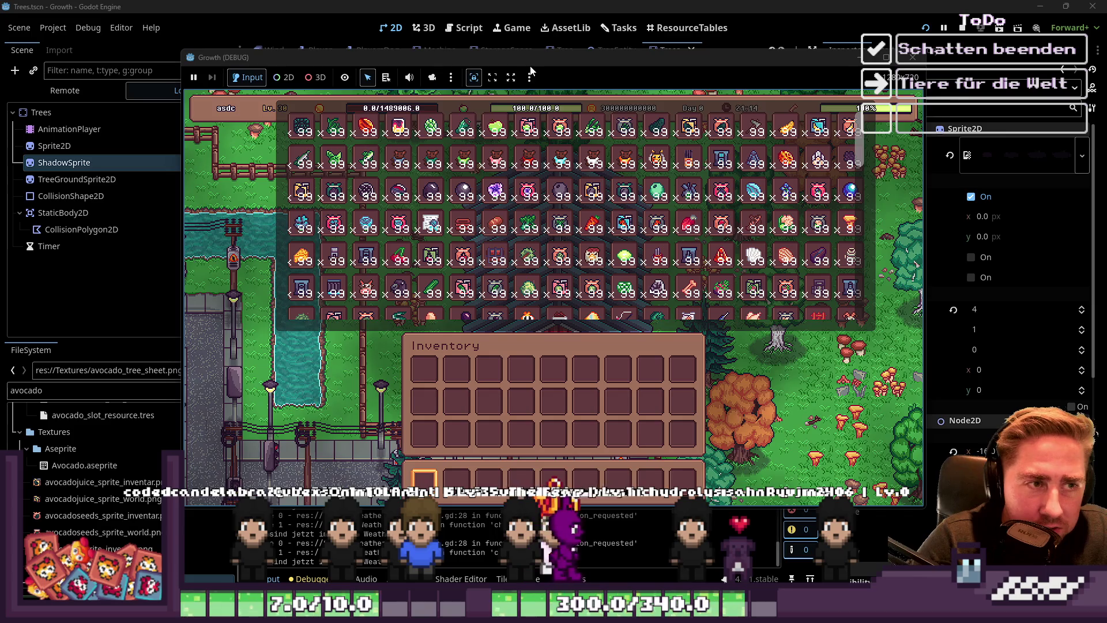
Maximize and restore the game window, then close the inventory panel and item grid overlay
double_click(530, 66)
double_click(568, 1)
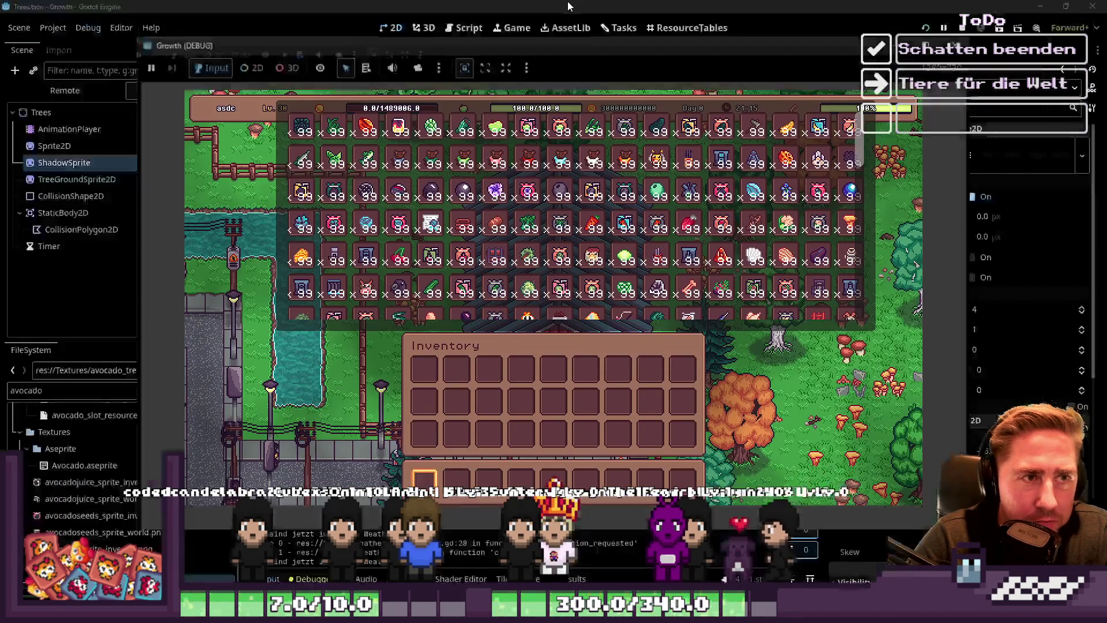
key(i)
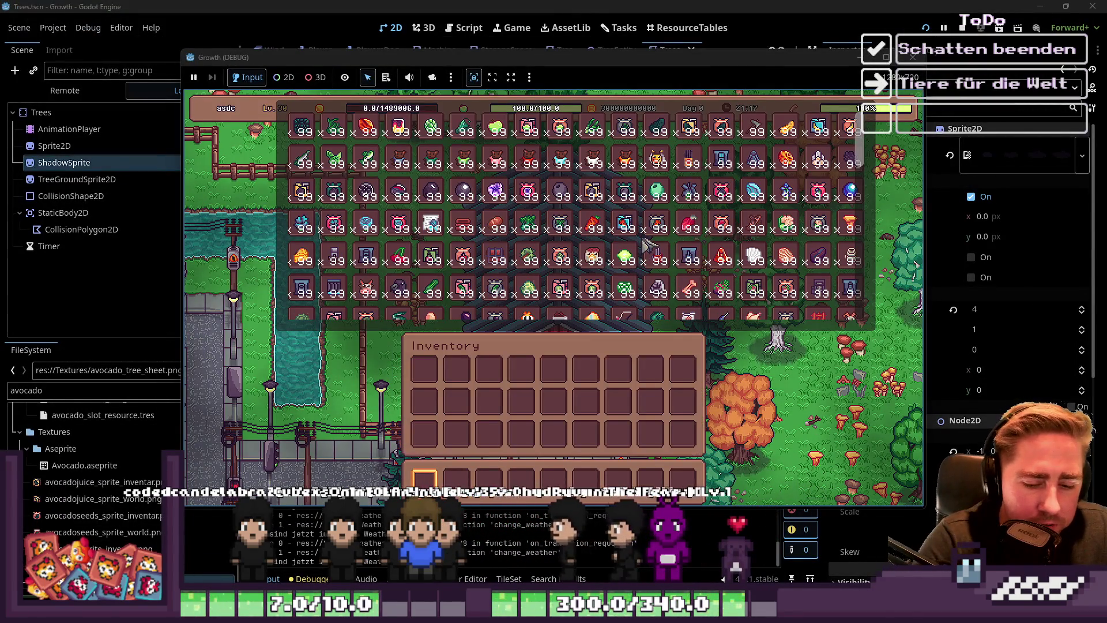
key(Escape)
Walk the character north past the barn into the forest and select hotbar slot 2
key(s)
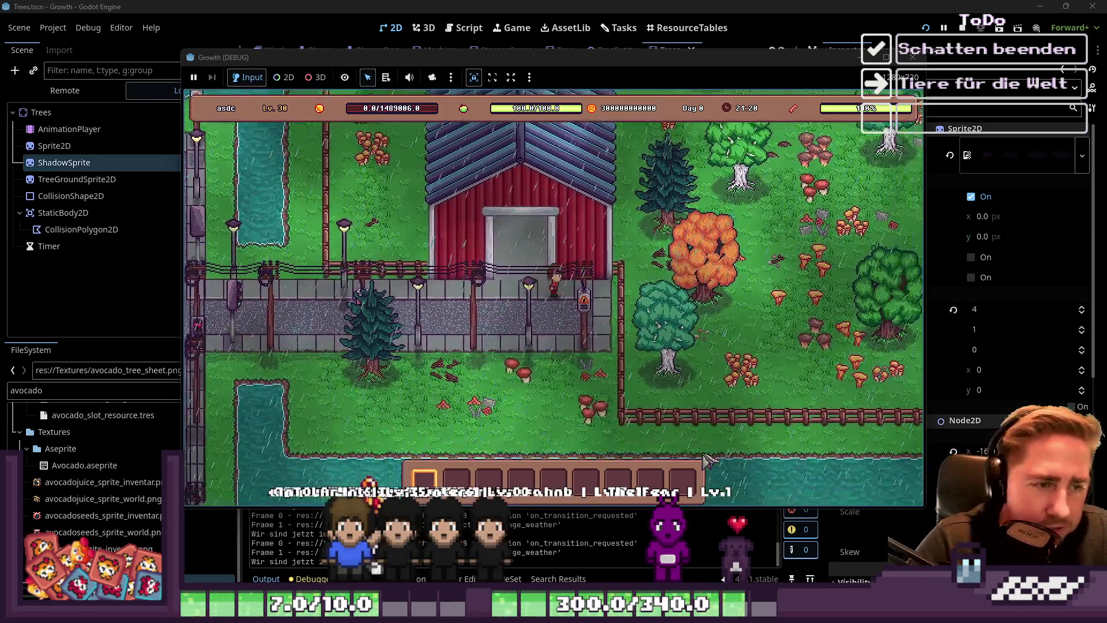
key(d)
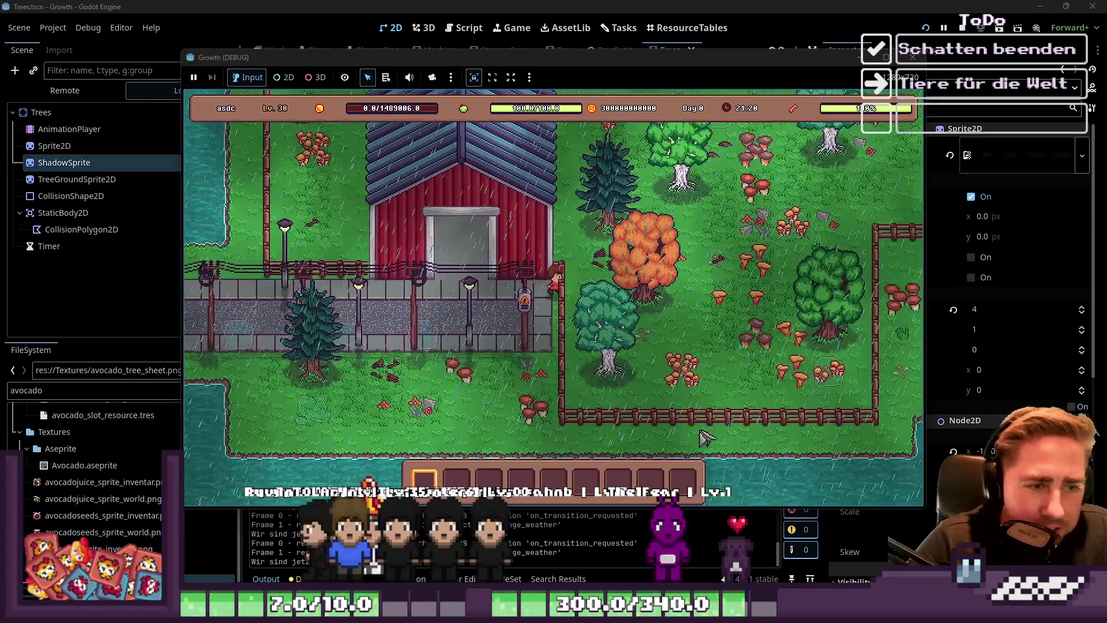
key(w)
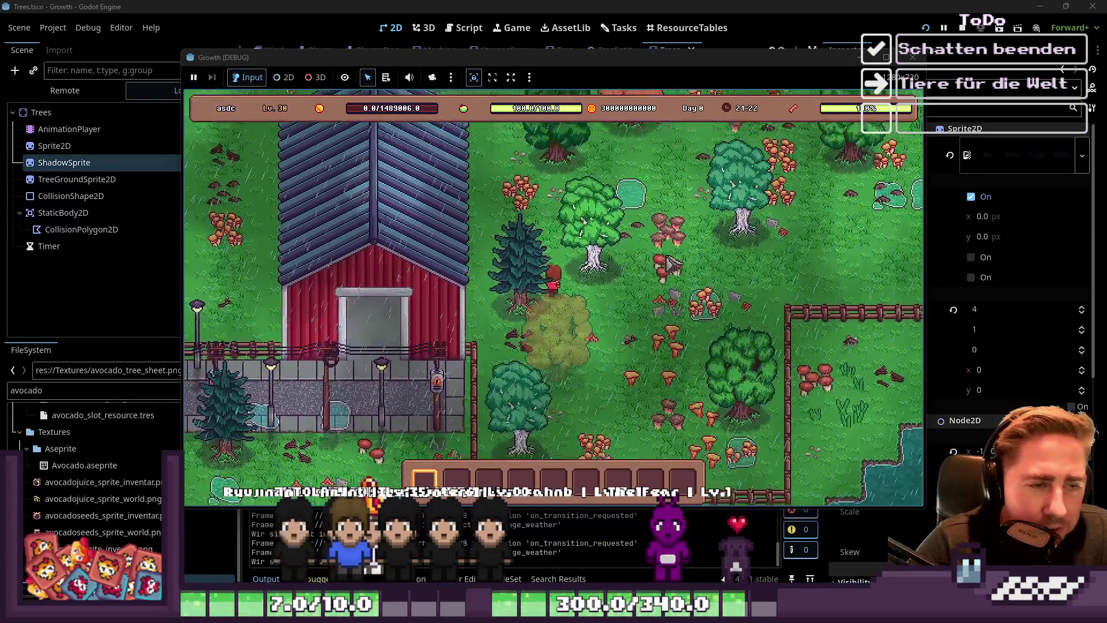
key(a)
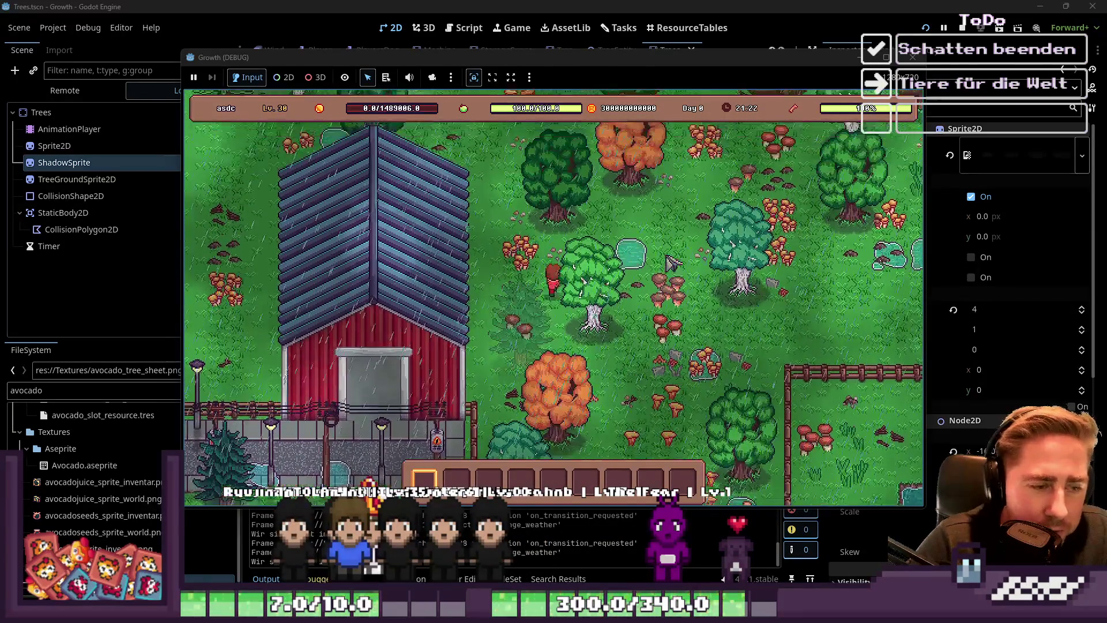
key(6)
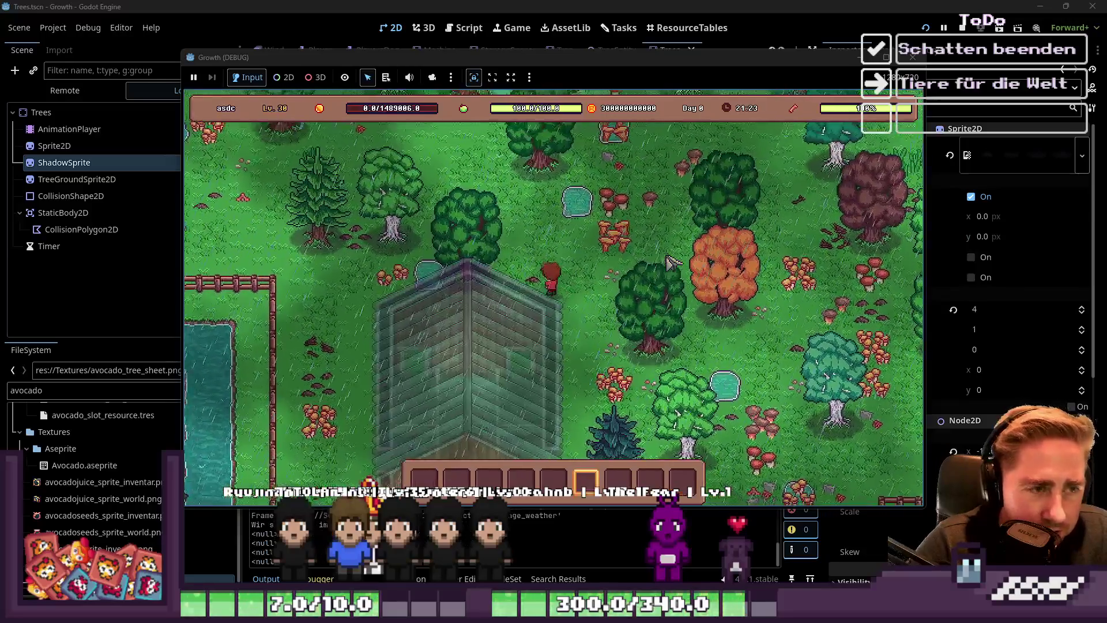
key(w)
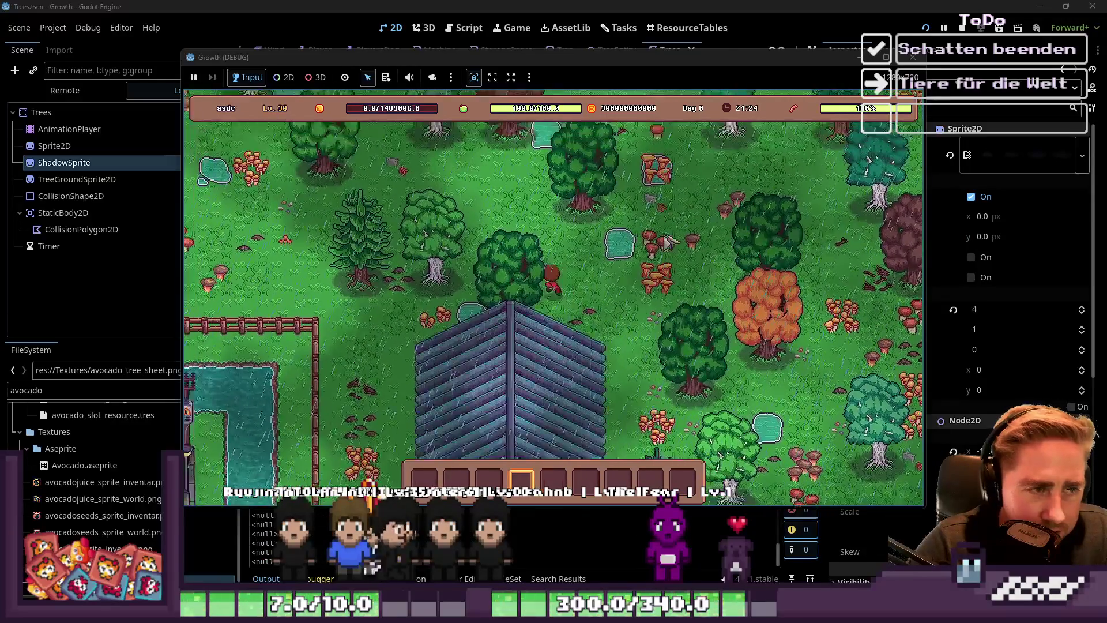
key(2)
Open the inventory grid, scroll through it to assign items to the hotbar, then close it
key(i)
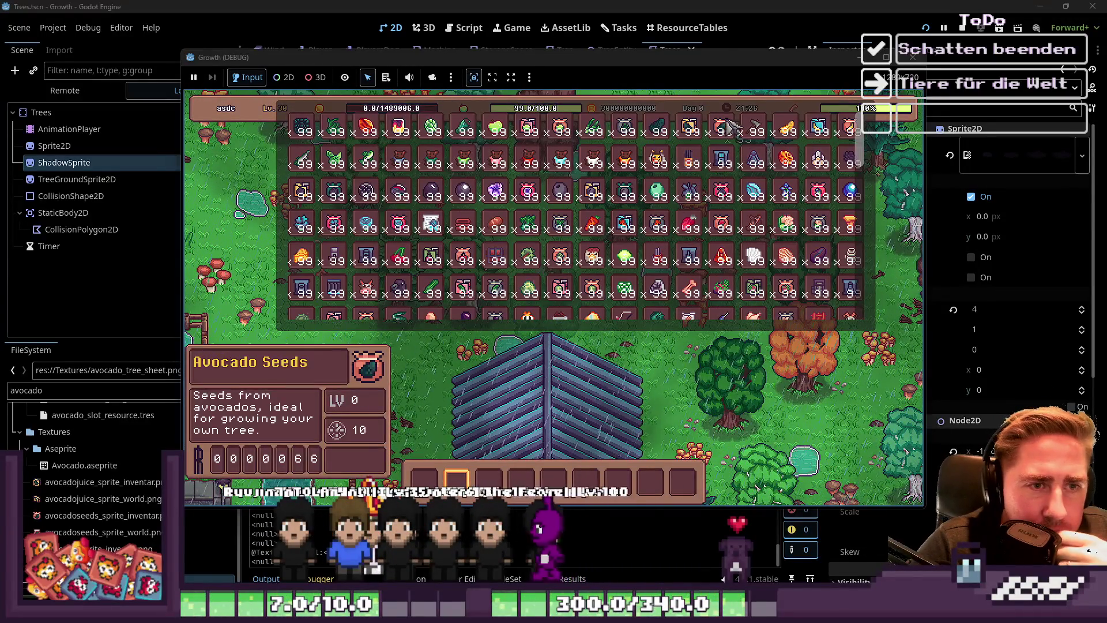
scroll(624, 259, down, 1)
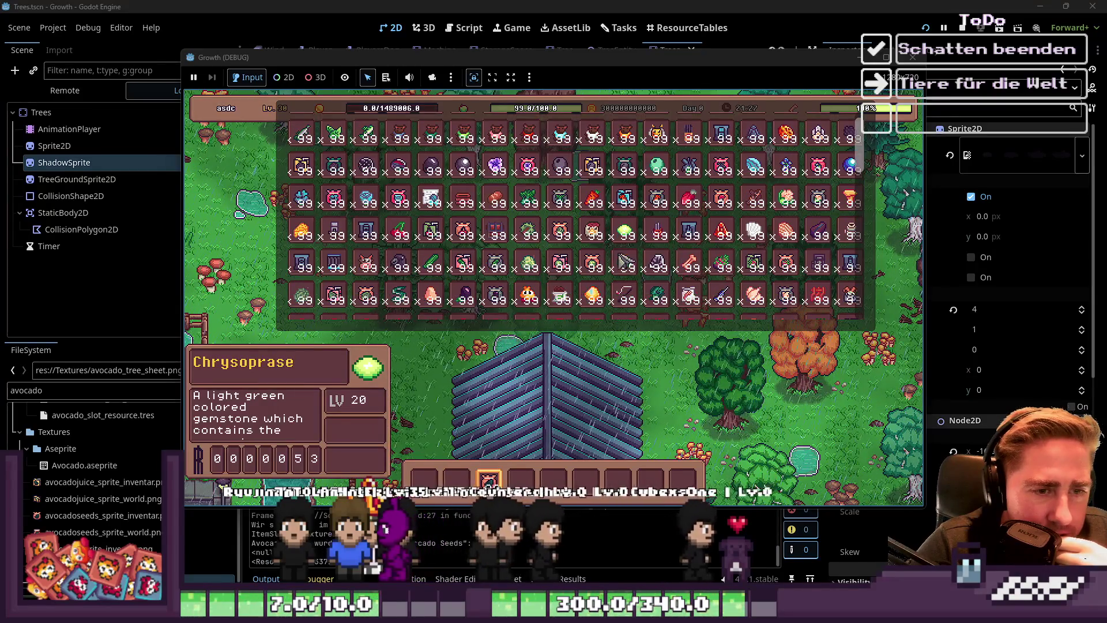
scroll(718, 274, down, 1)
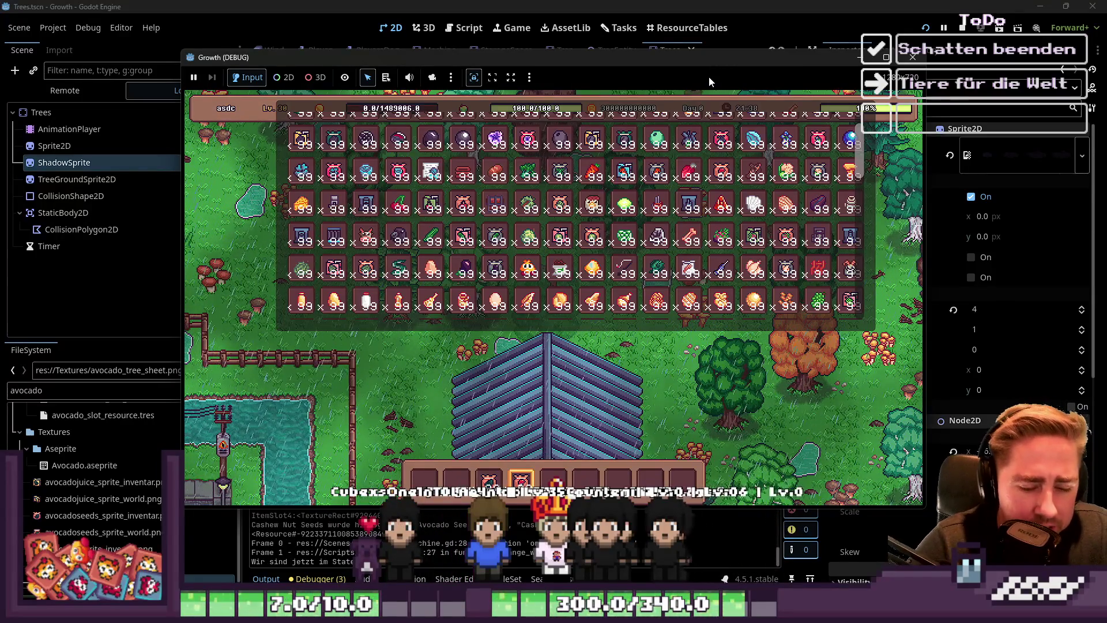
mouse_move(633, 252)
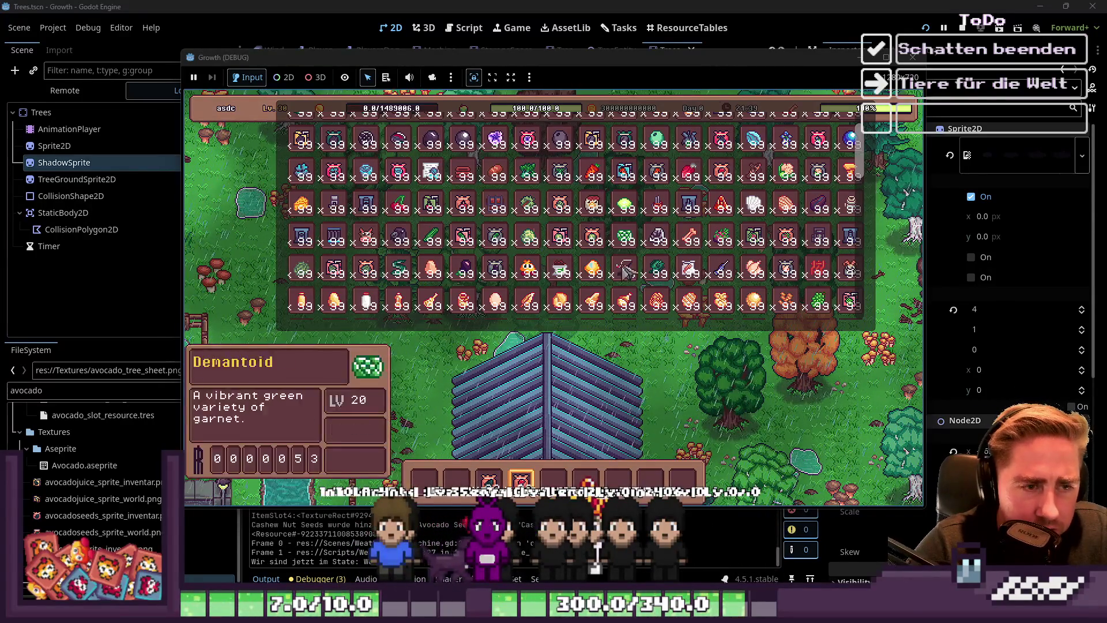
key(Escape)
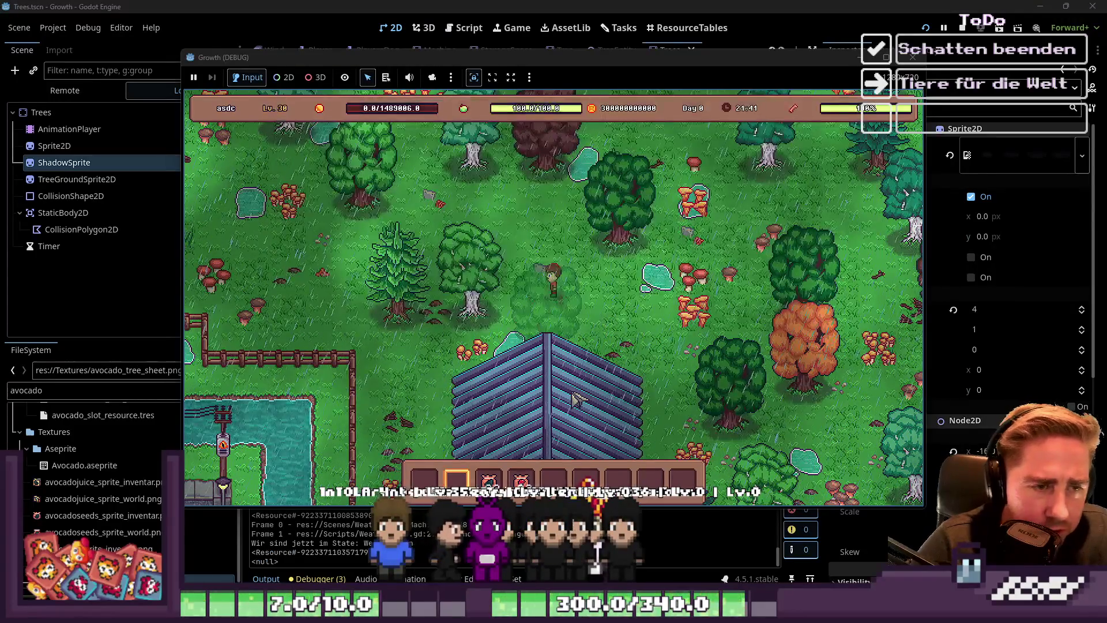
Walk north into the forest and plant four avocado saplings on the grass
key(w)
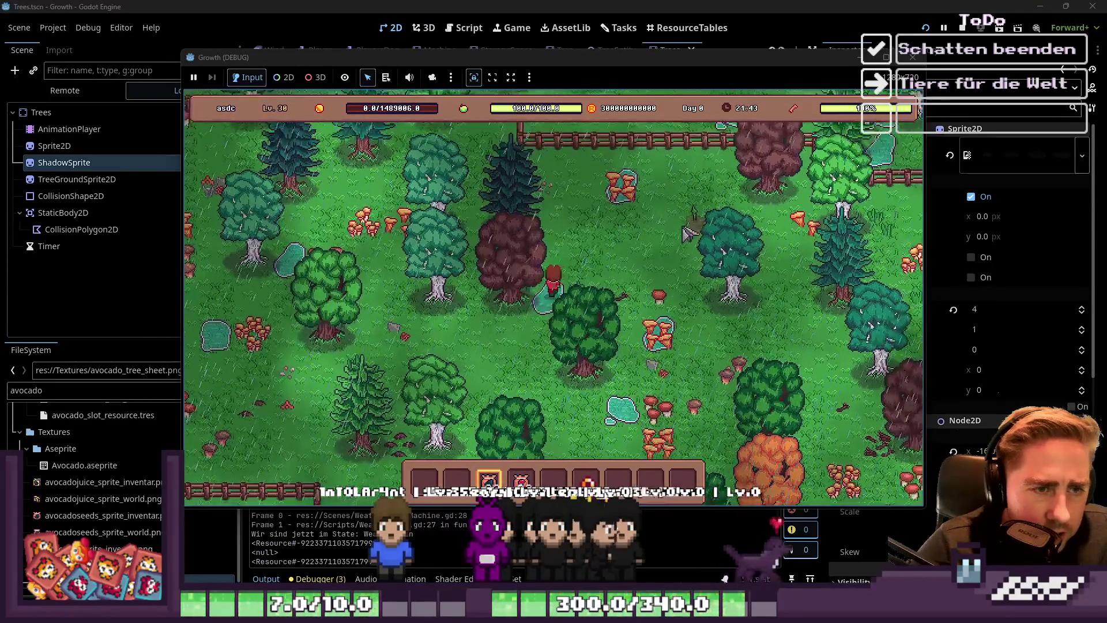
click(678, 248)
click(630, 245)
click(585, 270)
key(3)
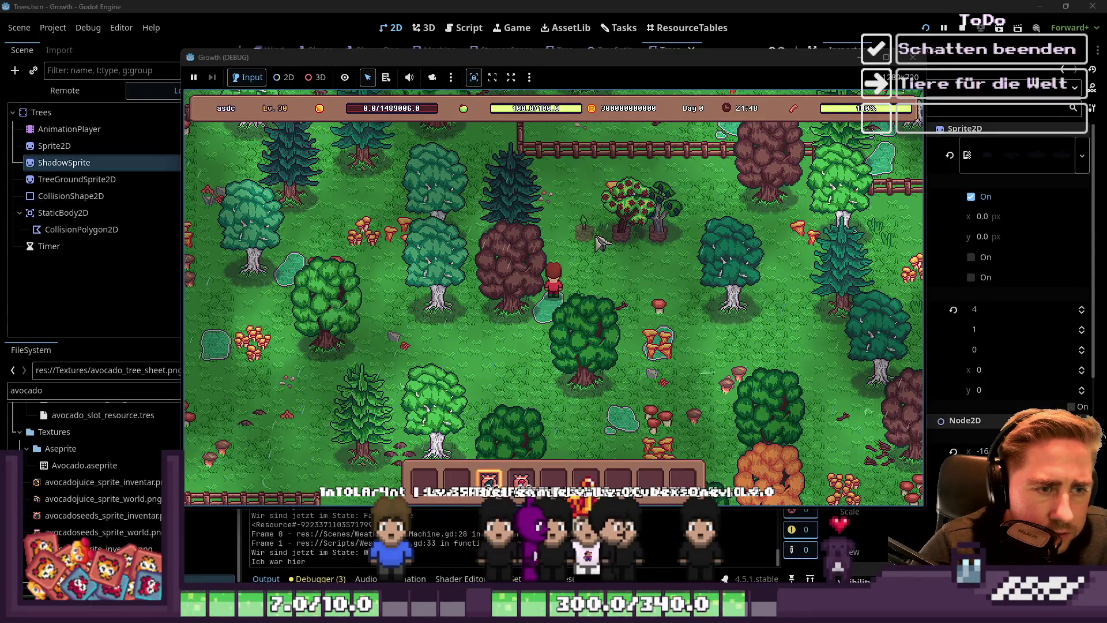
click(615, 282)
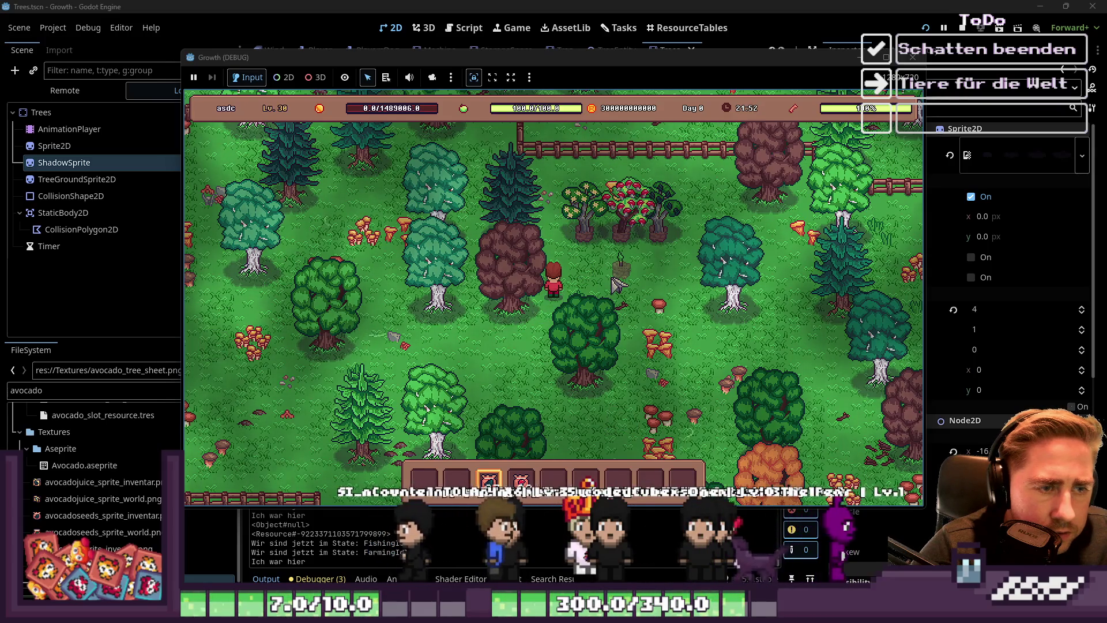
Switch to hotbar item 2 and chop down the small fruit trees and remaining sapling
key(2)
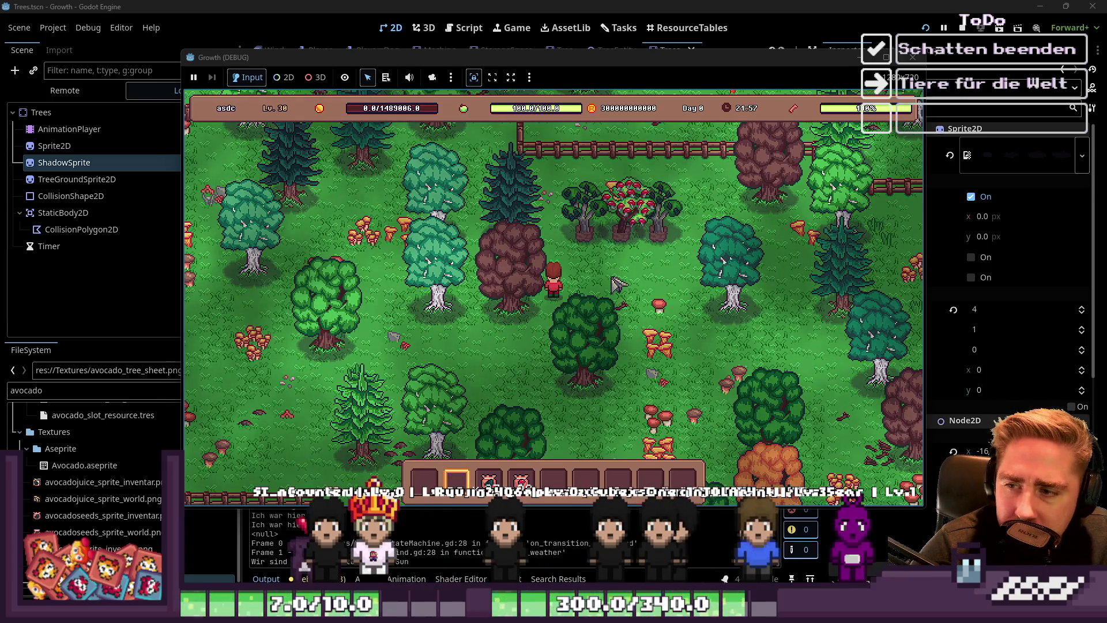
click(591, 233)
click(629, 216)
click(657, 225)
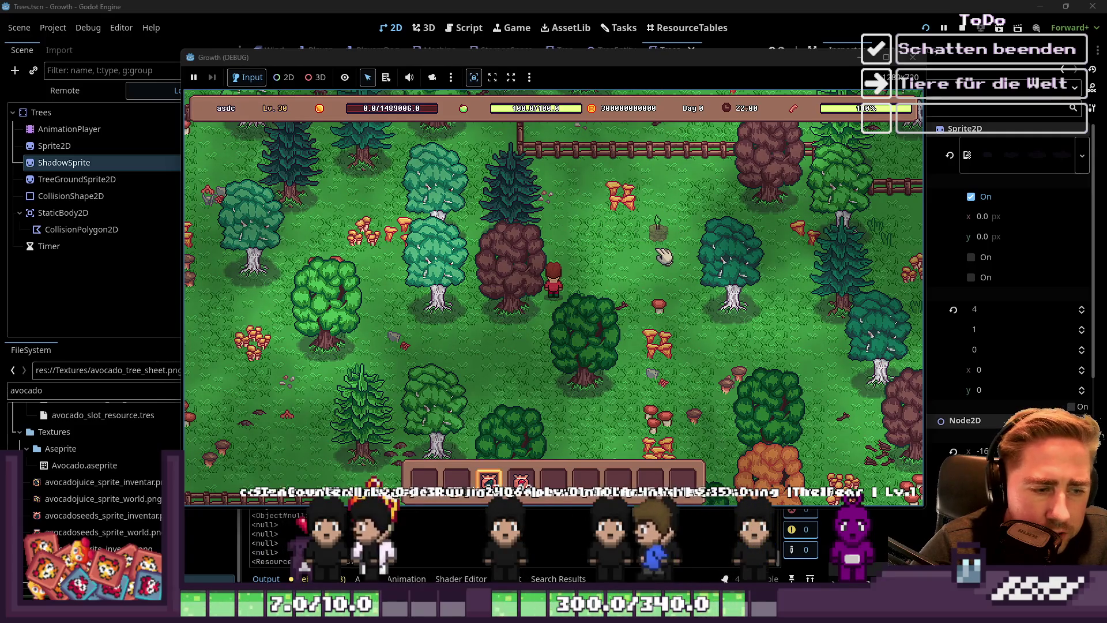
click(663, 254)
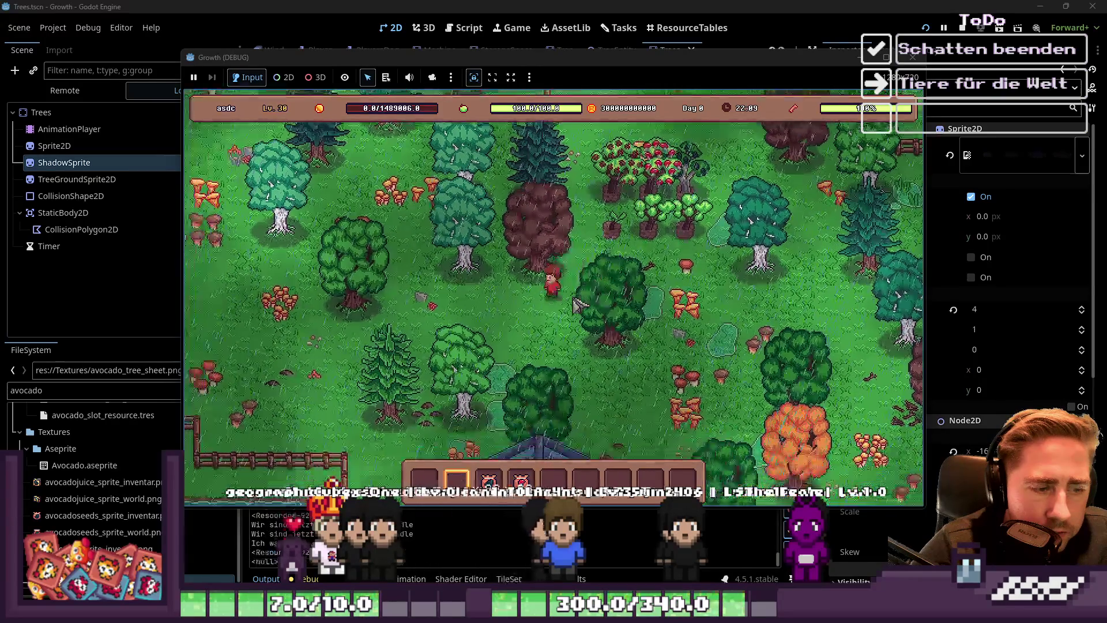
Walk among the trees, chop the red-fruited avocado and the other fruited tree, then close the game
key(w)
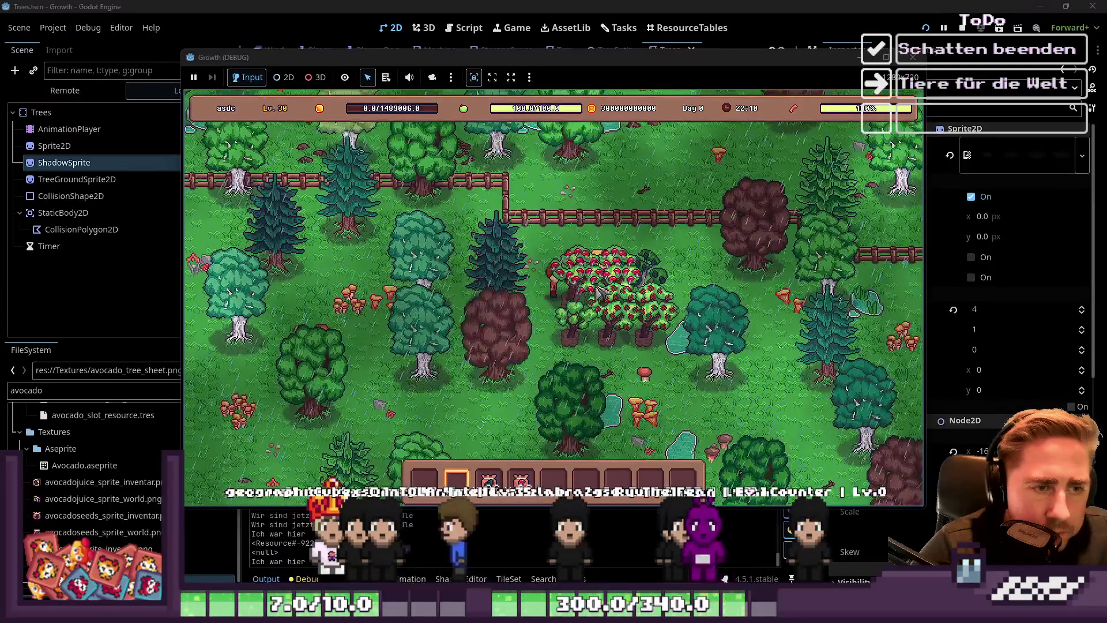
key(d)
key(s)
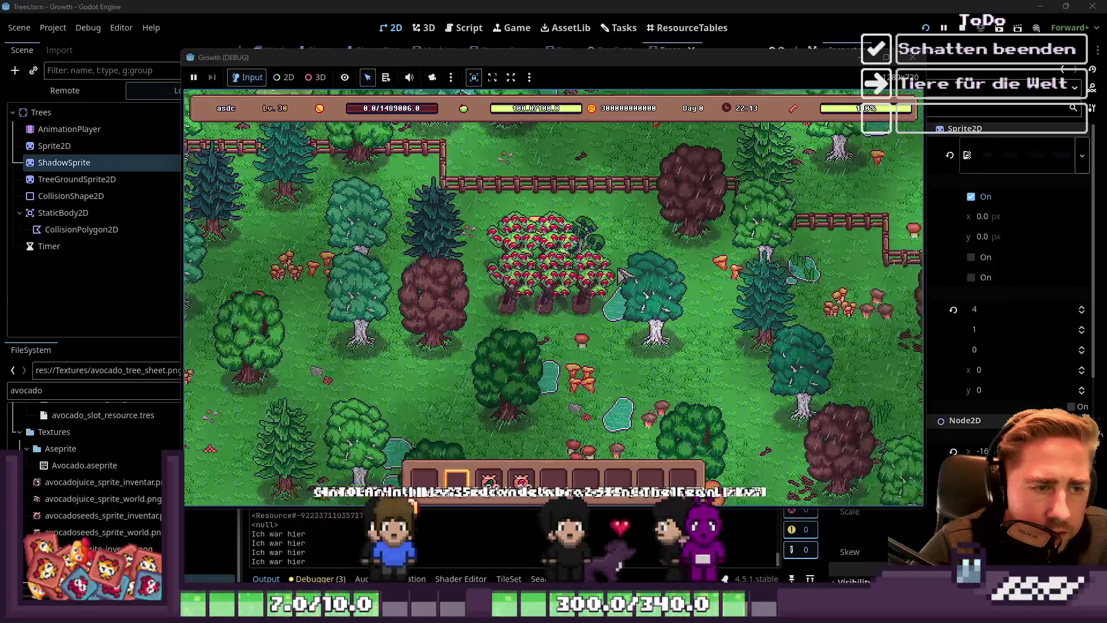
key(w)
key(d)
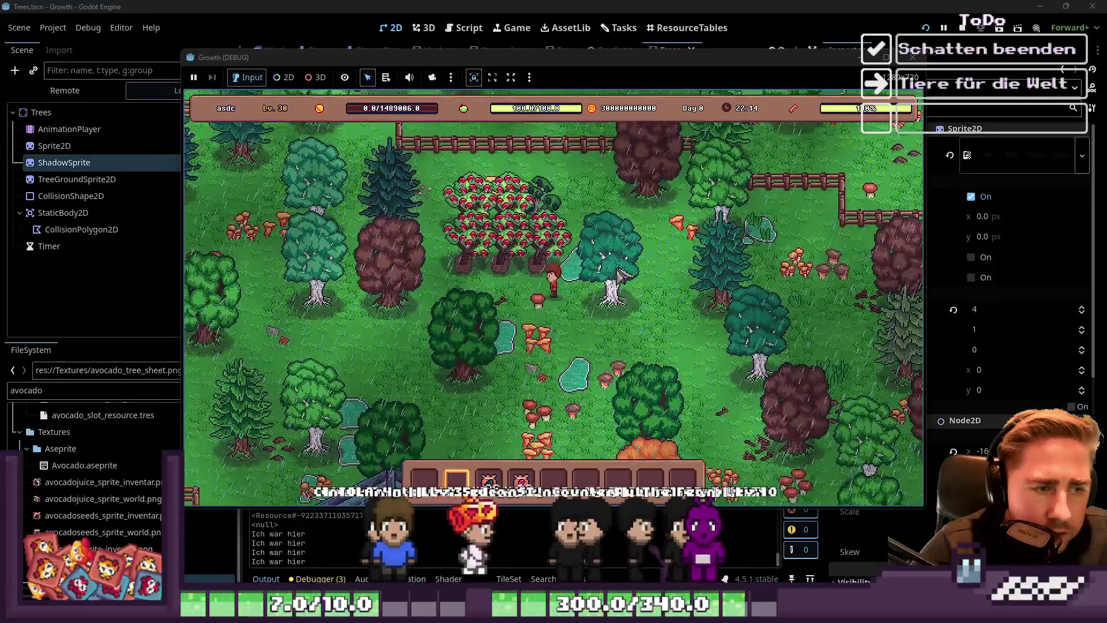
key(s)
key(a)
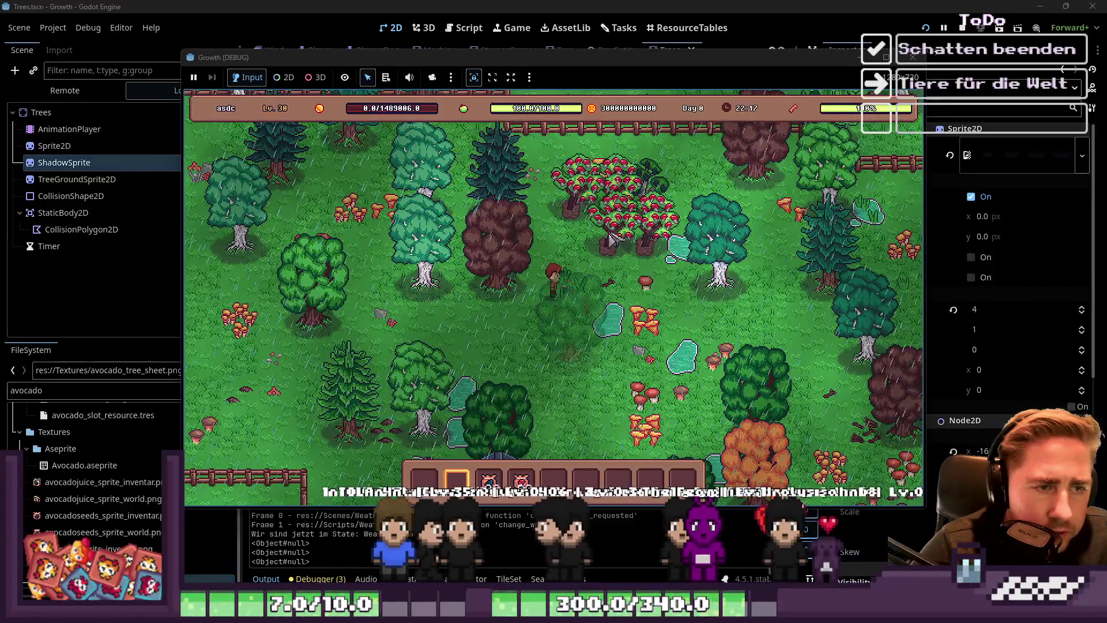
click(648, 245)
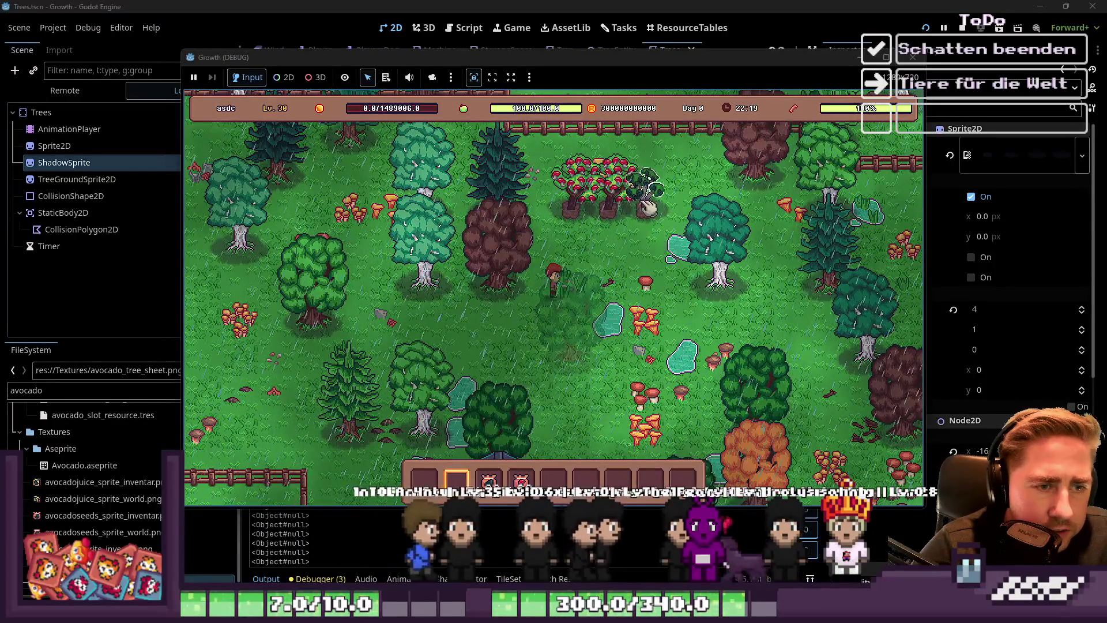
click(587, 195)
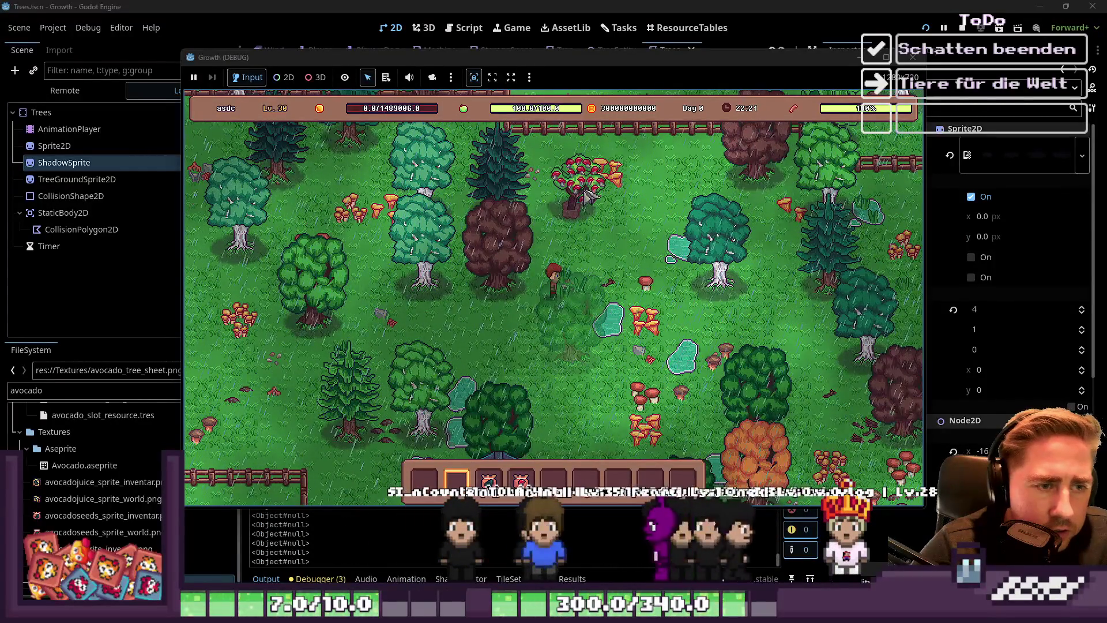
click(913, 57)
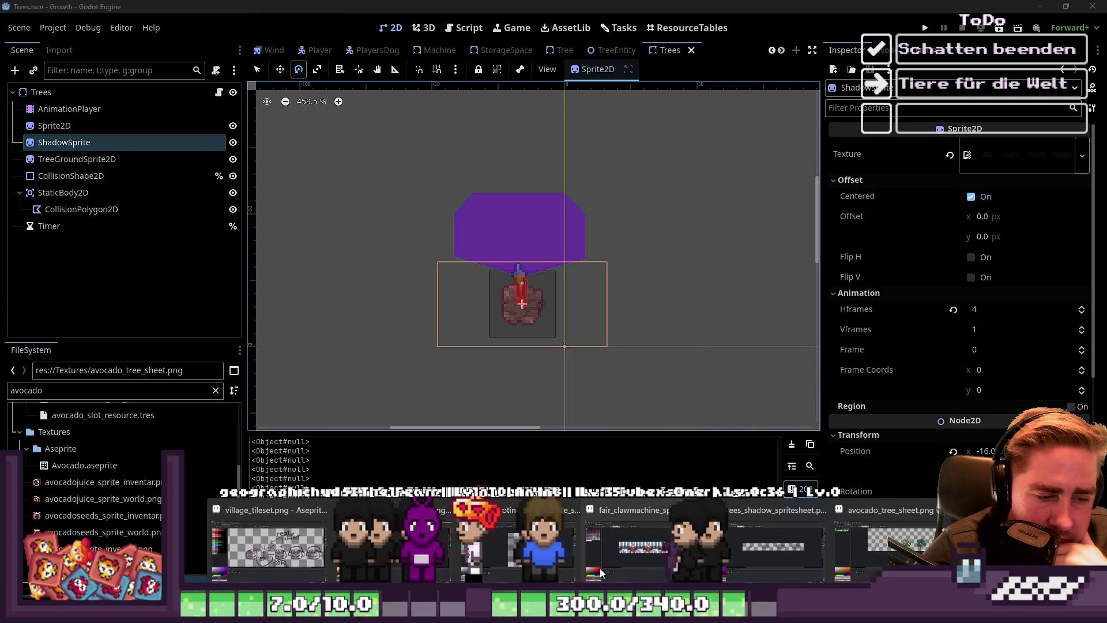
drag(700, 332, 406, 304)
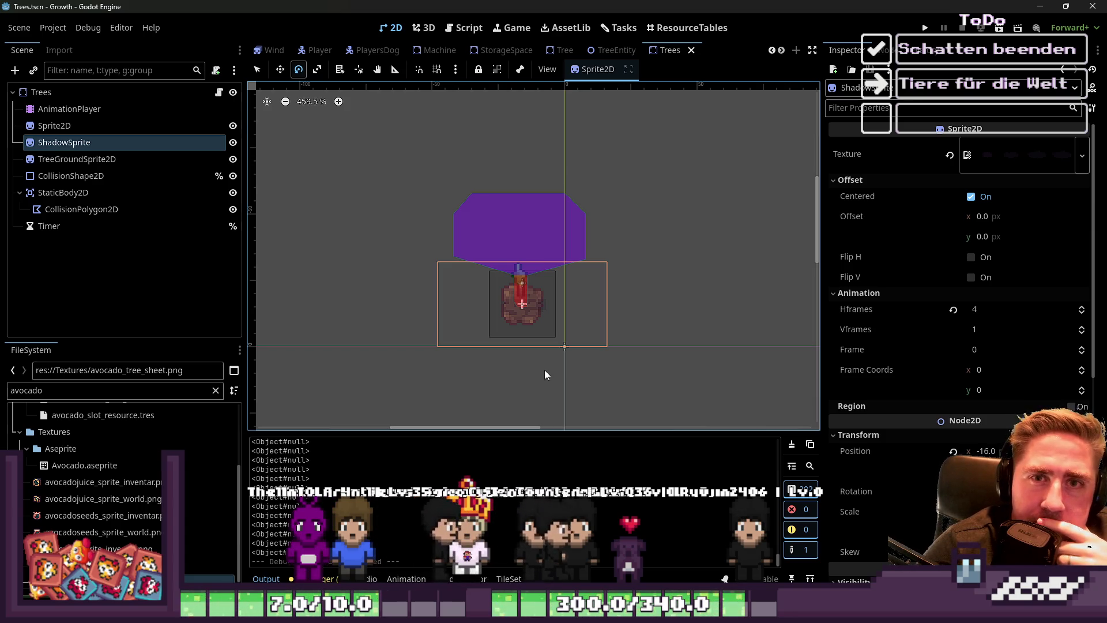
scroll(544, 369, down, 1)
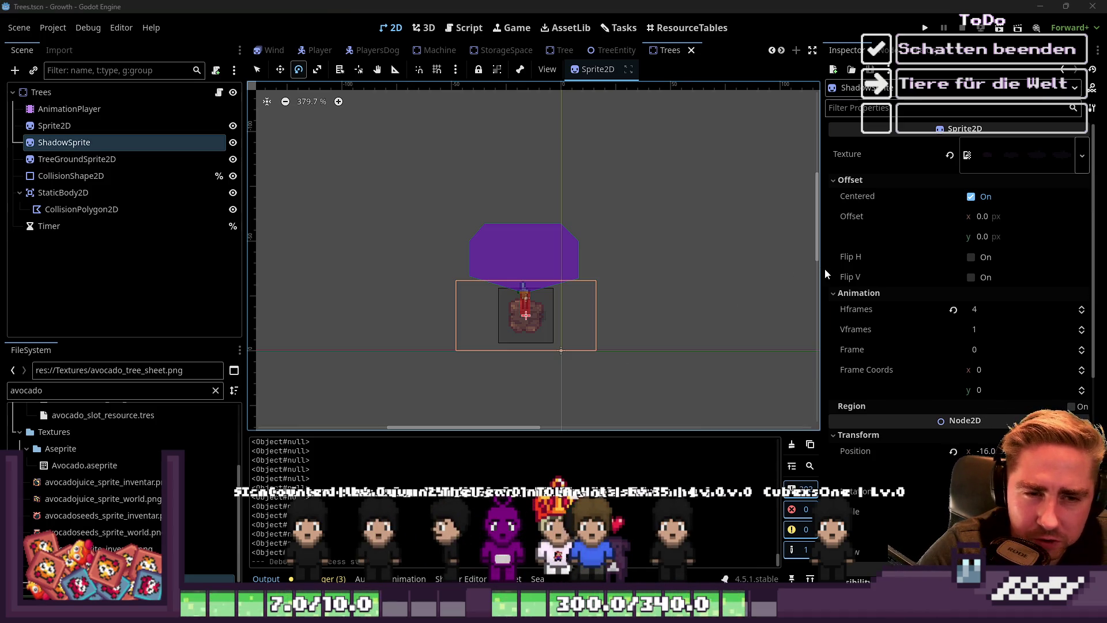
Widen the 2D viewport past the Inspector and zoom out to fit the tree and shadow
drag(823, 268, 942, 270)
scroll(701, 334, down, 4)
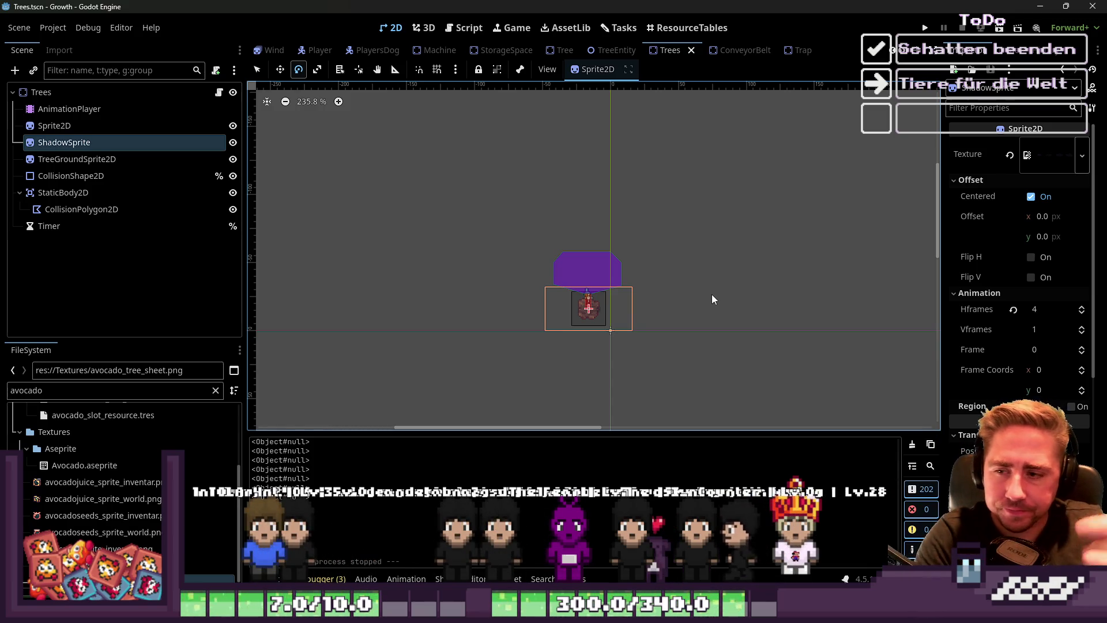
Rotate ShadowSprite about 165 degrees and undo it, then box-select the tree's nodes in Select mode
drag(448, 191, 690, 378)
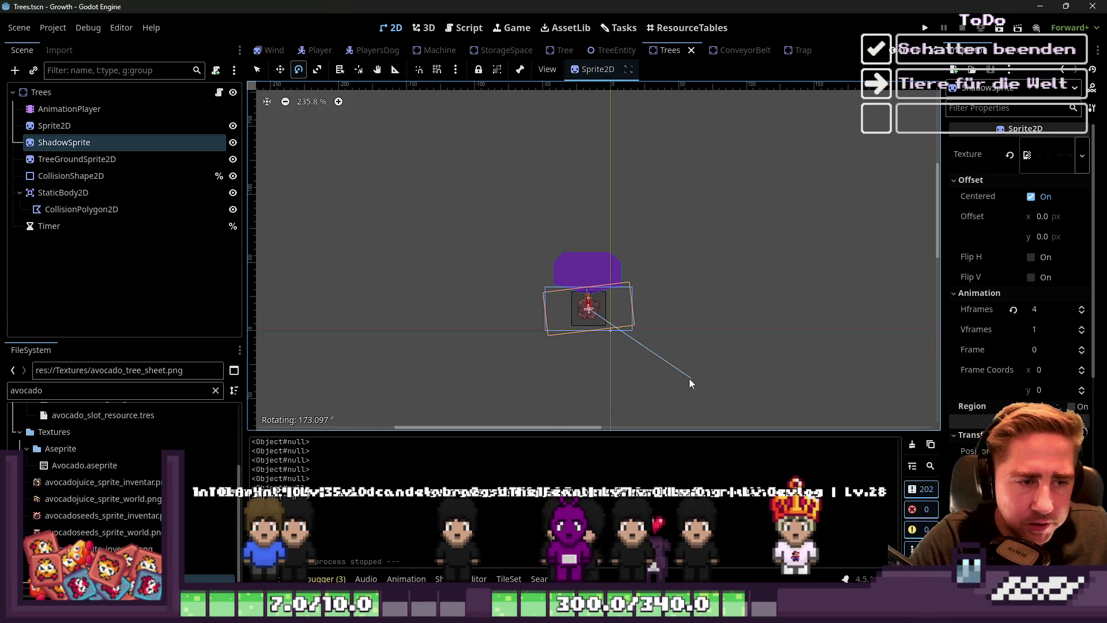
key(ctrl+z)
key(q)
mouse_move(507, 167)
mouse_down()
mouse_move(609, 347)
mouse_move(702, 388)
mouse_move(429, 196)
mouse_move(693, 383)
mouse_move(489, 195)
mouse_move(704, 374)
mouse_up()
click(703, 374)
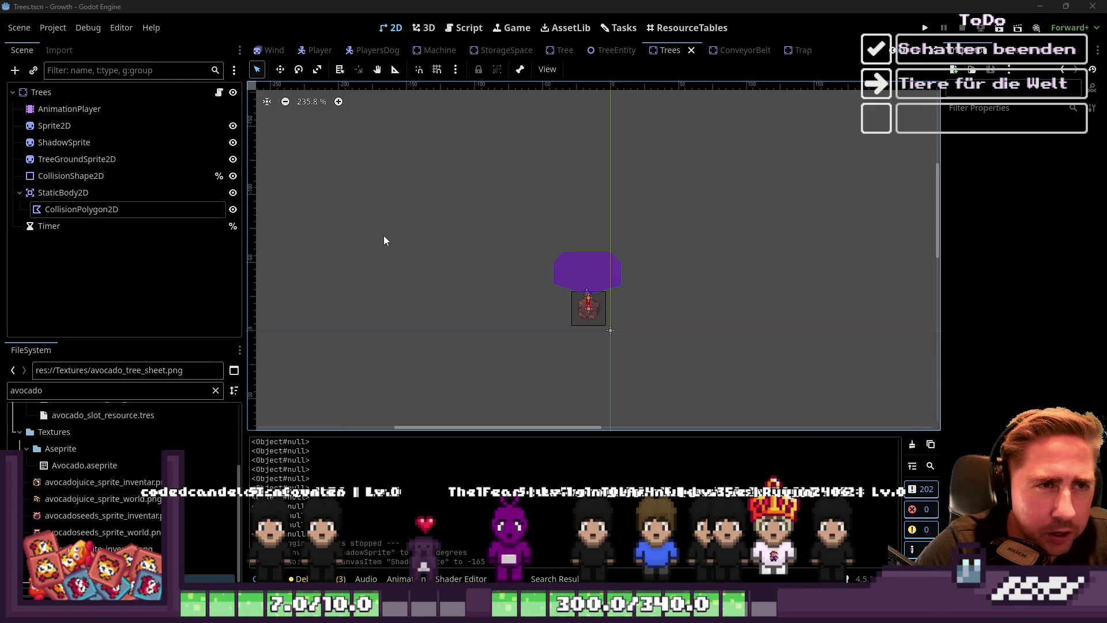
mouse_move(463, 209)
mouse_down()
mouse_move(708, 354)
mouse_move(716, 371)
mouse_move(502, 213)
mouse_up()
mouse_move(496, 200)
mouse_down()
mouse_move(723, 371)
mouse_move(433, 188)
mouse_up()
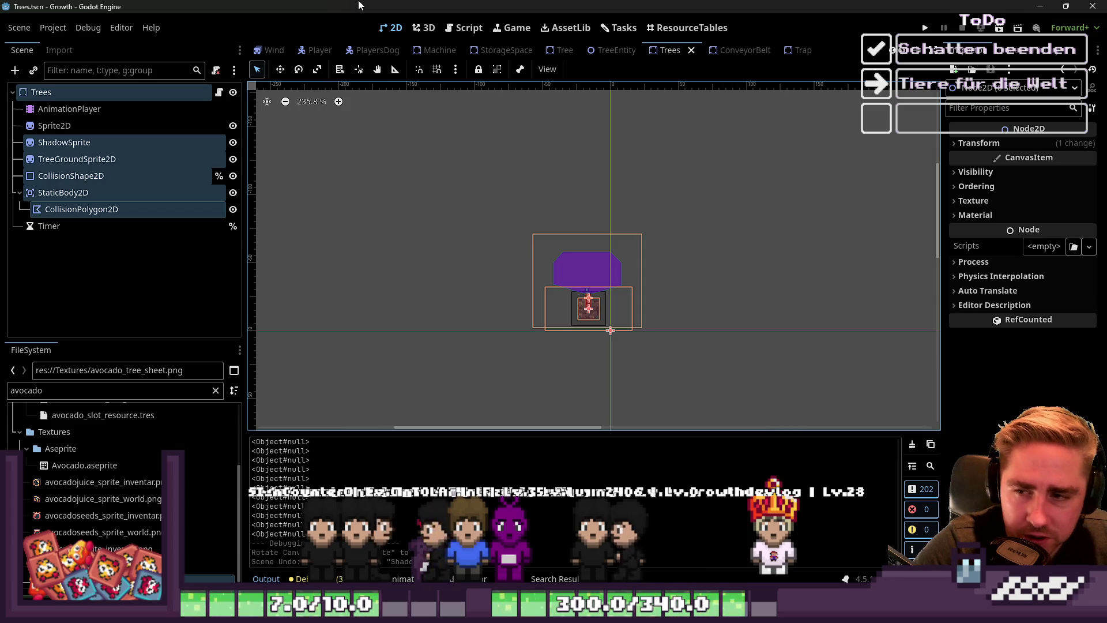